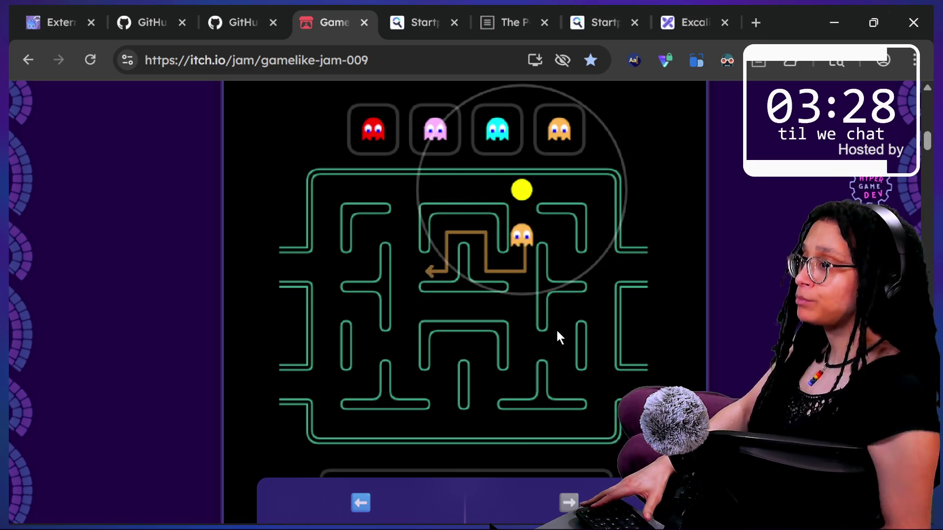
- Switch from Chrome back to the Godot editor showing the bad_thought script
{"action": "key", "text": "alt+Tab"}
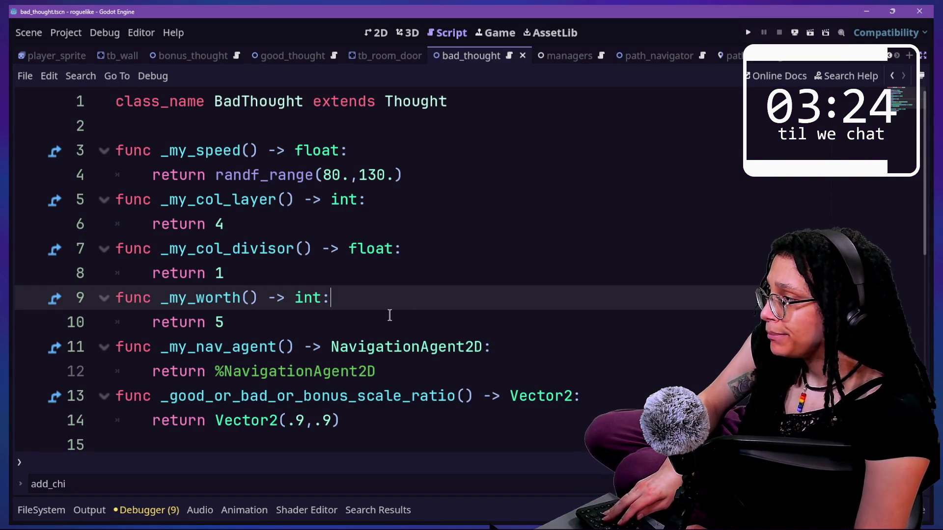
- Copy the %NavigationAgent2D reference from line 12 of bad_thought.gd
{"action": "key", "text": "shift+alt+o"}
{"action": "key", "text": "Escape"}
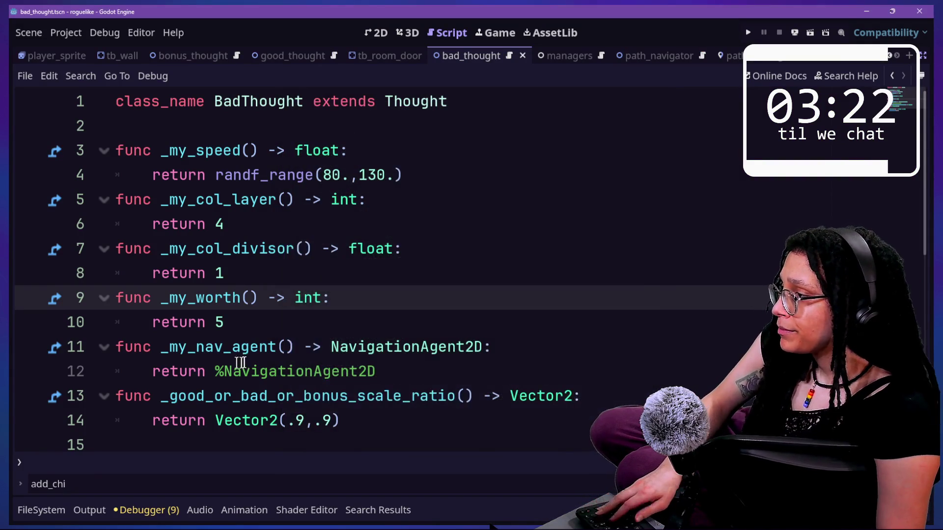
{"action": "double_click", "coordinate": [231, 371]}
{"action": "left_click", "coordinate": [397, 369]}
{"action": "mouse_move", "coordinate": [397, 369]}
{"action": "left_mouse_down"}
{"action": "mouse_move", "coordinate": [204, 371]}
{"action": "mouse_move", "coordinate": [215, 371]}
{"action": "left_mouse_up"}
{"action": "key", "text": "ctrl+c"}
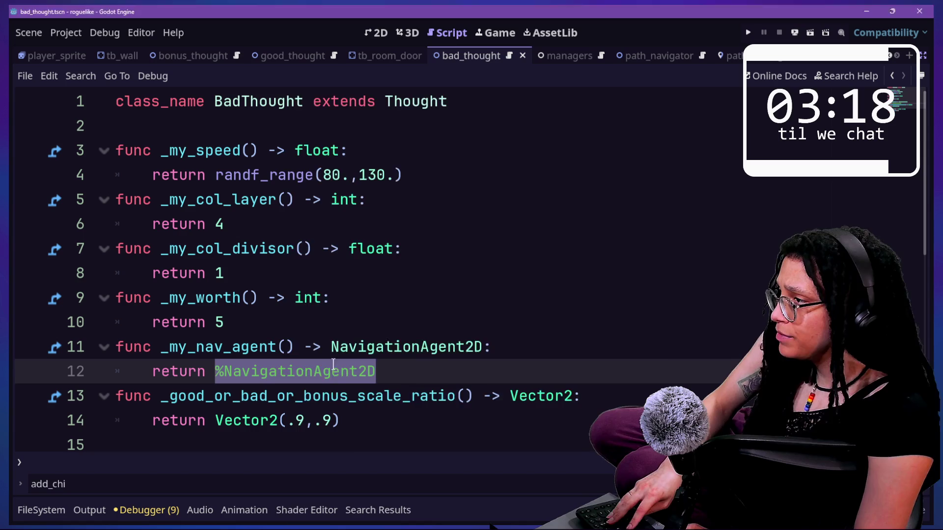
- In good_thought.gd, replace the null return on line 12 with %NavigationAgent2D and save
{"action": "key", "text": "shift+alt+o"}
{"action": "type", "text": "good"}
{"action": "key", "text": "Return"}
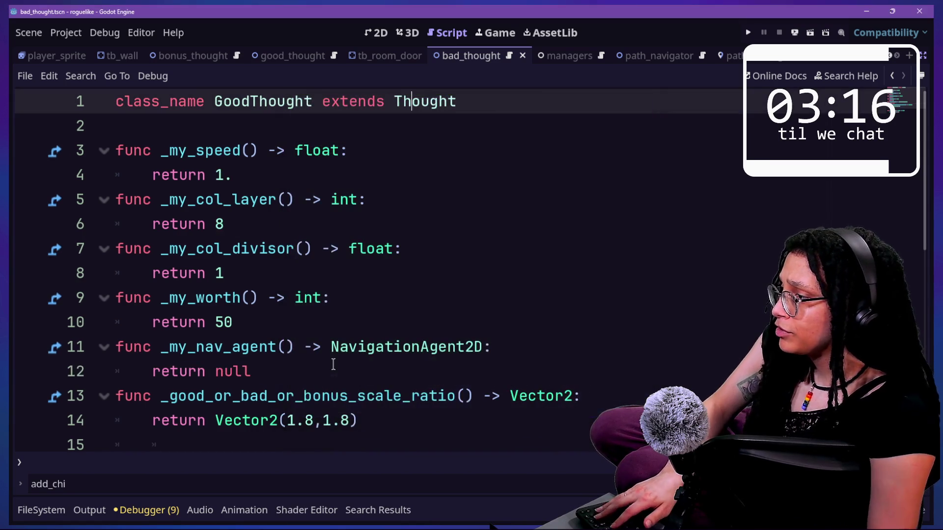
{"action": "left_click", "coordinate": [324, 370]}
{"action": "double_click", "coordinate": [244, 369]}
{"action": "key", "text": "ctrl+v"}
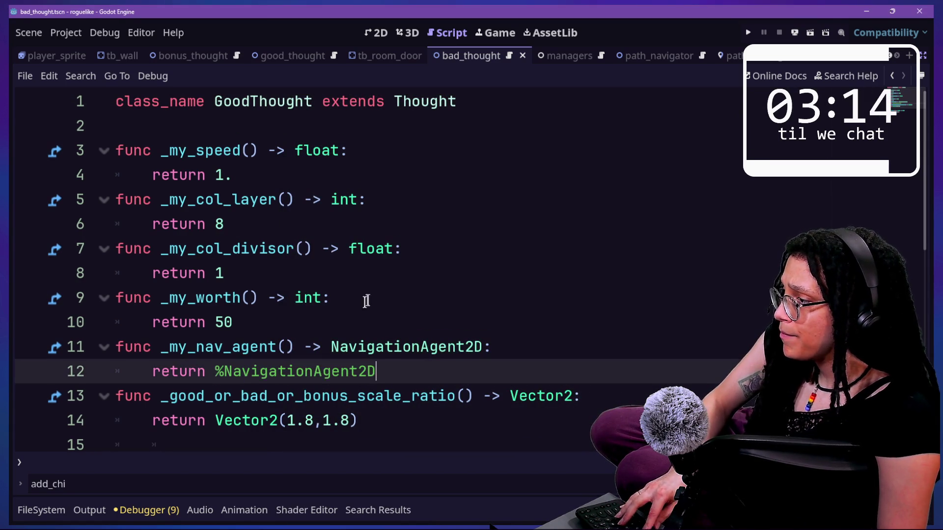
{"action": "key", "text": "ctrl+s"}
{"action": "left_click", "coordinate": [361, 301]}
{"action": "key", "text": "shift+alt+o"}
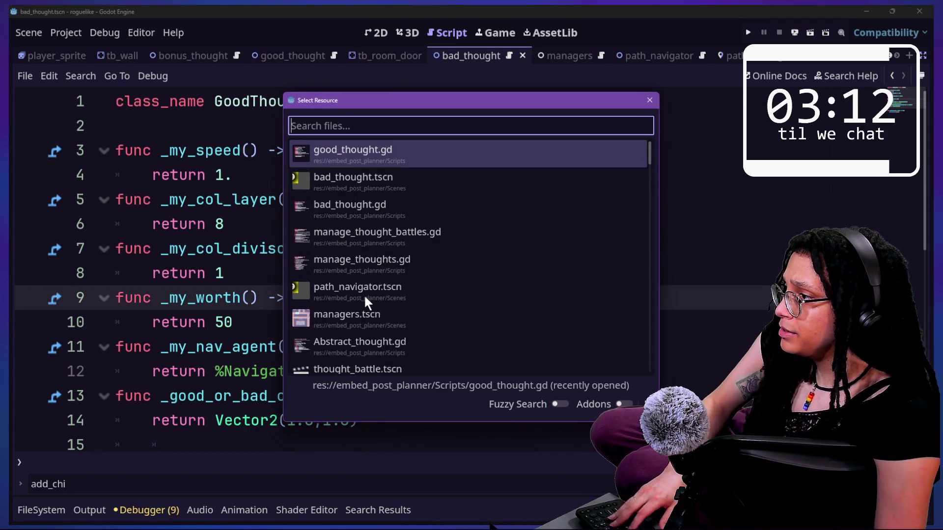
- Browse Quick Open results for 'thought' files, then close it without opening one
{"action": "type", "text": "thoughts"}
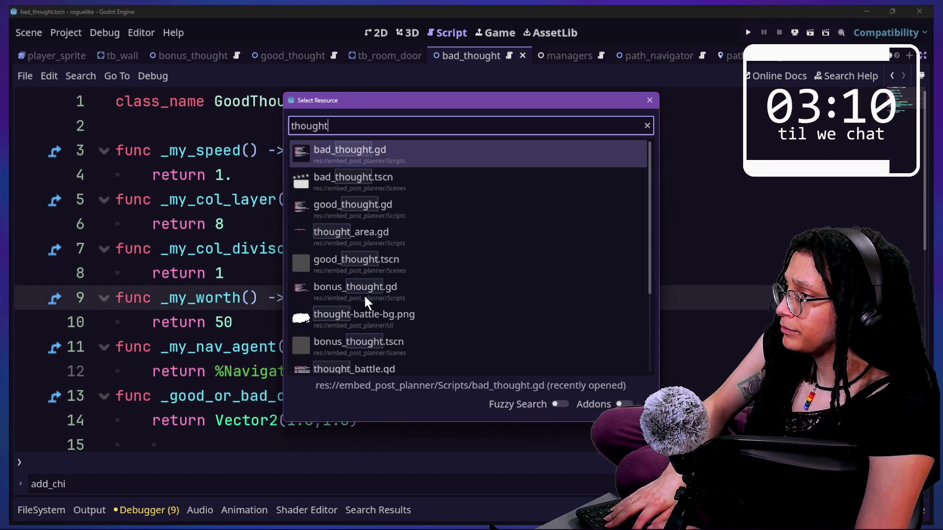
{"action": "key", "text": "BackSpace"}
{"action": "key", "text": "Down"}
{"action": "key", "text": "Down"}
{"action": "key", "text": "Down"}
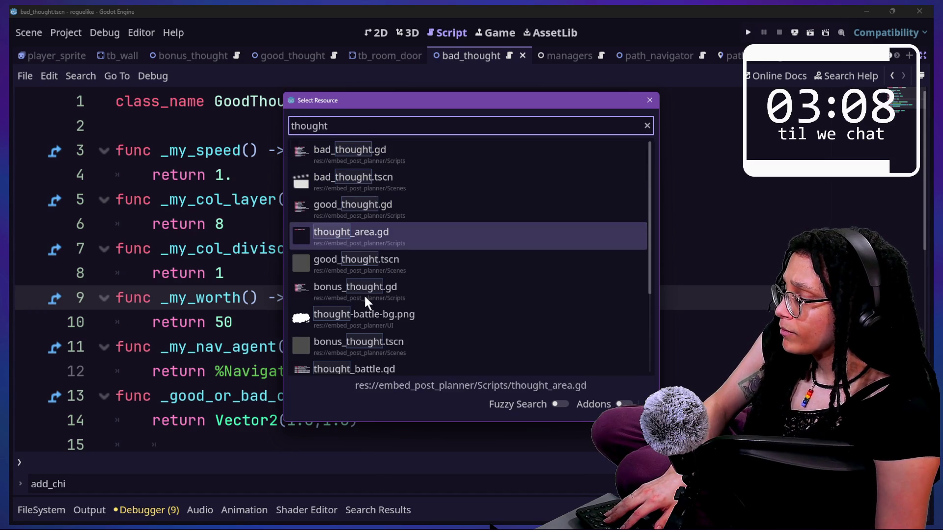
{"action": "key", "text": "Escape"}
{"action": "left_click", "coordinate": [417, 380]}
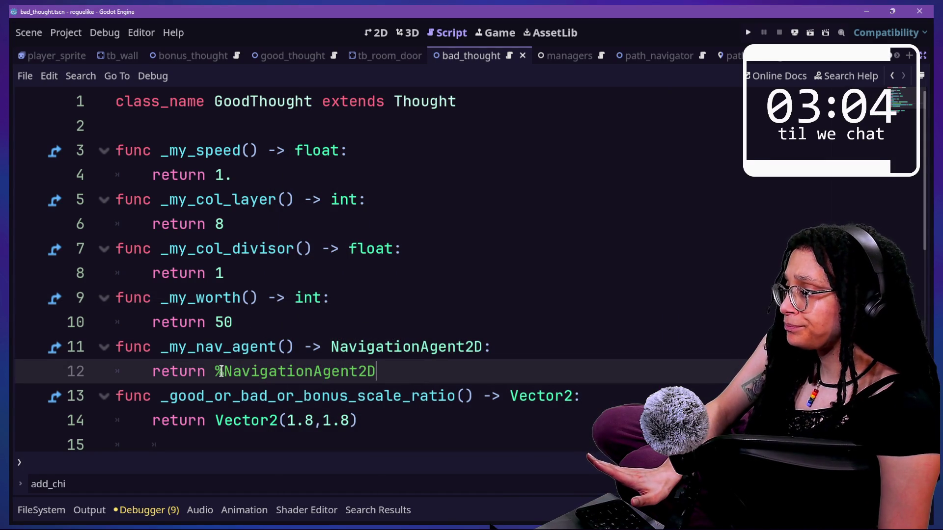
- Open Abstract_thought.gd via Quick Open filter 'abstr' and search it for 'chase_meth'
{"action": "key", "text": "shift+alt+o"}
{"action": "type", "text": "thought"}
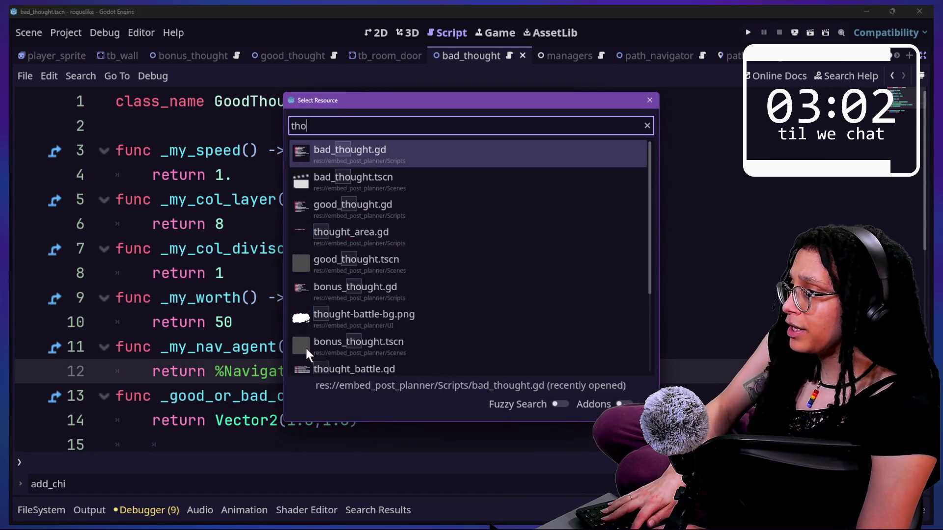
{"action": "key", "text": "ctrl+a"}
{"action": "type", "text": "abstr"}
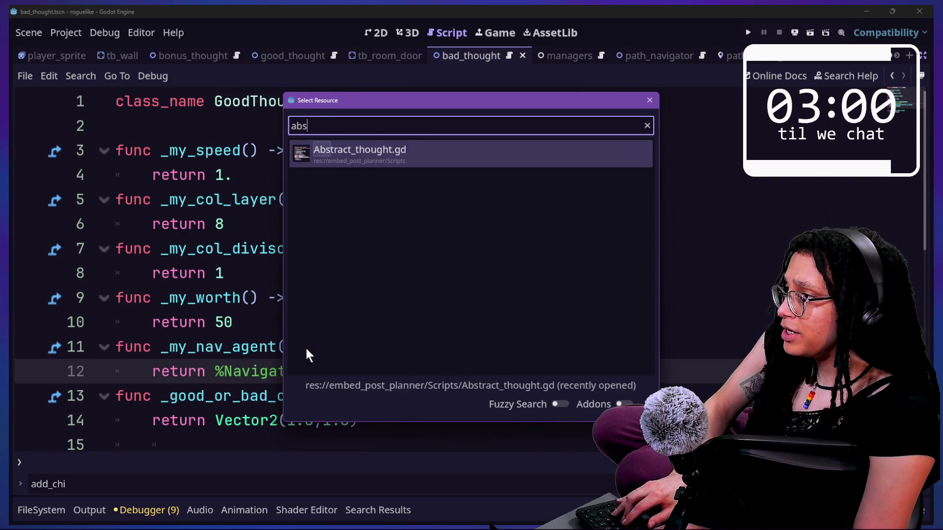
{"action": "key", "text": "Return"}
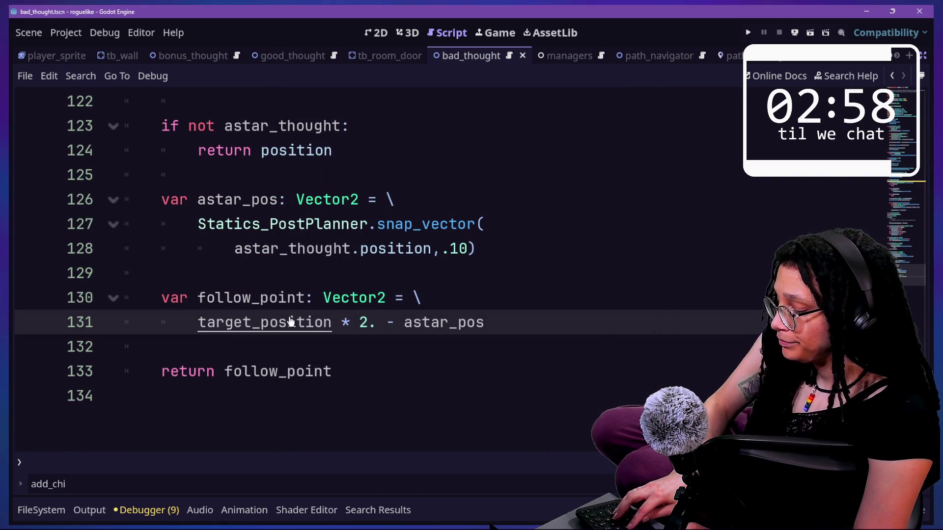
{"action": "key", "text": "ctrl+f"}
{"action": "type", "text": "chase_meth"}
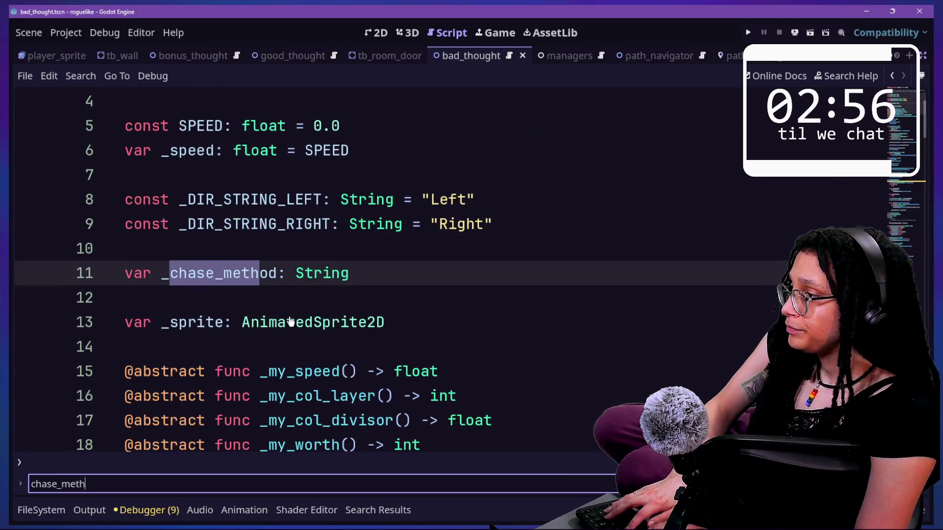
{"action": "key", "text": "Return"}
{"action": "left_click", "coordinate": [225, 273]}
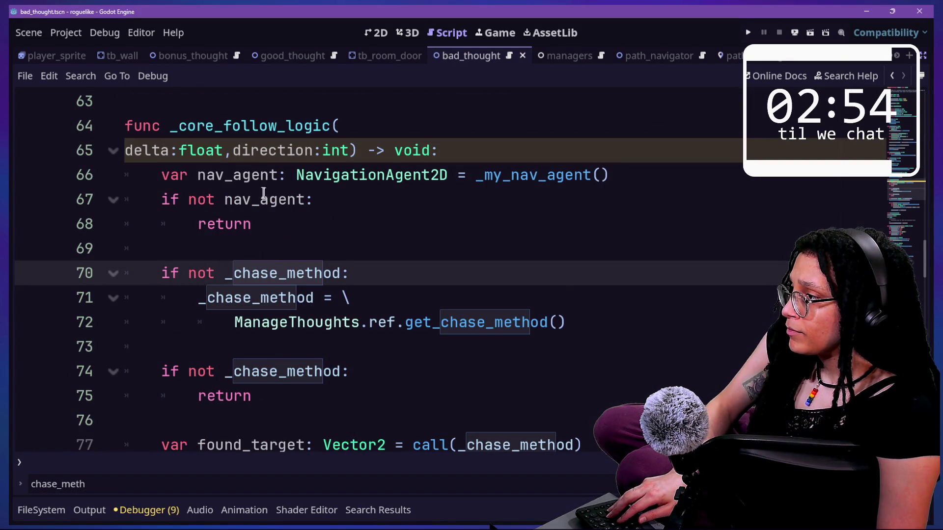
{"action": "left_click_drag", "start_coordinate": [113, 165], "coordinate": [118, 216]}
{"action": "left_click", "coordinate": [287, 230]}
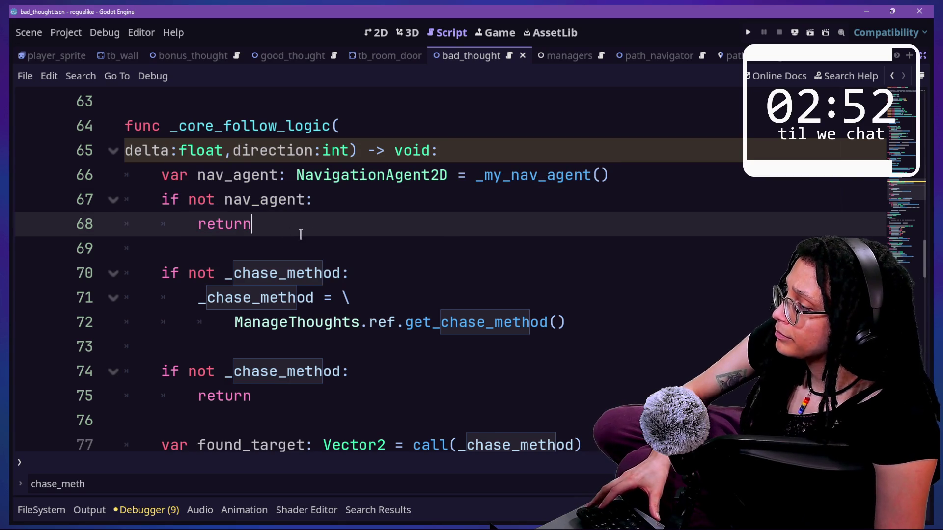
{"action": "key", "text": "Return"}
{"action": "key", "text": "Return"}
{"action": "type", "text": "if self is "}
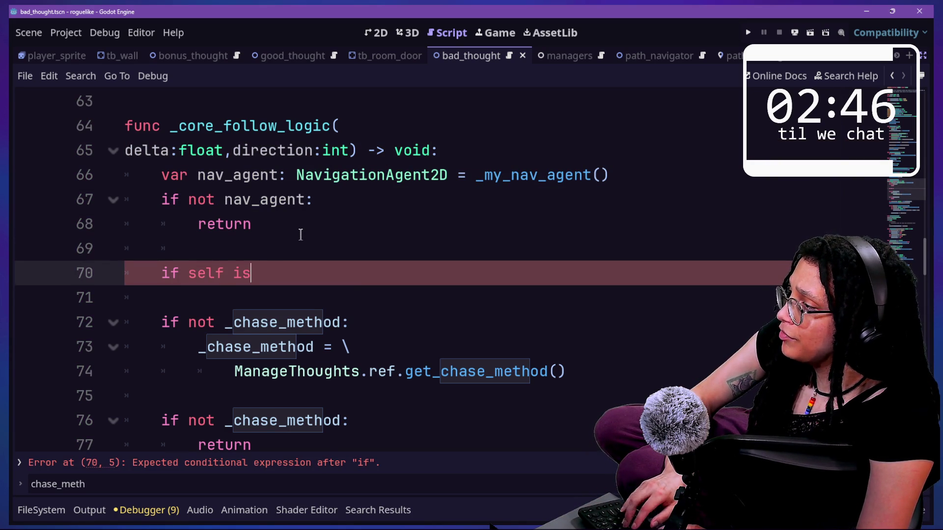
{"action": "type", "text": "GoodThought:"}
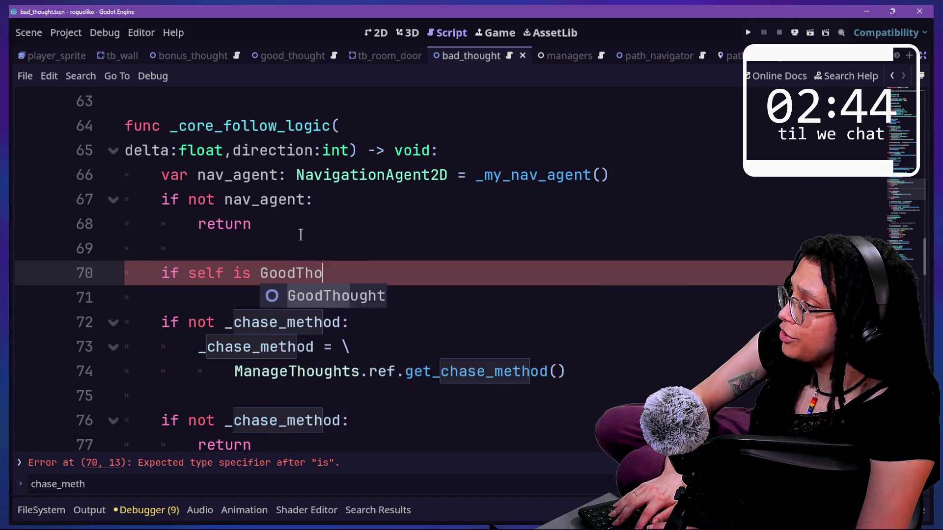
{"action": "key", "text": "Return"}
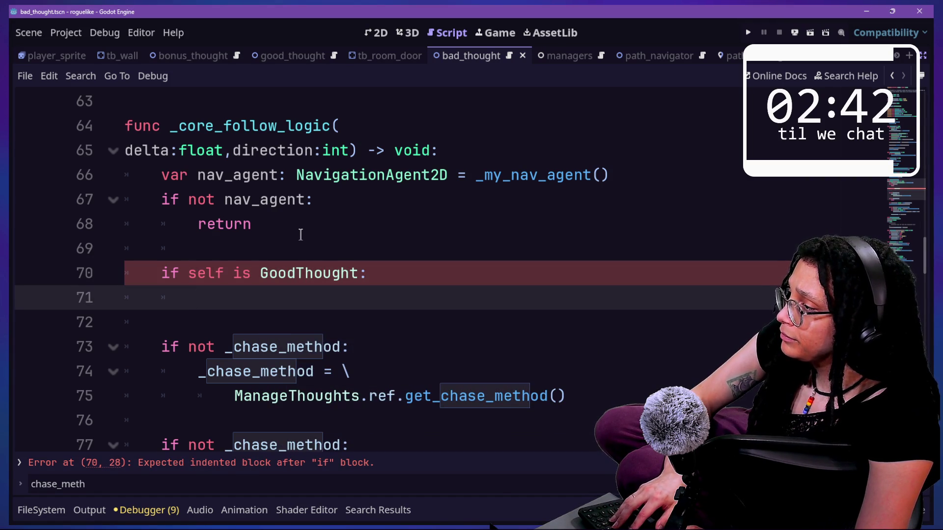
{"action": "scroll", "coordinate": [301, 235], "scroll_direction": "up", "scroll_amount": 3}
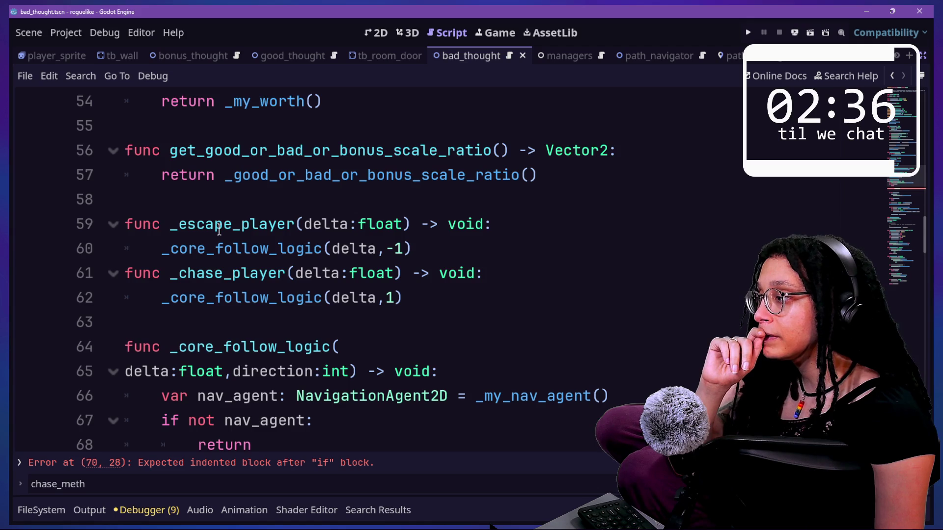
{"action": "scroll", "coordinate": [219, 230], "scroll_direction": "down", "scroll_amount": 3}
{"action": "scroll", "coordinate": [246, 209], "scroll_direction": "down", "scroll_amount": 2}
{"action": "scroll", "coordinate": [246, 209], "scroll_direction": "down", "scroll_amount": 1}
{"action": "key", "text": "ctrl+f"}
{"action": "type", "text": "direc"}
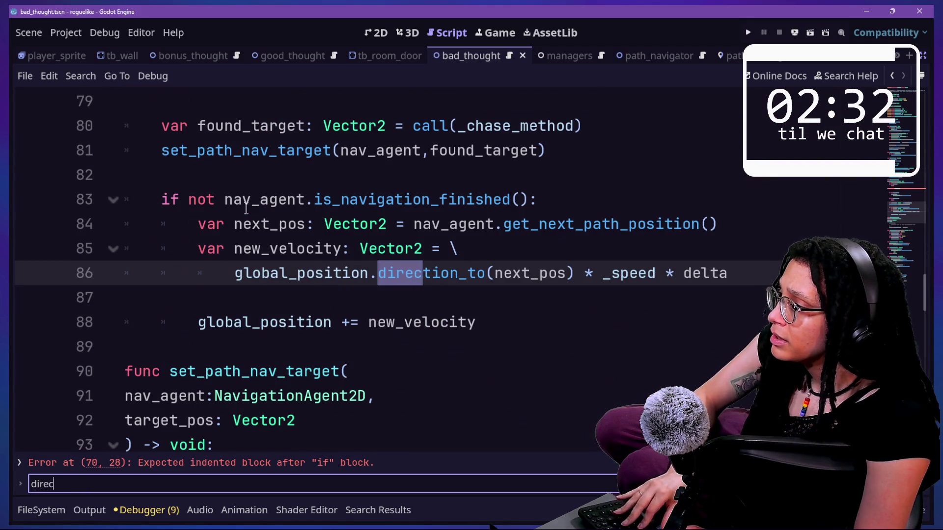
{"action": "key", "text": "Return"}
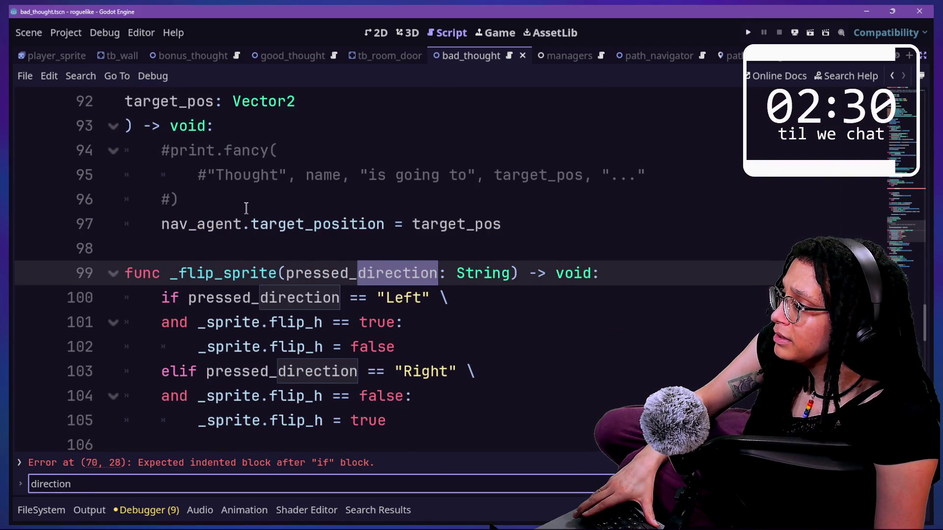
{"action": "key", "text": "Return"}
{"action": "scroll", "coordinate": [246, 209], "scroll_direction": "up", "scroll_amount": 10}
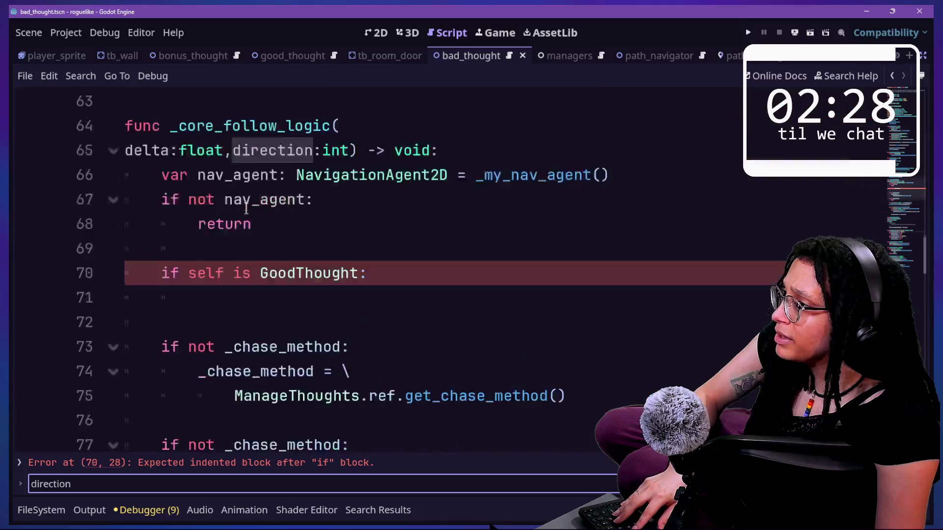
{"action": "scroll", "coordinate": [246, 209], "scroll_direction": "up", "scroll_amount": 2}
{"action": "left_click", "coordinate": [251, 294]}
{"action": "left_click_drag", "start_coordinate": [402, 447], "coordinate": [389, 385]}
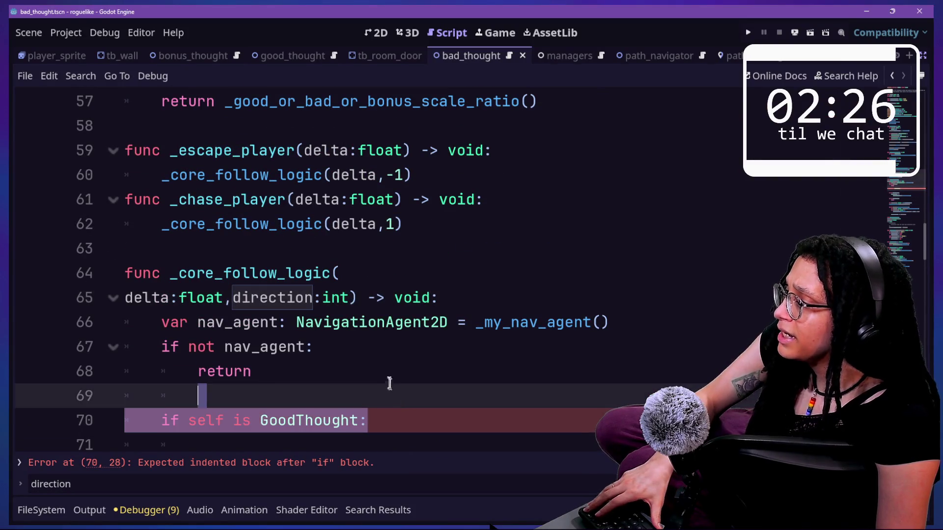
{"action": "key", "text": "BackSpace"}
{"action": "left_click", "coordinate": [385, 381]}
{"action": "key", "text": "ctrl+z"}
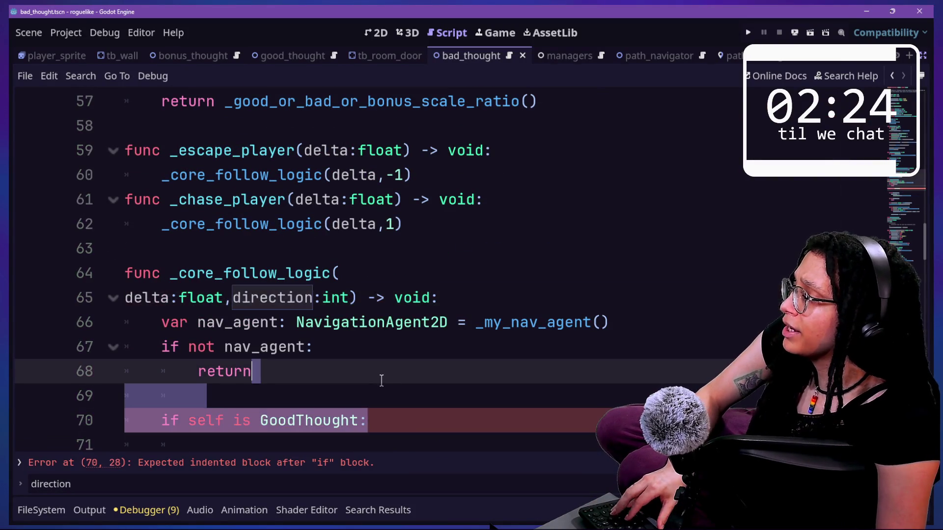
{"action": "scroll", "coordinate": [383, 380], "scroll_direction": "down", "scroll_amount": 2}
{"action": "left_click", "coordinate": [387, 280]}
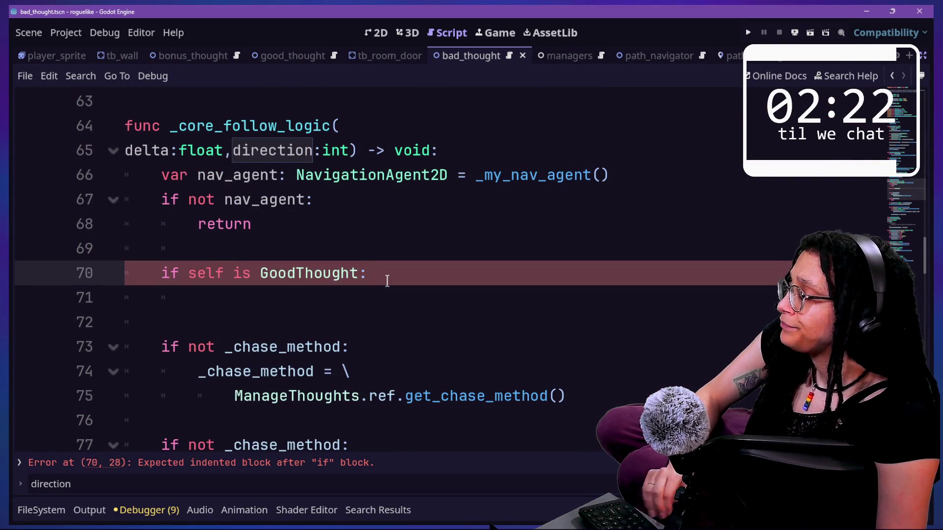
{"action": "key", "text": "Down"}
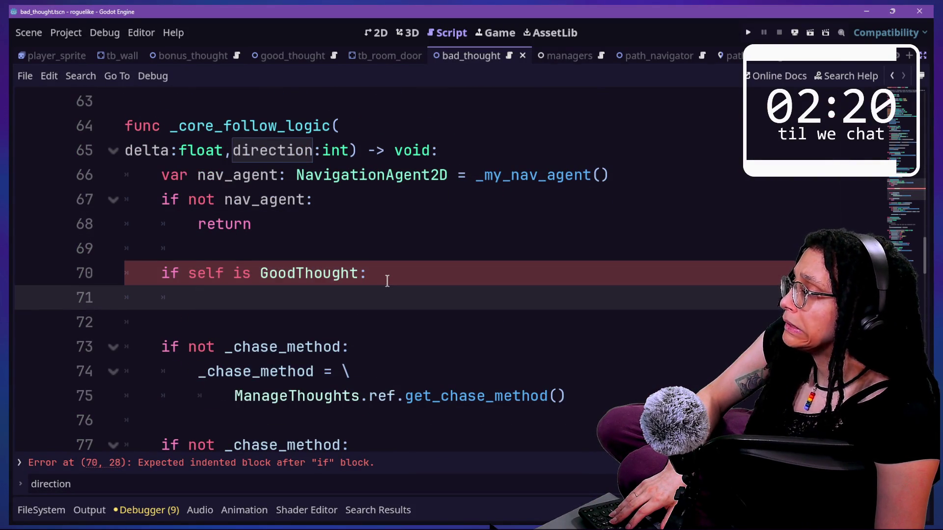
{"action": "scroll", "coordinate": [387, 281], "scroll_direction": "up", "scroll_amount": 2}
{"action": "scroll", "coordinate": [385, 275], "scroll_direction": "down", "scroll_amount": 2}
{"action": "left_click", "coordinate": [384, 257], "text": "shift"}
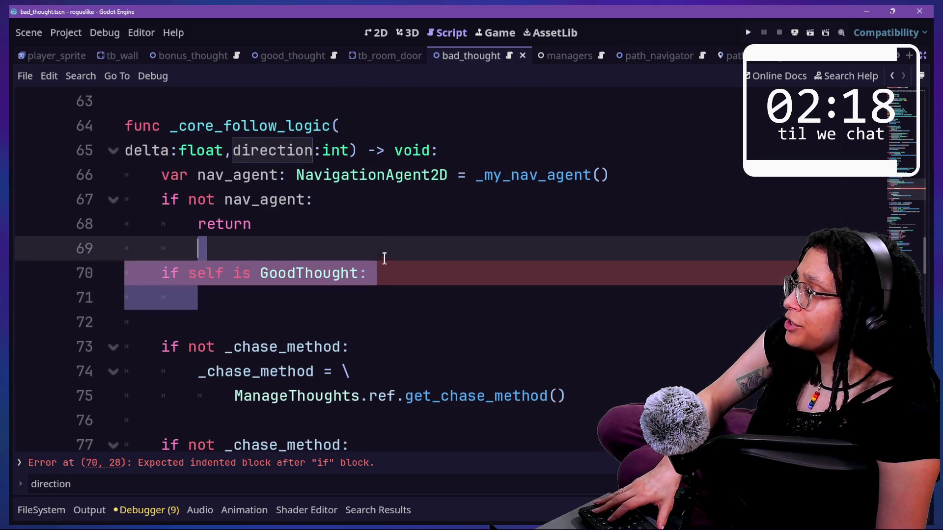
{"action": "key", "text": "BackSpace"}
{"action": "key", "text": "BackSpace"}
{"action": "key", "text": "BackSpace"}
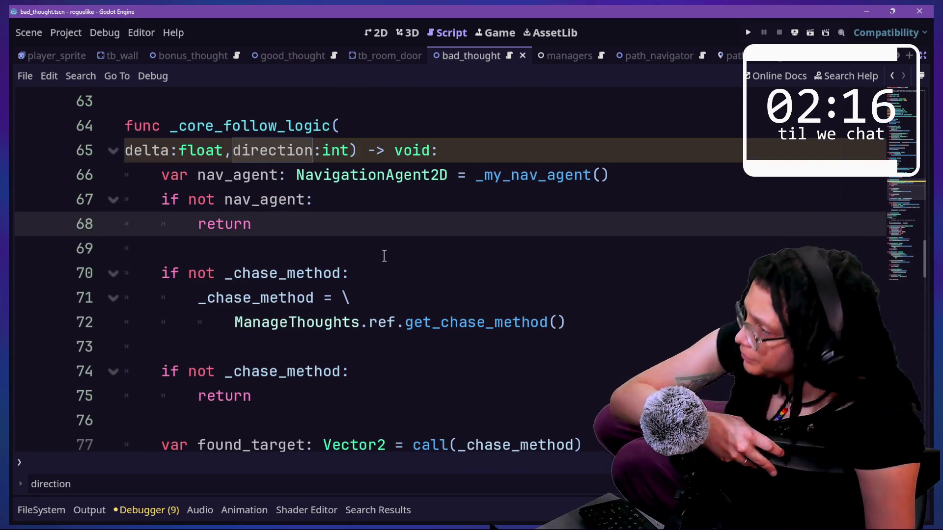
{"action": "left_click", "coordinate": [374, 174]}
{"action": "left_click", "coordinate": [370, 228]}
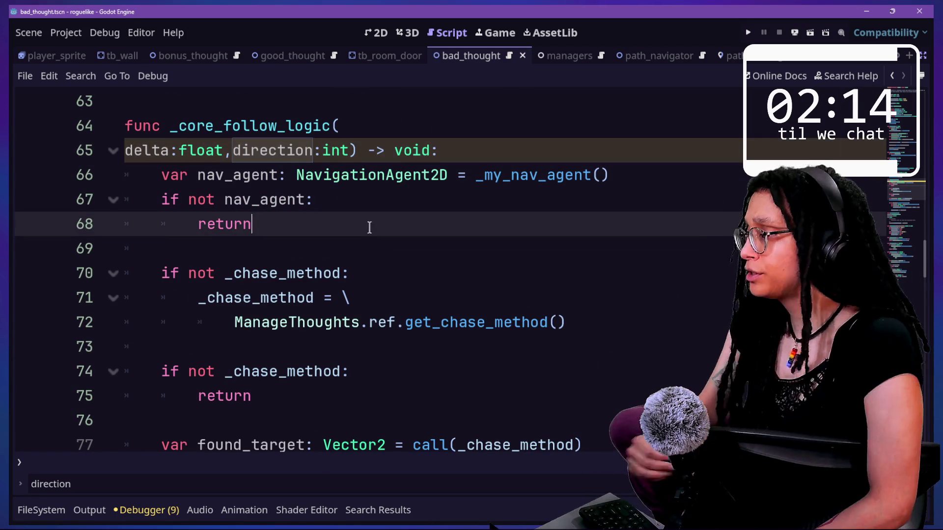
{"action": "scroll", "coordinate": [369, 227], "scroll_direction": "down", "scroll_amount": 1}
{"action": "scroll", "coordinate": [369, 227], "scroll_direction": "down", "scroll_amount": 5}
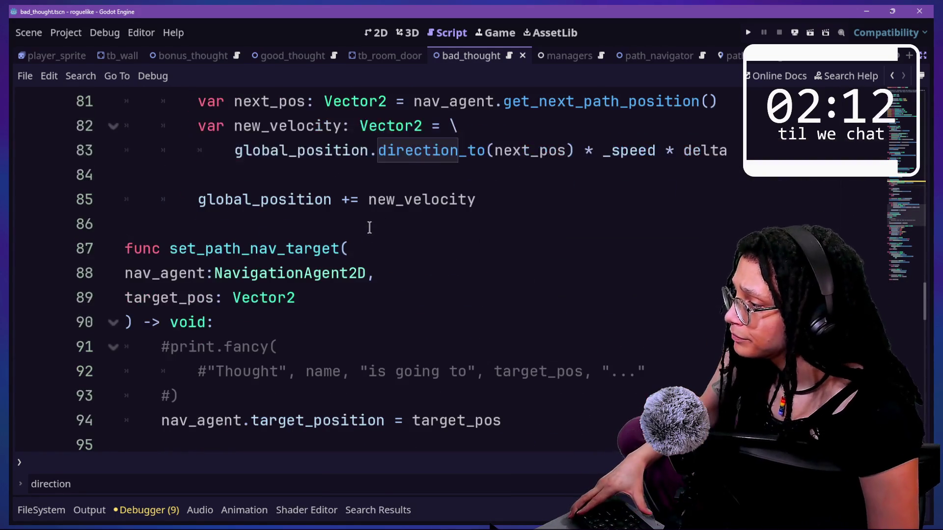
{"action": "scroll", "coordinate": [370, 227], "scroll_direction": "down", "scroll_amount": 5}
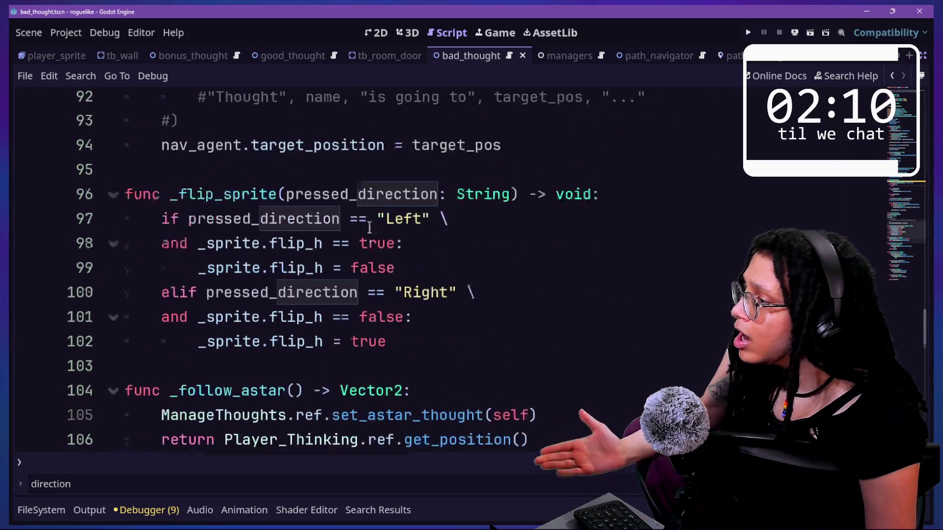
{"action": "scroll", "coordinate": [369, 227], "scroll_direction": "up", "scroll_amount": 6}
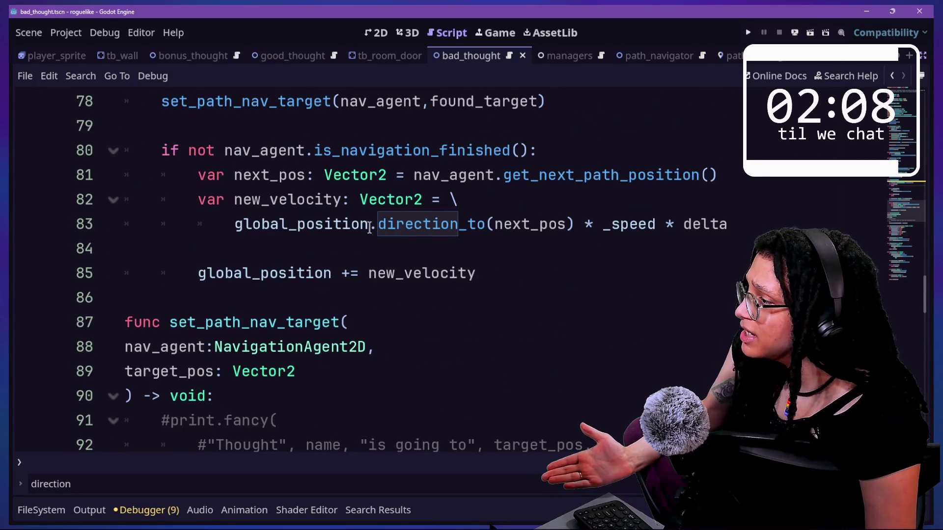
{"action": "scroll", "coordinate": [369, 227], "scroll_direction": "up", "scroll_amount": 6}
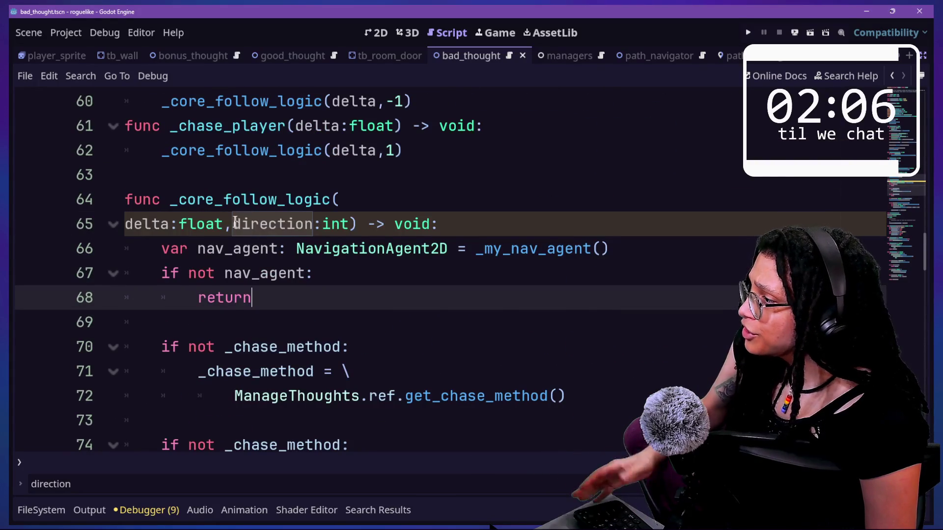
{"action": "left_click_drag", "start_coordinate": [233, 224], "coordinate": [285, 225]}
{"action": "double_click", "coordinate": [297, 224]}
{"action": "scroll", "coordinate": [297, 220], "scroll_direction": "up", "scroll_amount": 1}
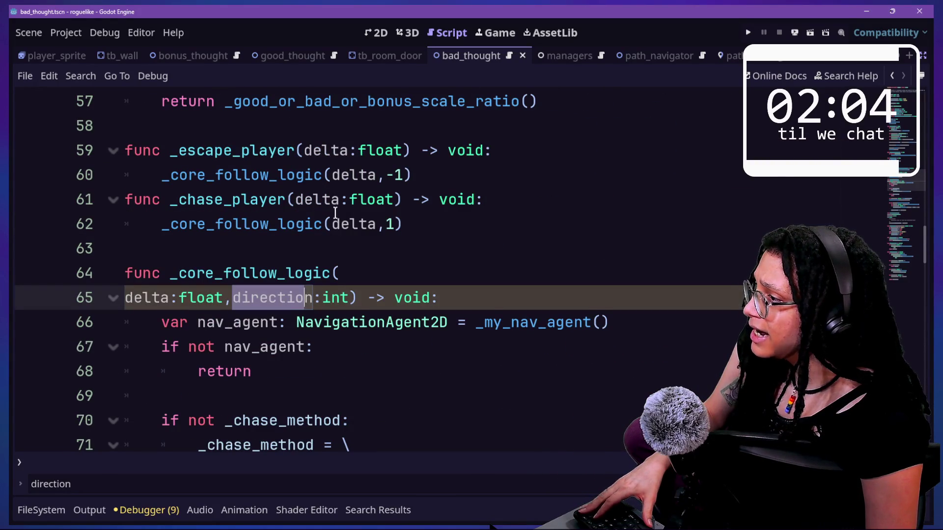
{"action": "left_click_drag", "start_coordinate": [377, 178], "coordinate": [393, 178]}
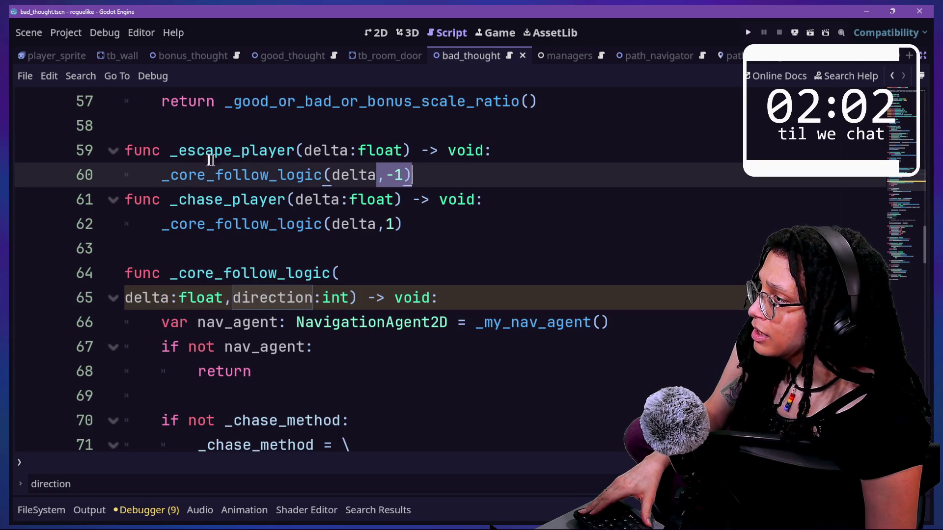
{"action": "left_click_drag", "start_coordinate": [378, 224], "coordinate": [408, 225]}
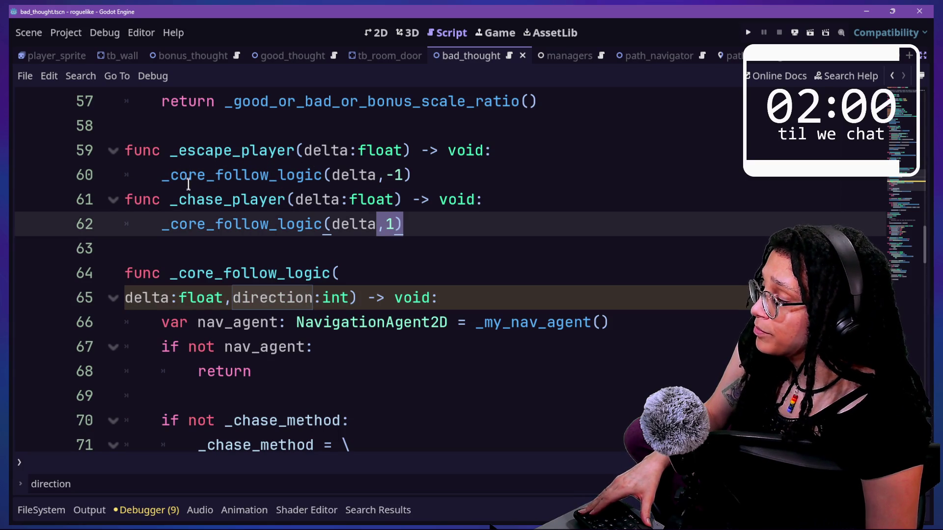
{"action": "mouse_move", "coordinate": [241, 161]}
{"action": "left_mouse_down"}
{"action": "mouse_move", "coordinate": [484, 156]}
{"action": "mouse_move", "coordinate": [469, 171]}
{"action": "mouse_move", "coordinate": [332, 176]}
{"action": "left_mouse_up"}
{"action": "left_click", "coordinate": [467, 172]}
{"action": "left_click", "coordinate": [353, 183]}
{"action": "scroll", "coordinate": [354, 183], "scroll_direction": "down", "scroll_amount": 2}
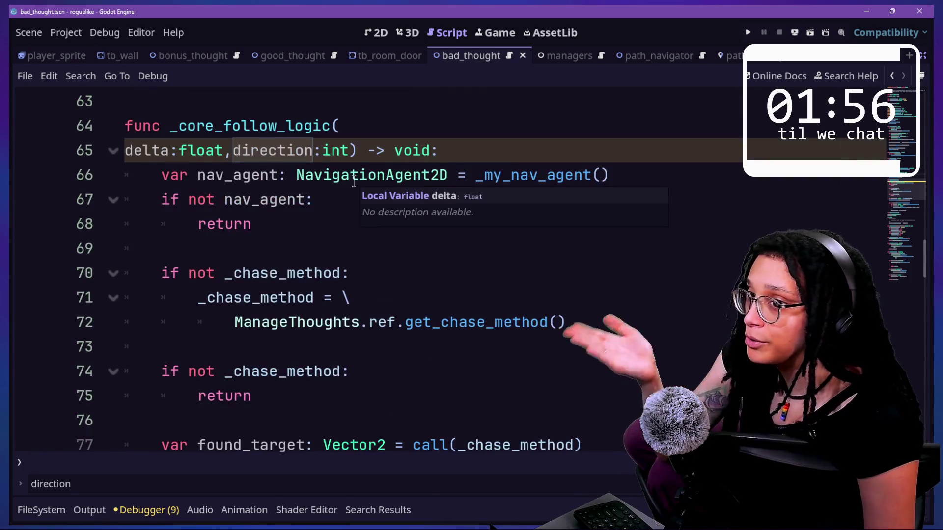
{"action": "scroll", "coordinate": [354, 183], "scroll_direction": "down", "scroll_amount": 3}
{"action": "scroll", "coordinate": [353, 181], "scroll_direction": "down", "scroll_amount": 3}
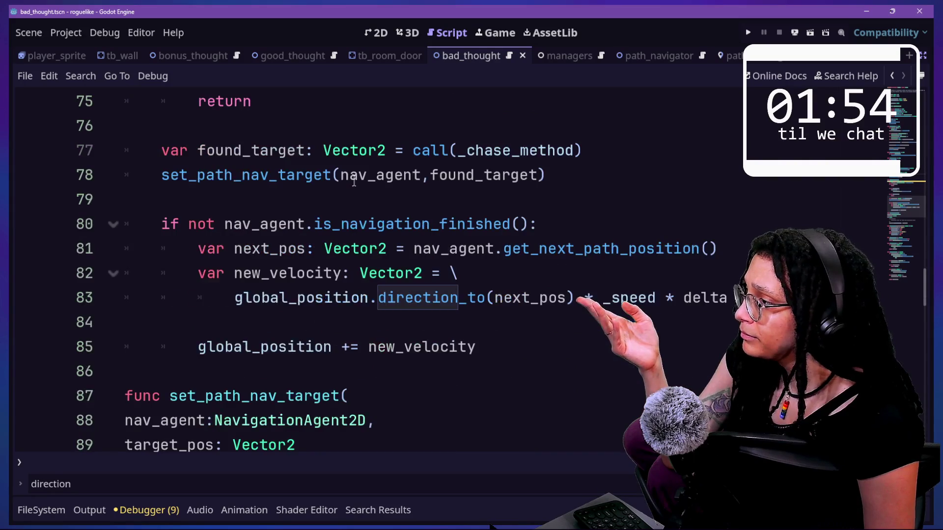
{"action": "scroll", "coordinate": [353, 181], "scroll_direction": "down", "scroll_amount": 2}
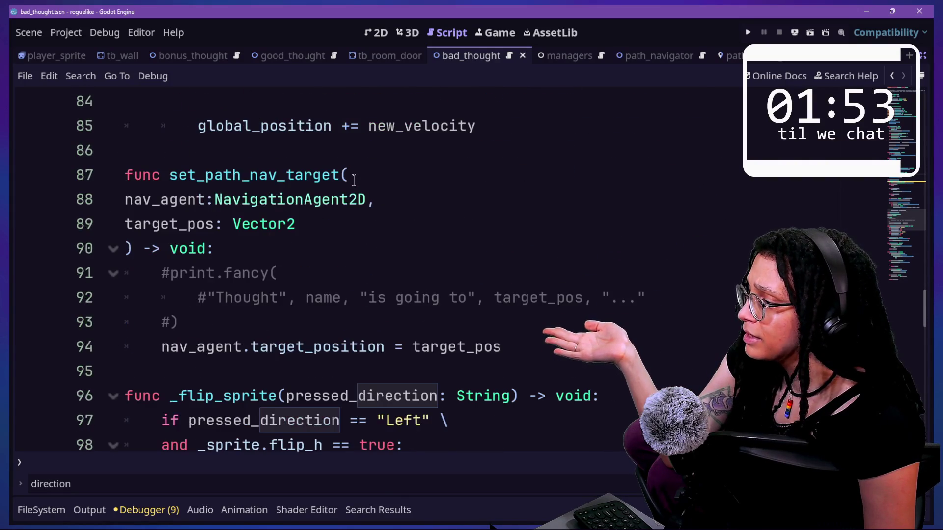
{"action": "scroll", "coordinate": [353, 181], "scroll_direction": "up", "scroll_amount": 4}
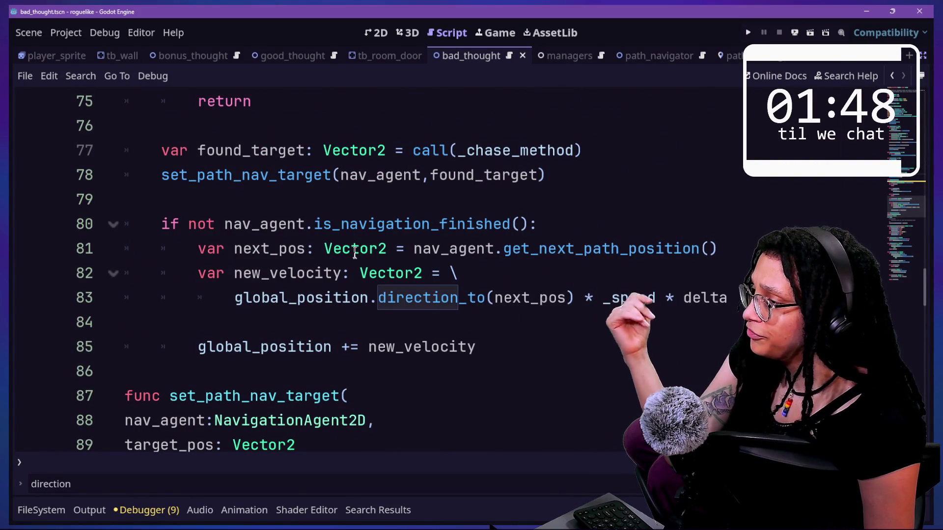
{"action": "left_click", "coordinate": [369, 298]}
{"action": "left_click", "coordinate": [360, 317]}
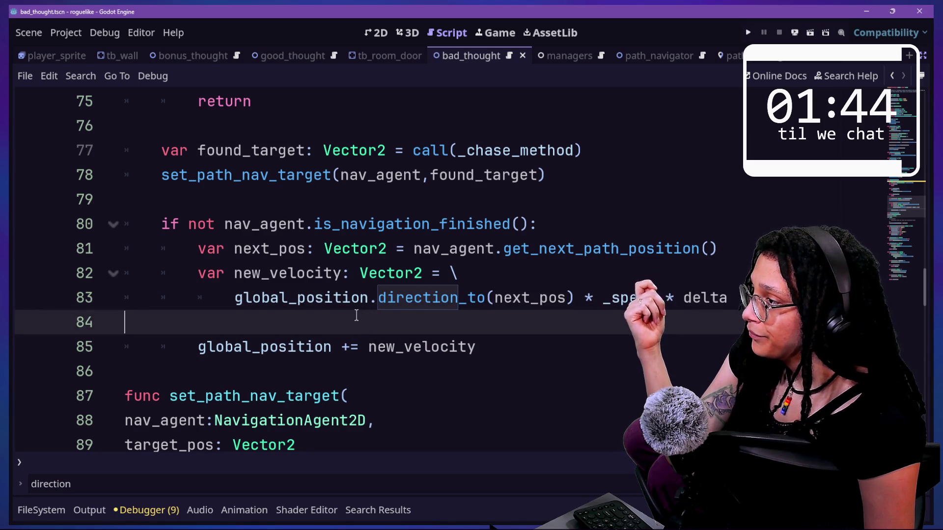
{"action": "scroll", "coordinate": [356, 315], "scroll_direction": "down", "scroll_amount": 1}
{"action": "scroll", "coordinate": [357, 315], "scroll_direction": "up", "scroll_amount": 3}
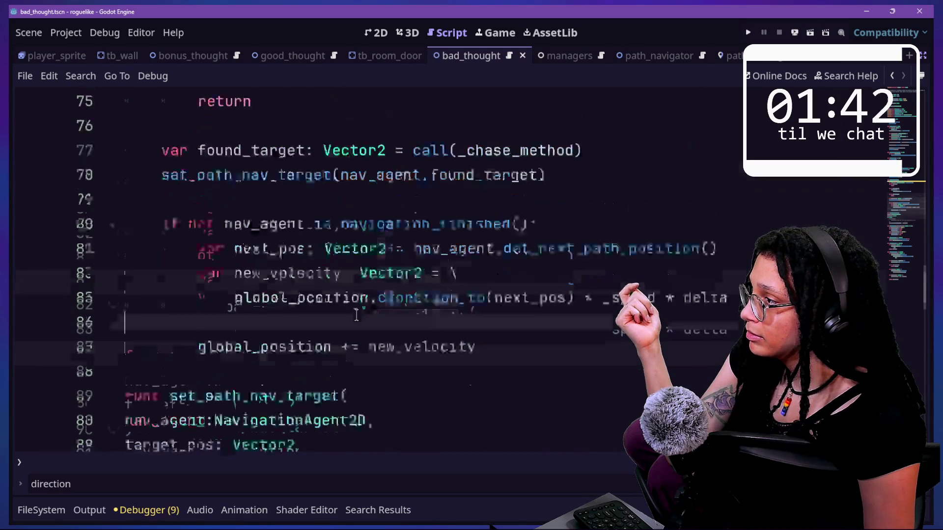
{"action": "mouse_move", "coordinate": [358, 314]}
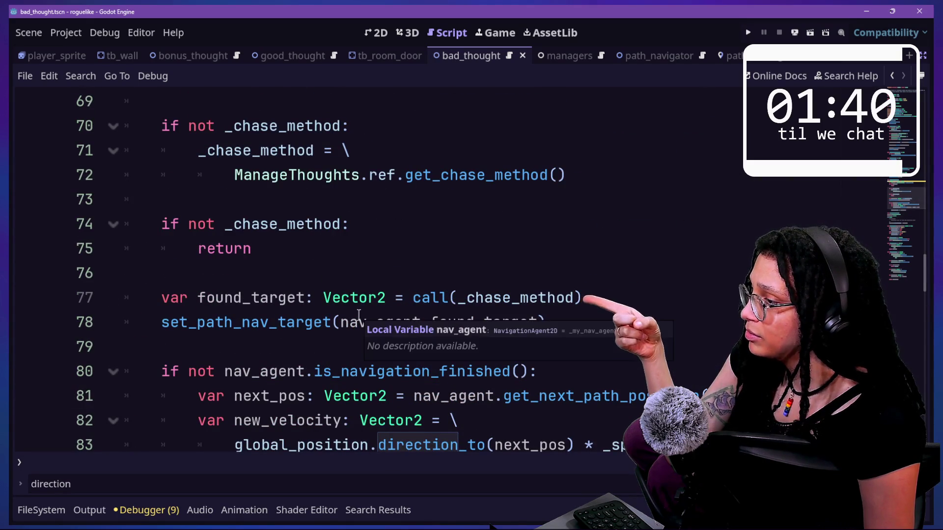
{"action": "scroll", "coordinate": [327, 349], "scroll_direction": "down", "scroll_amount": 2}
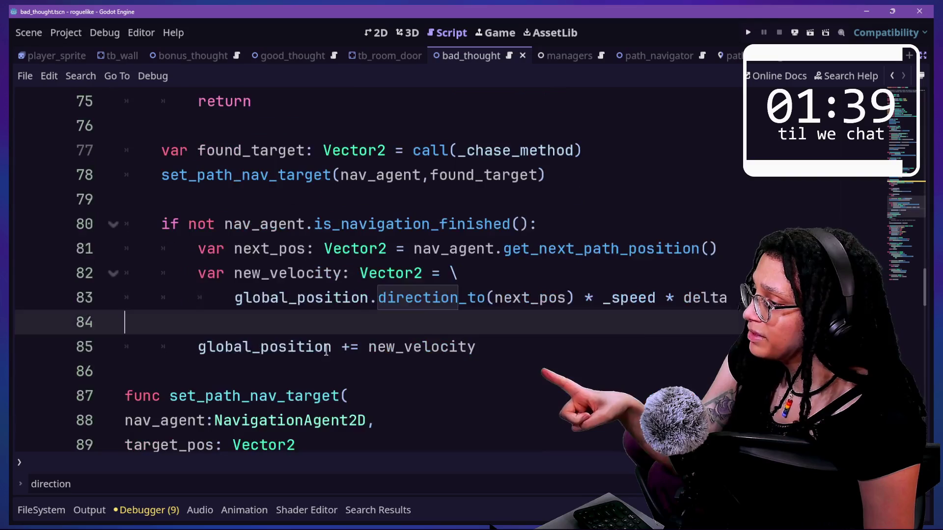
{"action": "scroll", "coordinate": [326, 350], "scroll_direction": "up", "scroll_amount": 3}
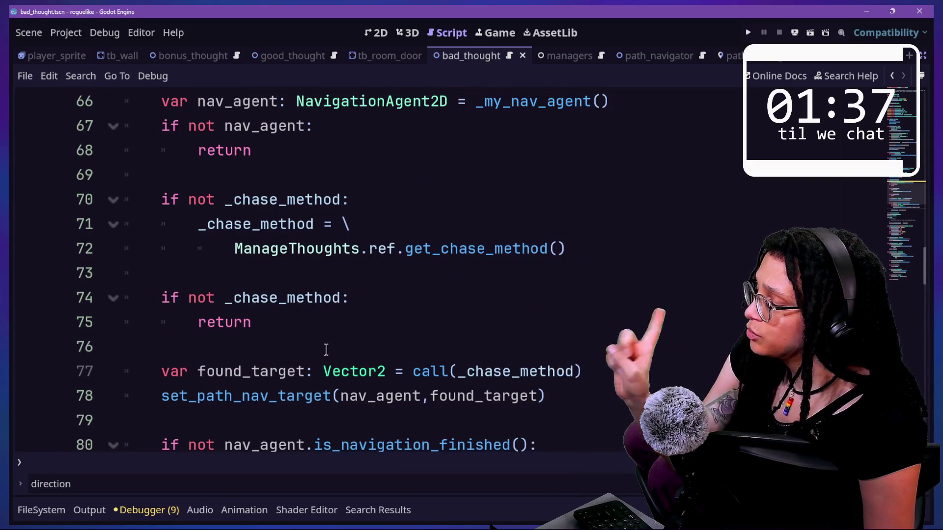
{"action": "scroll", "coordinate": [326, 349], "scroll_direction": "down", "scroll_amount": 1}
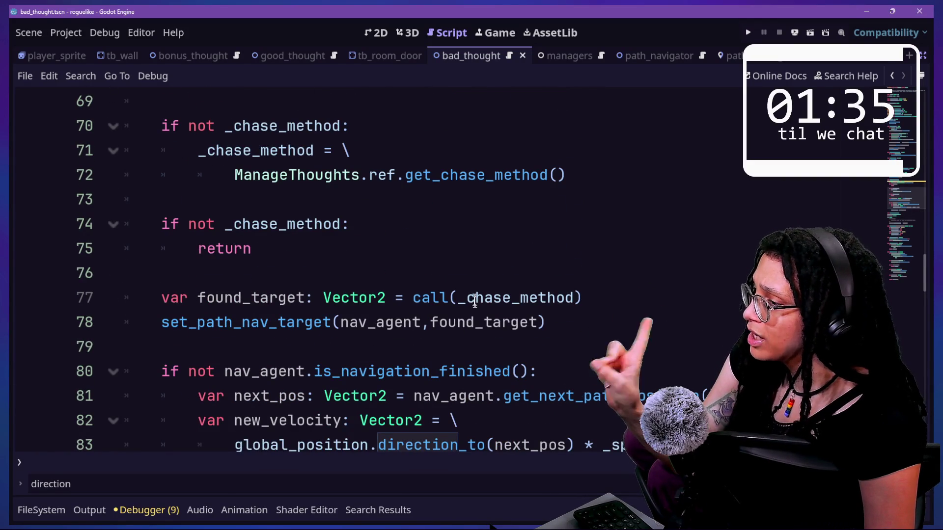
{"action": "left_click", "coordinate": [457, 274]}
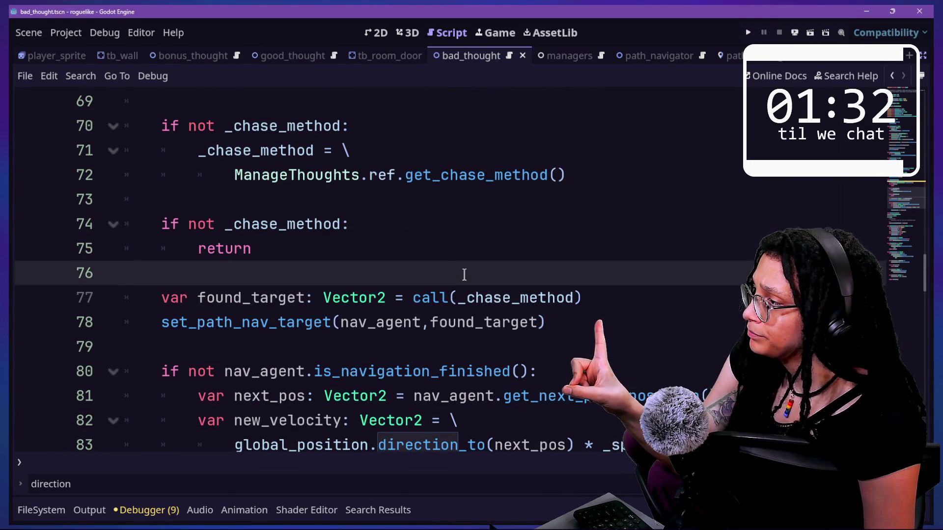
{"action": "left_click", "coordinate": [426, 250]}
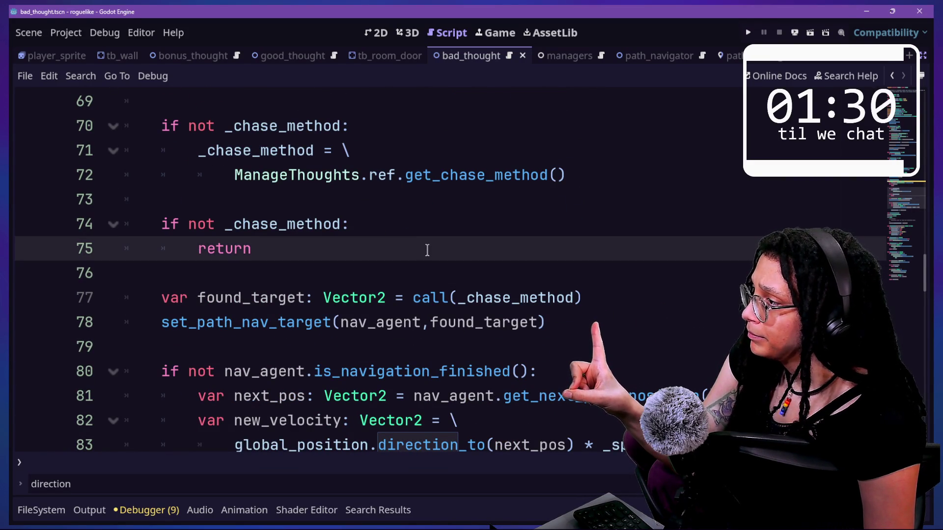
{"action": "key", "text": "Return"}
{"action": "key", "text": "Return"}
{"action": "key", "text": "BackSpace"}
{"action": "type", "text": "if"}
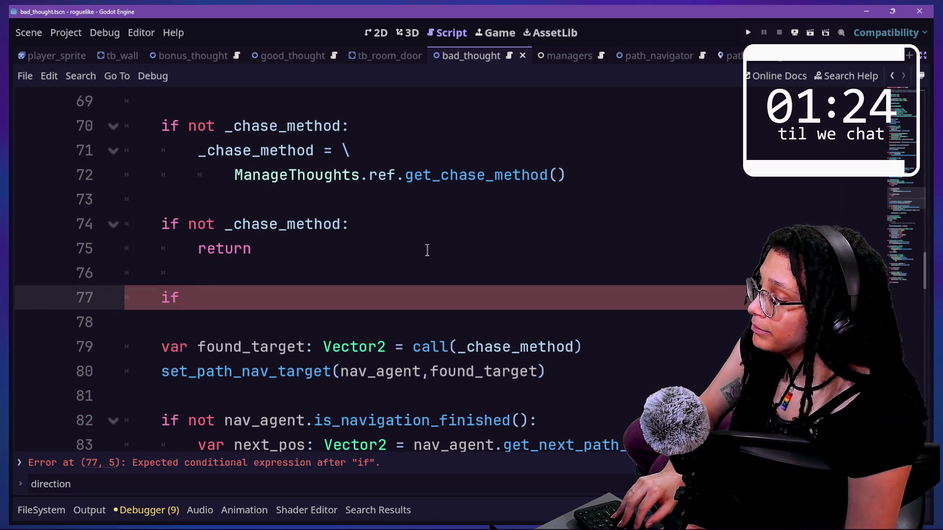
{"action": "key", "text": "BackSpace"}
{"action": "key", "text": "BackSpace"}
{"action": "key", "text": "BackSpace"}
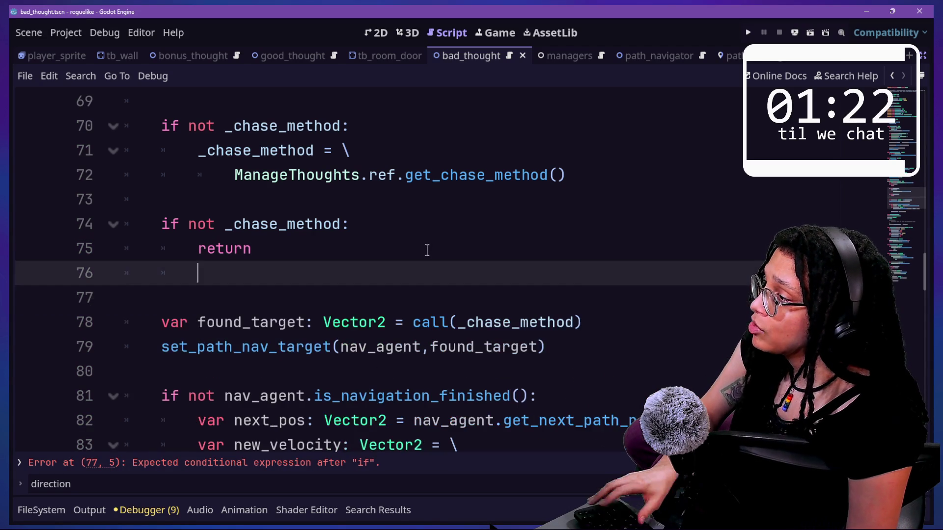
{"action": "left_click", "coordinate": [524, 304]}
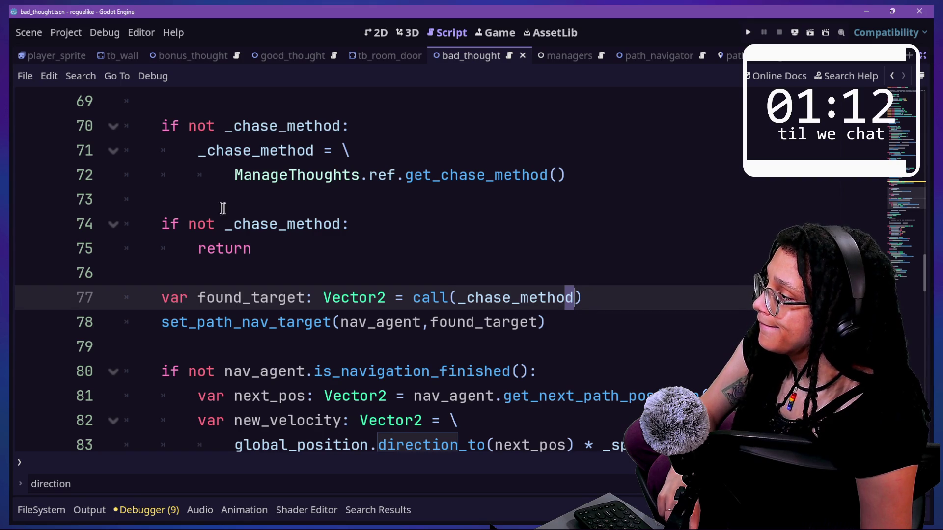
{"action": "key", "text": "shift+F3"}
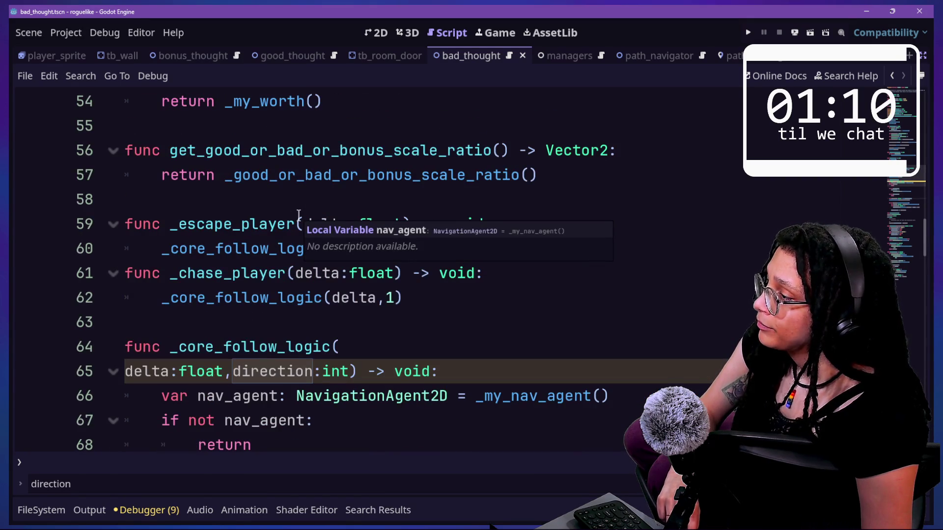
{"action": "scroll", "coordinate": [298, 215], "scroll_direction": "up", "scroll_amount": 9}
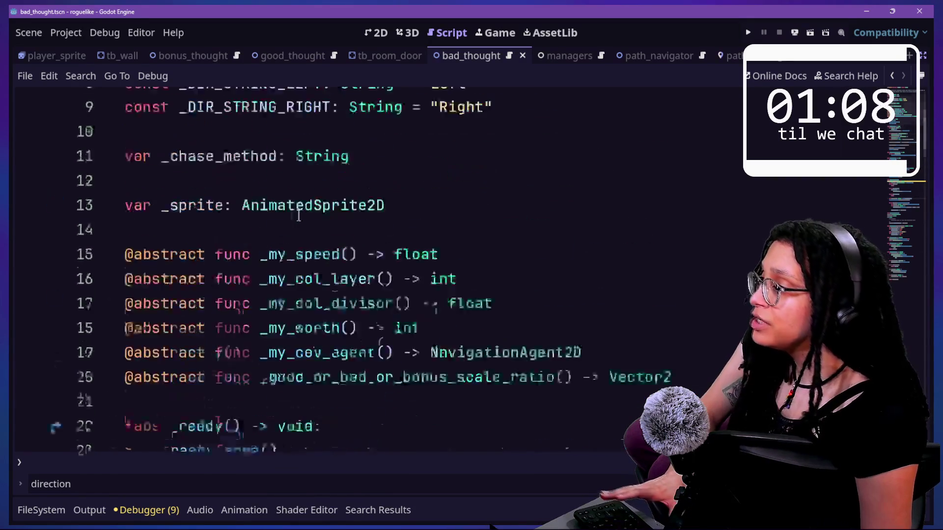
{"action": "scroll", "coordinate": [299, 215], "scroll_direction": "down", "scroll_amount": 2}
{"action": "scroll", "coordinate": [299, 214], "scroll_direction": "down", "scroll_amount": 12}
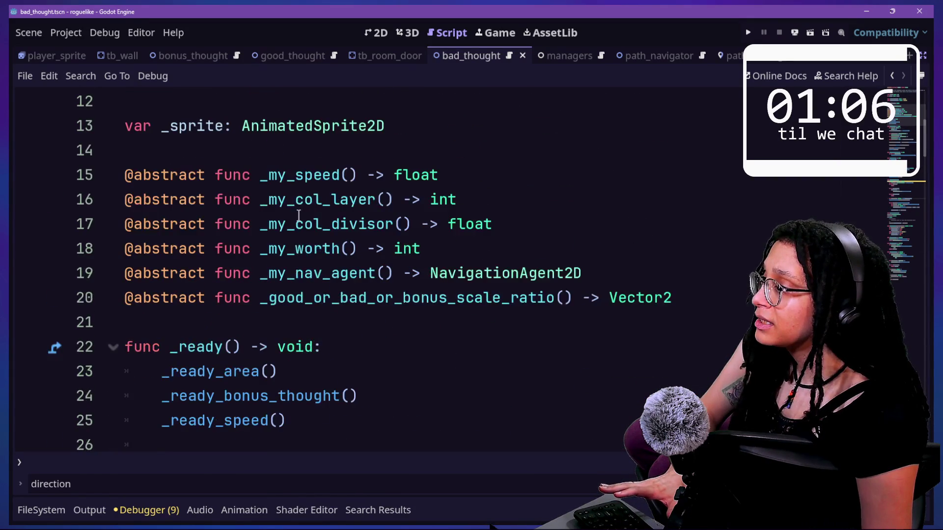
{"action": "scroll", "coordinate": [299, 214], "scroll_direction": "up", "scroll_amount": 14}
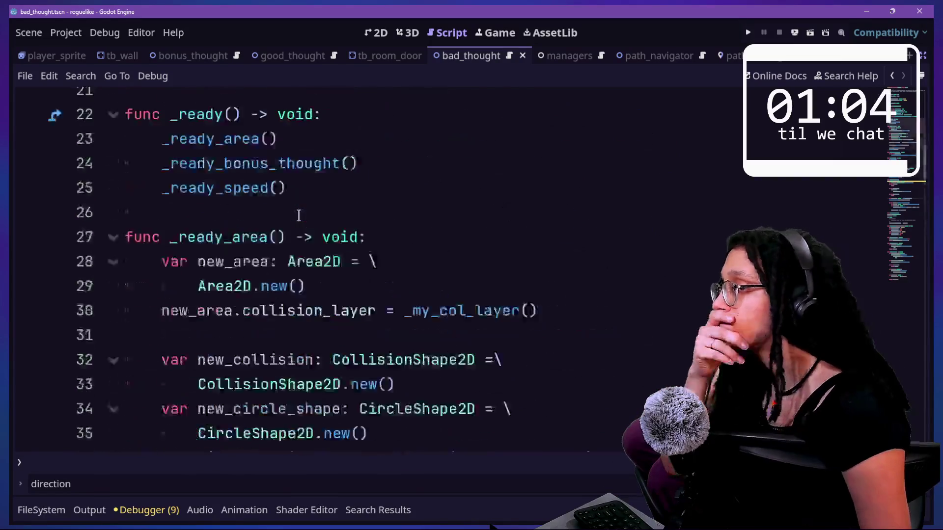
{"action": "scroll", "coordinate": [299, 215], "scroll_direction": "down", "scroll_amount": 13}
{"action": "scroll", "coordinate": [298, 215], "scroll_direction": "down", "scroll_amount": 2}
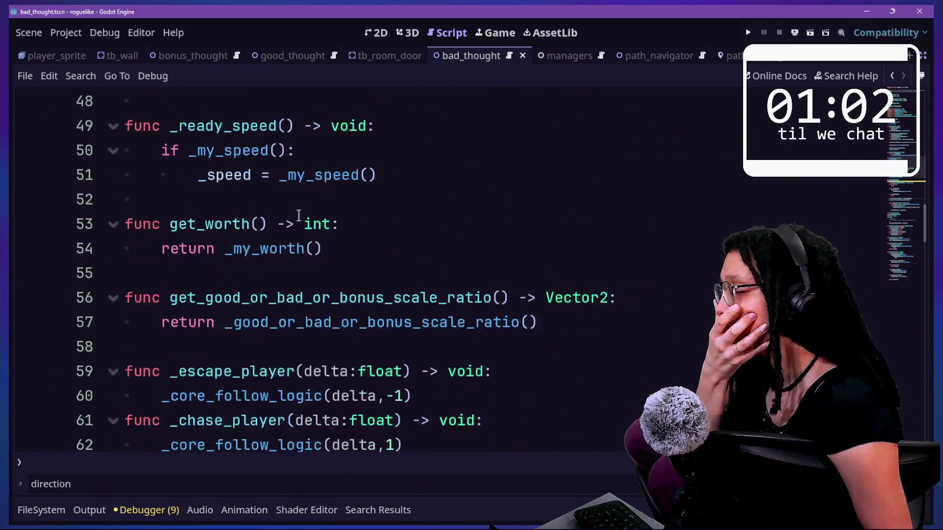
{"action": "scroll", "coordinate": [298, 216], "scroll_direction": "down", "scroll_amount": 5}
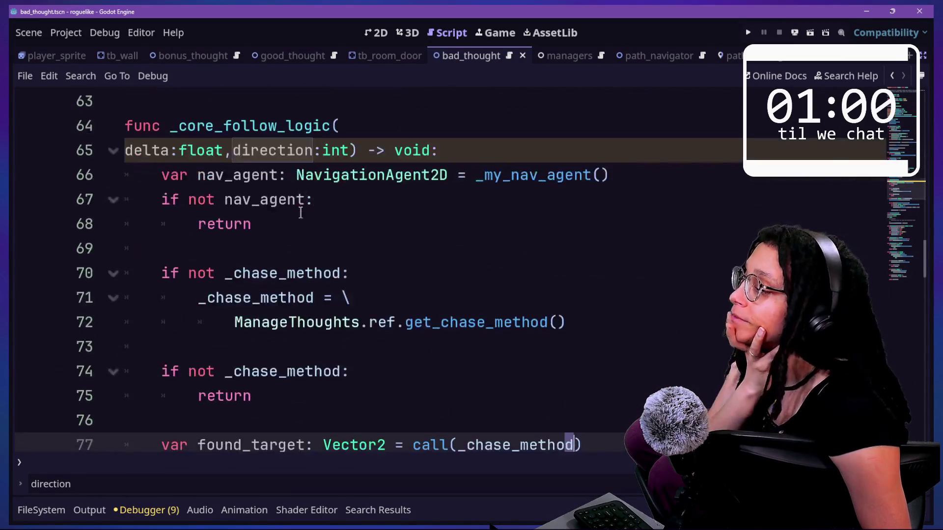
{"action": "scroll", "coordinate": [301, 213], "scroll_direction": "down", "scroll_amount": 1}
{"action": "left_click", "coordinate": [353, 315]}
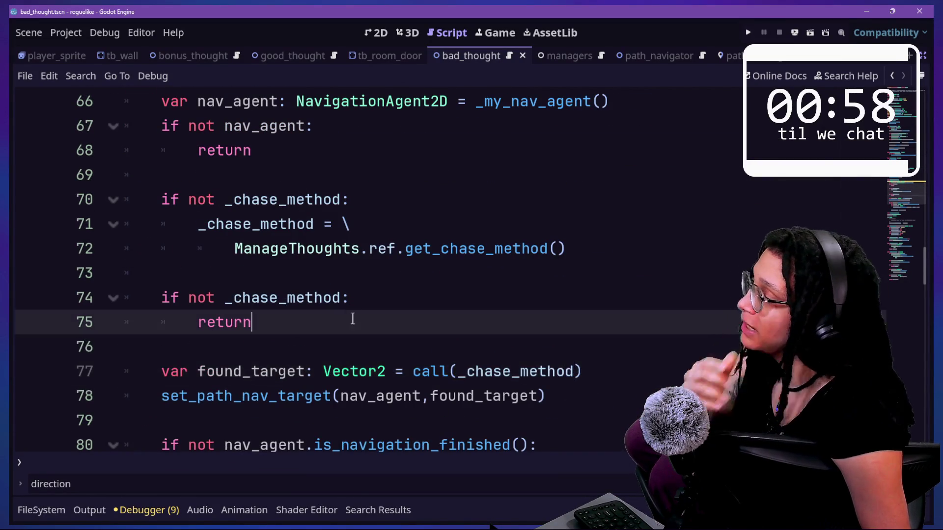
{"action": "key", "text": "Return"}
{"action": "key", "text": "Return"}
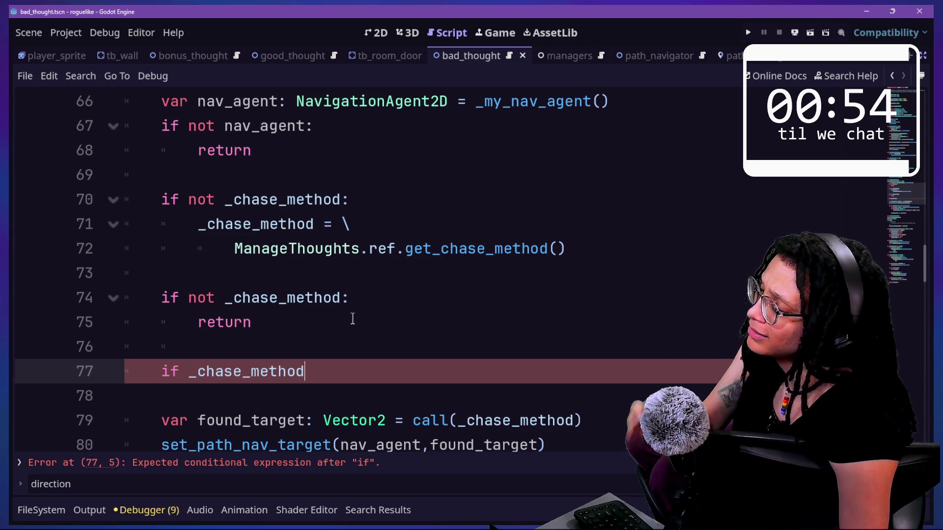
{"action": "key", "text": "BackSpace"}
{"action": "key", "text": "BackSpace"}
{"action": "key", "text": "BackSpace"}
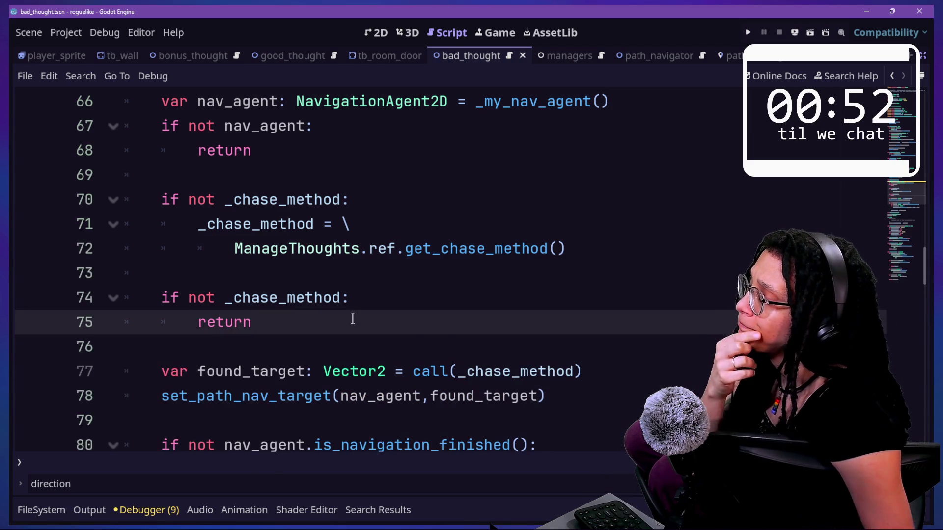
{"action": "left_click", "coordinate": [580, 369]}
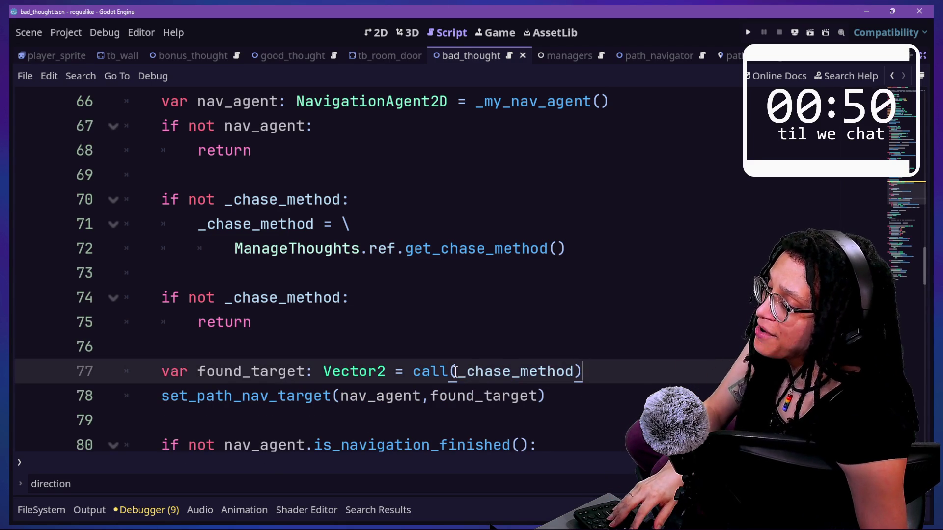
- On line 77, pass [direction] to call(_chase_method), correcting the 'durection' typo
{"action": "type", "text": ","}
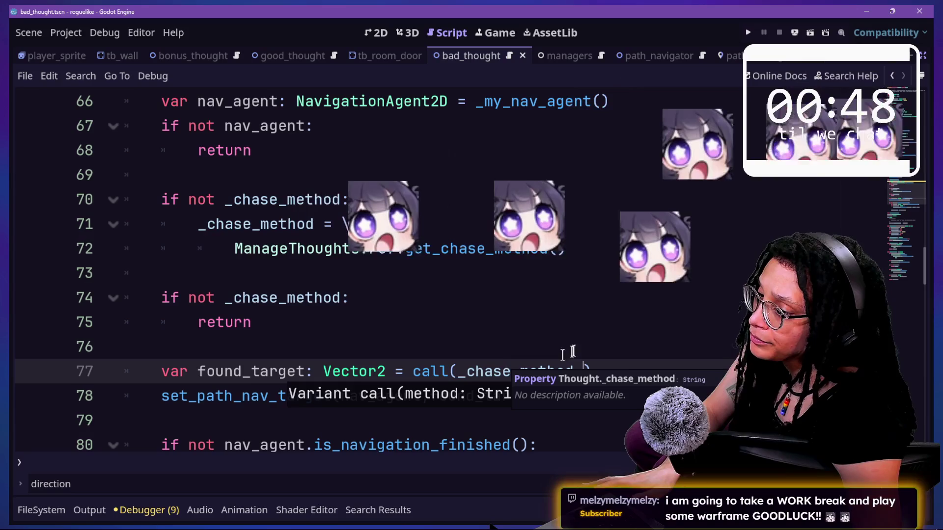
{"action": "type", "text": "p"}
{"action": "key", "text": "BackSpace"}
{"action": "type", "text": "["}
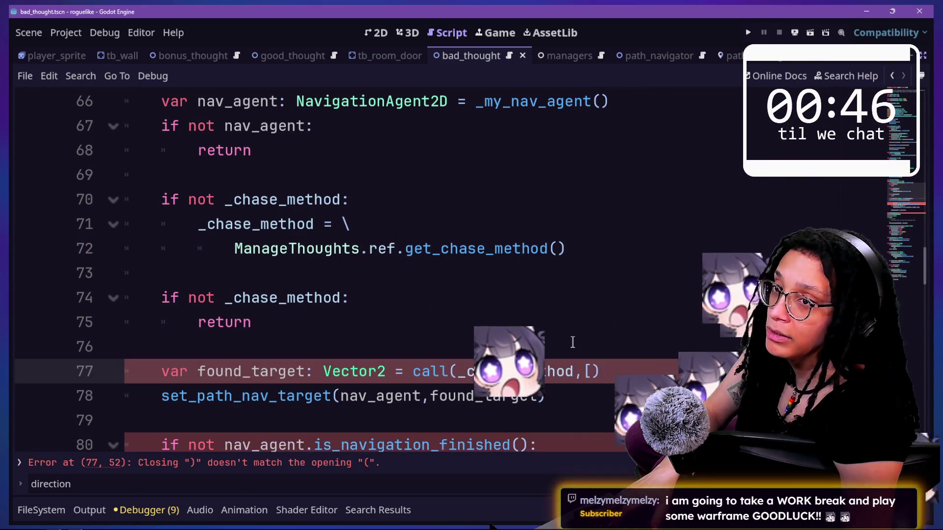
{"action": "type", "text": "durection]"}
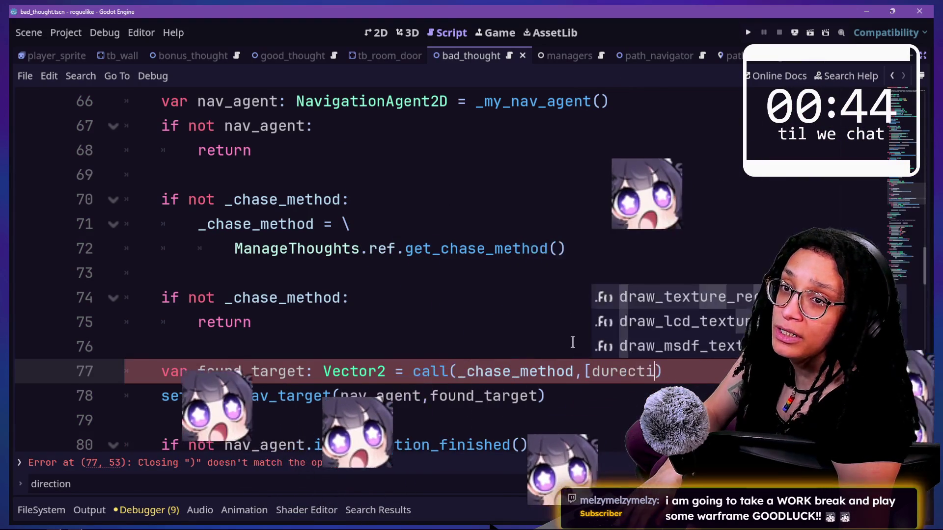
{"action": "left_click", "coordinate": [609, 363]}
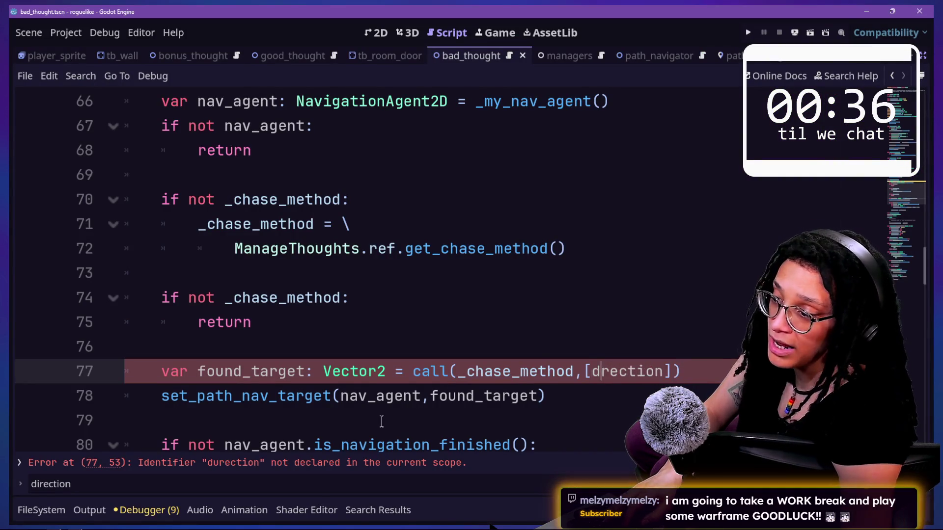
{"action": "type", "text": "i"}
{"action": "key", "text": "Escape"}
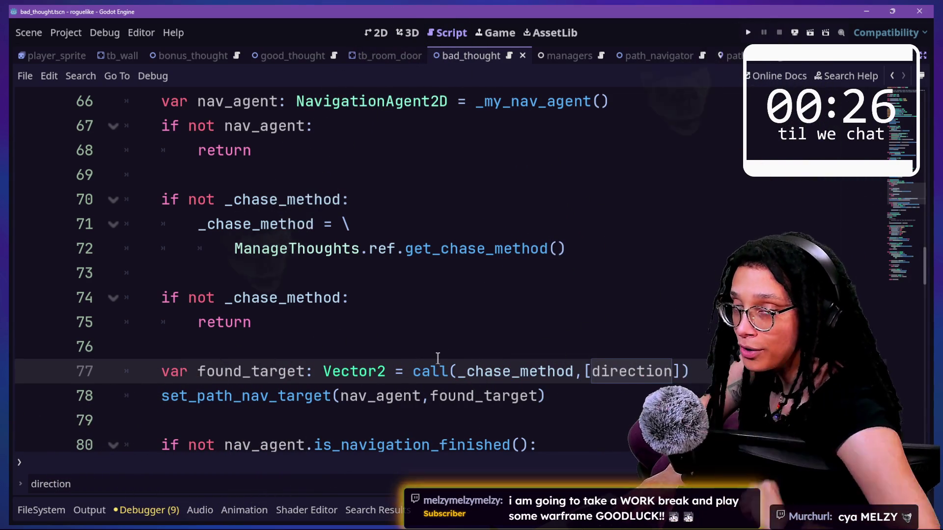
- Check the next use of direction and move down to the follow functions
{"action": "left_click", "coordinate": [446, 352]}
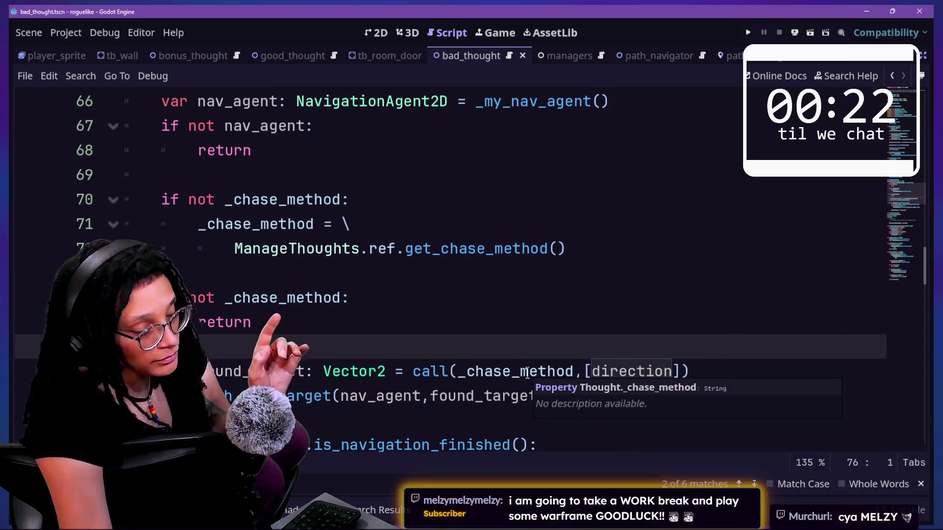
{"action": "left_click", "coordinate": [693, 372]}
{"action": "key", "text": "Down"}
{"action": "key", "text": "Down"}
{"action": "key", "text": "Down"}
{"action": "key", "text": "Down"}
{"action": "key", "text": "Down"}
{"action": "key", "text": "Down"}
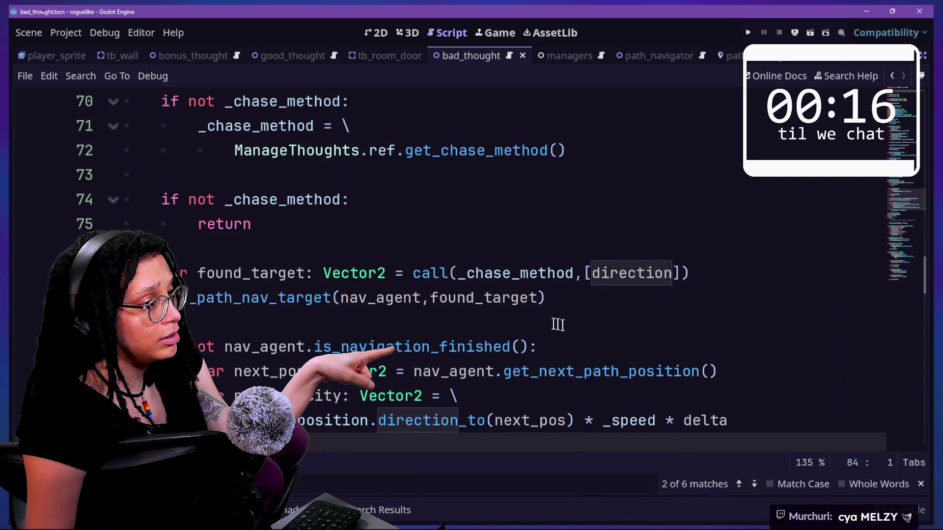
{"action": "scroll", "coordinate": [538, 324], "scroll_direction": "down", "scroll_amount": 2}
{"action": "scroll", "coordinate": [442, 186], "scroll_direction": "down", "scroll_amount": 3}
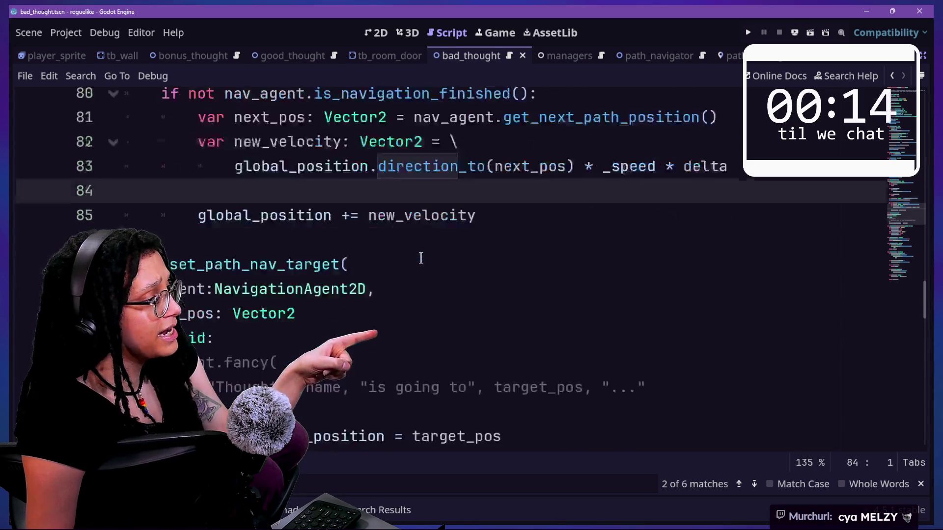
{"action": "scroll", "coordinate": [421, 256], "scroll_direction": "down", "scroll_amount": 5}
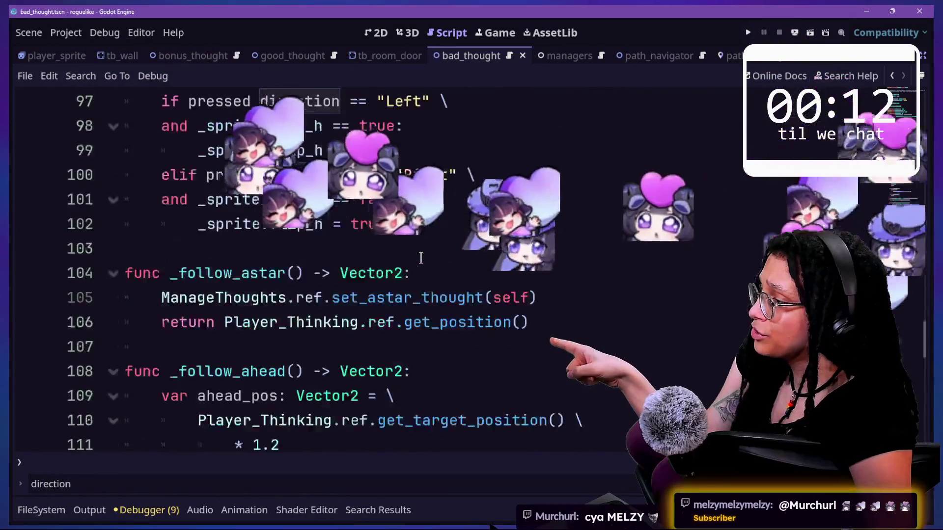
- Add a _direction:int parameter to _follow_astar
{"action": "left_click", "coordinate": [296, 201]}
{"action": "type", "text": "direct"}
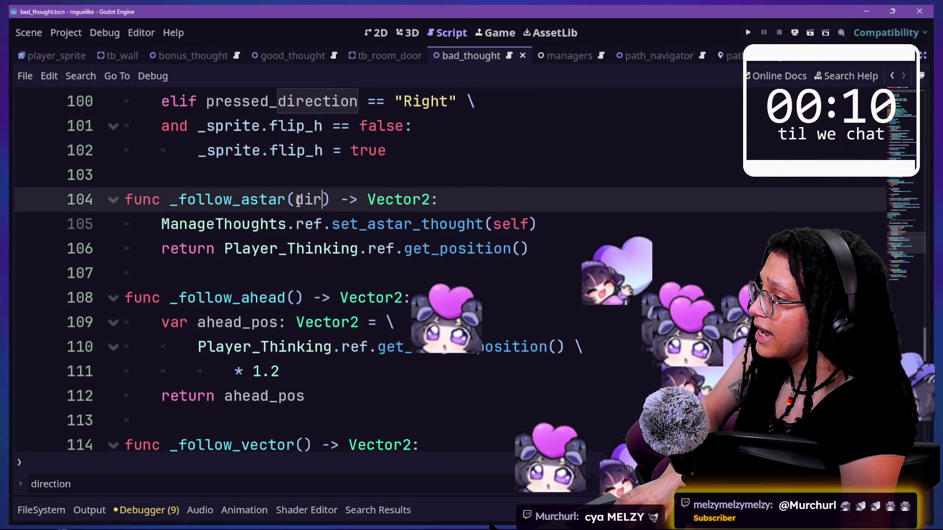
{"action": "type", "text": "ion:"}
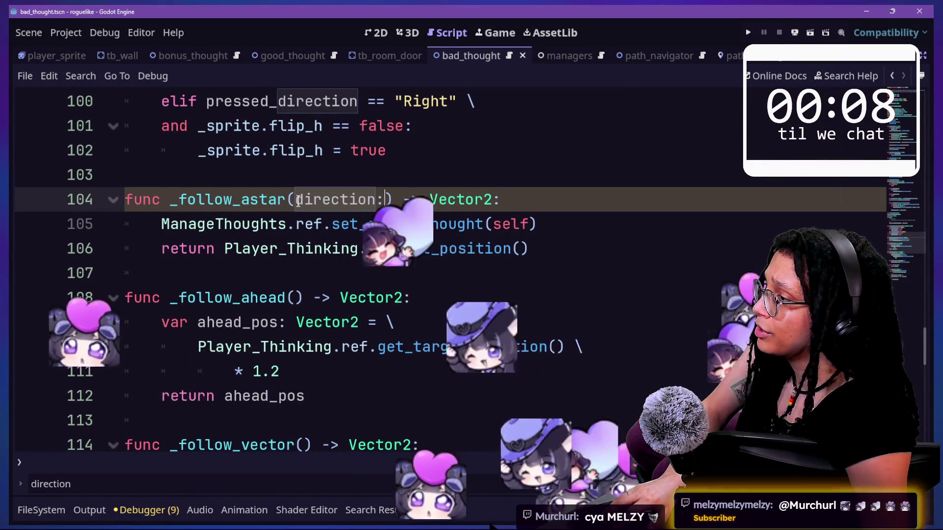
{"action": "type", "text": "_"}
{"action": "left_click", "coordinate": [396, 200]}
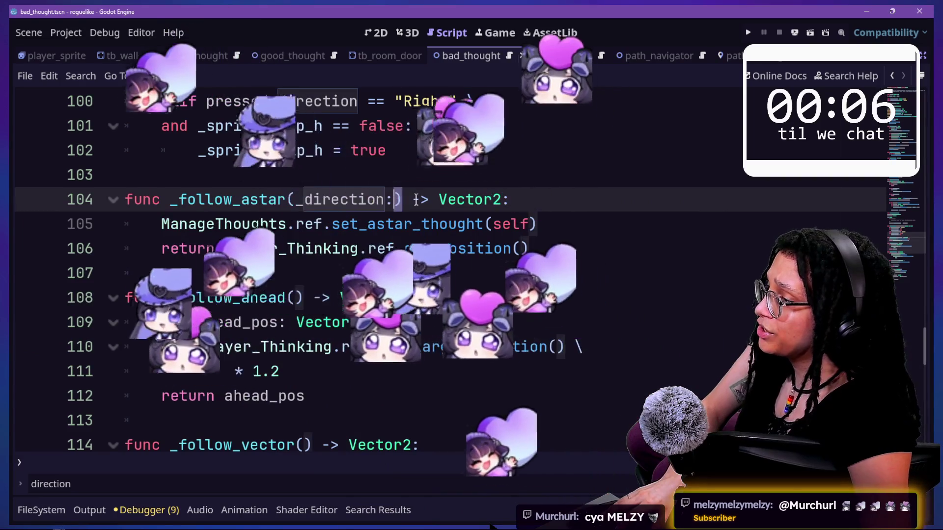
{"action": "type", "text": "f"}
{"action": "key", "text": "BackSpace"}
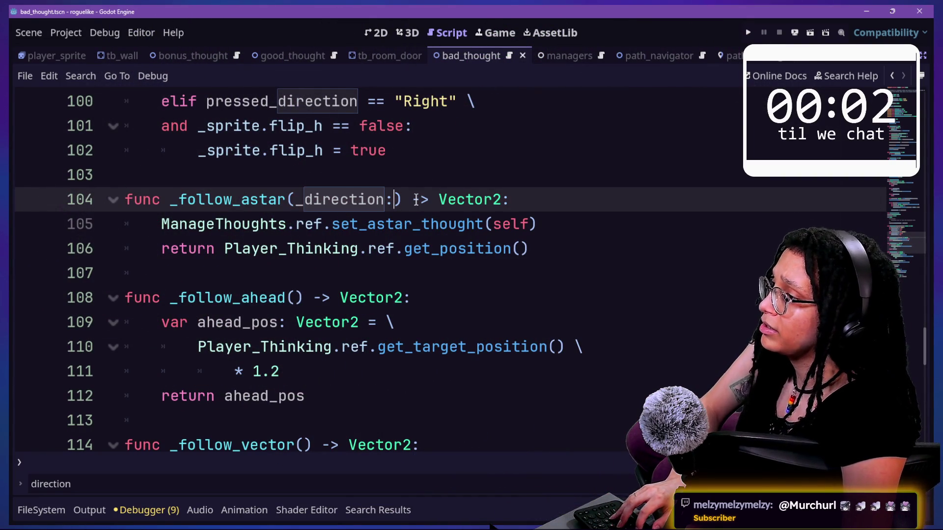
{"action": "scroll", "coordinate": [320, 201], "scroll_direction": "up", "scroll_amount": 13}
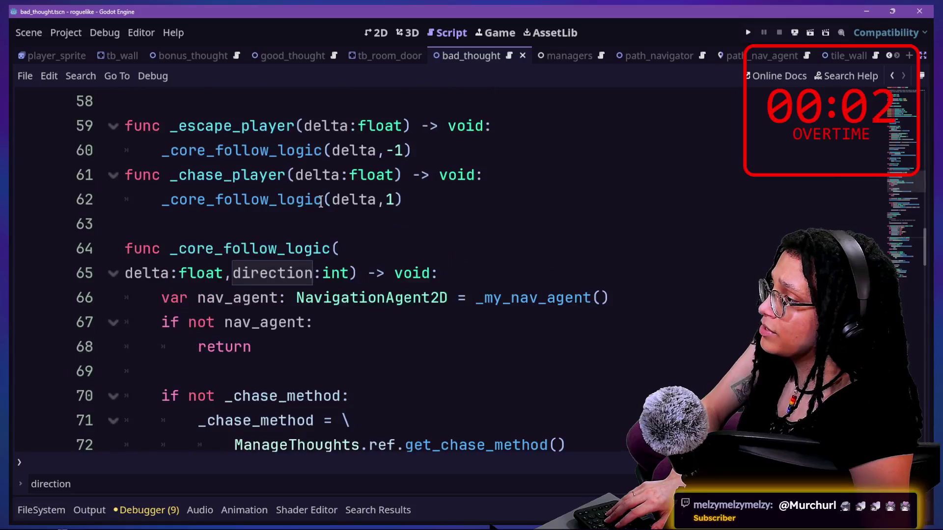
{"action": "scroll", "coordinate": [321, 202], "scroll_direction": "down", "scroll_amount": 13}
- Paste the _direction:int parameter into _follow_ahead and _follow_vector
{"action": "left_click", "coordinate": [296, 273]}
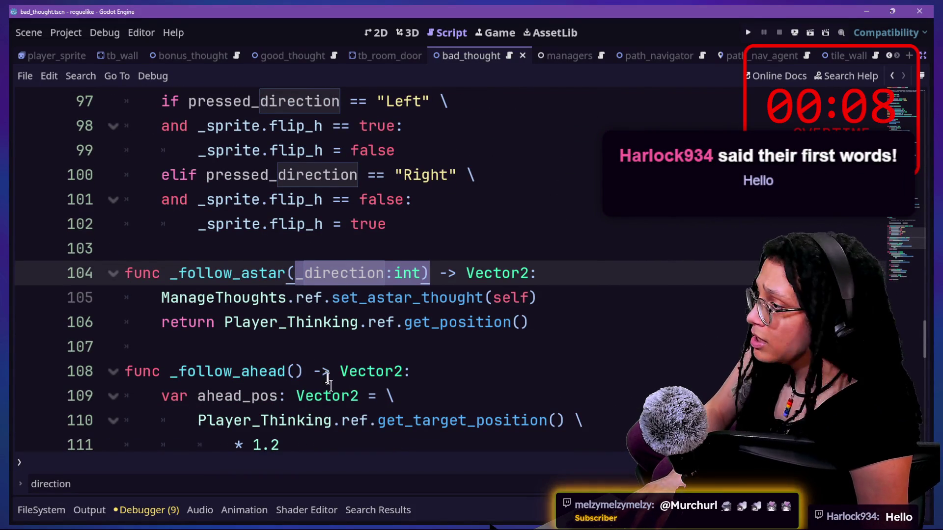
{"action": "left_click", "coordinate": [288, 371]}
{"action": "type", "text": "_direction:int)"}
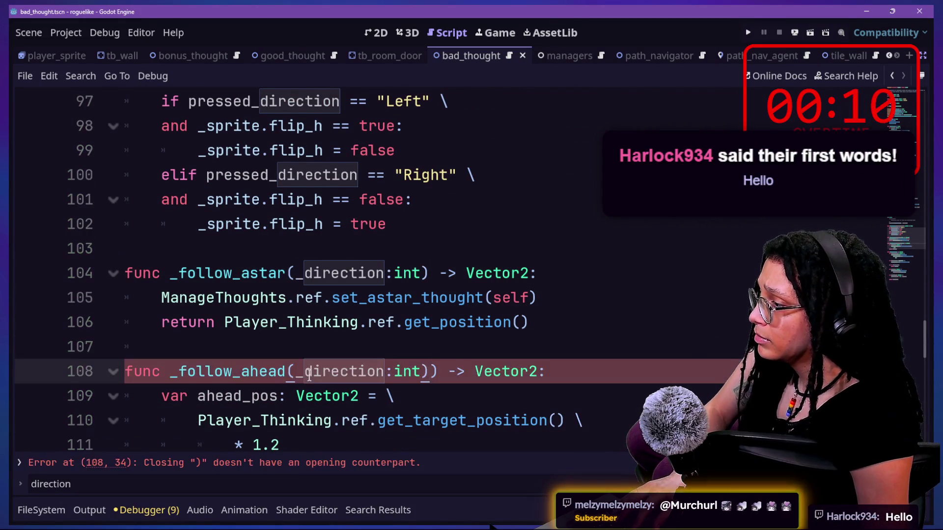
{"action": "scroll", "coordinate": [309, 376], "scroll_direction": "down", "scroll_amount": 2}
{"action": "left_click", "coordinate": [303, 371]}
{"action": "type", "text": "_direction:int)"}
- Delete the extra closing parentheses on lines 108 and 114
{"action": "left_click", "coordinate": [427, 222]}
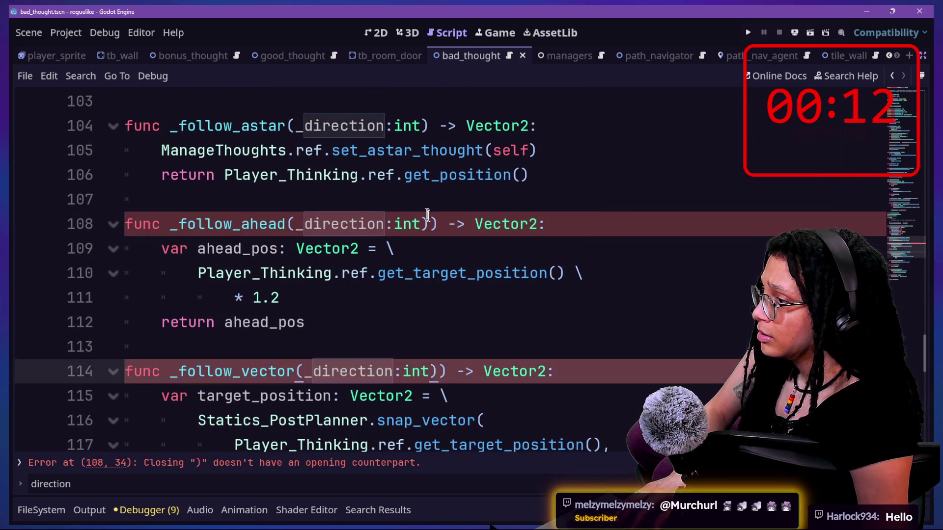
{"action": "key", "text": "BackSpace"}
{"action": "left_click", "coordinate": [436, 372]}
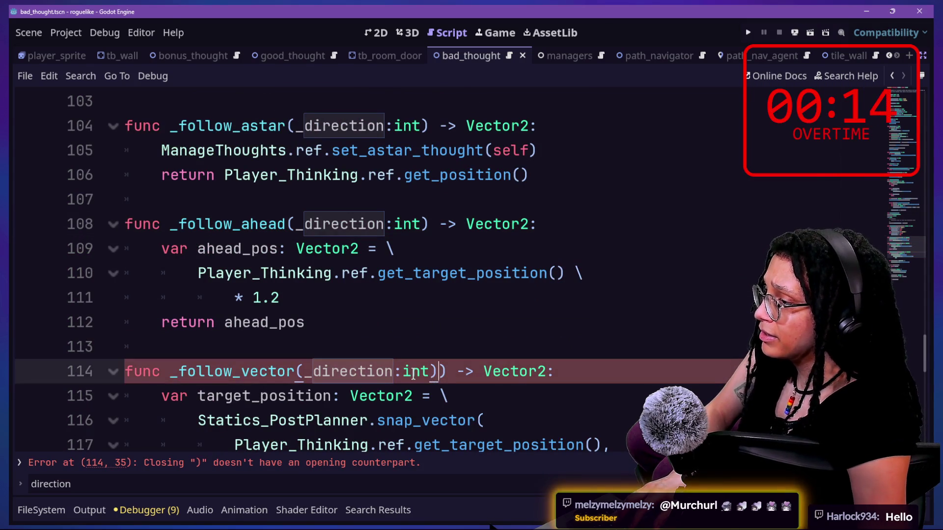
{"action": "key", "text": "BackSpace"}
{"action": "scroll", "coordinate": [363, 303], "scroll_direction": "down", "scroll_amount": 7}
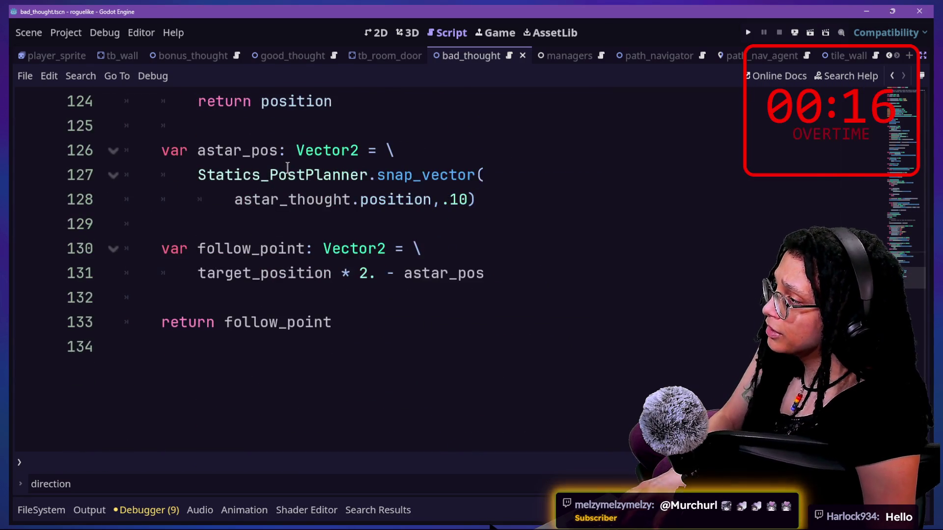
{"action": "scroll", "coordinate": [285, 172], "scroll_direction": "up", "scroll_amount": 3}
{"action": "scroll", "coordinate": [326, 217], "scroll_direction": "up", "scroll_amount": 2}
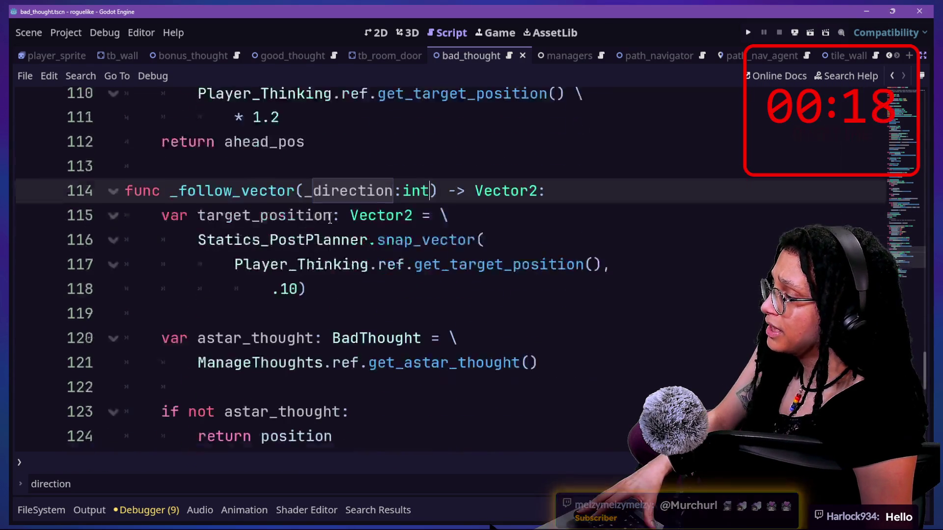
{"action": "scroll", "coordinate": [330, 217], "scroll_direction": "down", "scroll_amount": 1}
- Review the follow functions on lines 104–111 and save the script
{"action": "left_click_drag", "start_coordinate": [102, 196], "coordinate": [307, 247]}
{"action": "left_click", "coordinate": [358, 223]}
{"action": "scroll", "coordinate": [301, 227], "scroll_direction": "up", "scroll_amount": 3}
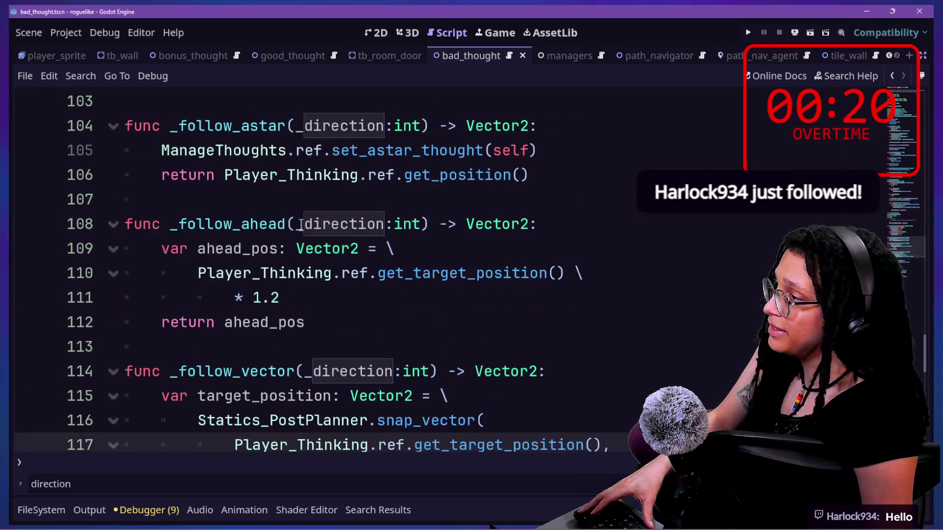
{"action": "mouse_move", "coordinate": [125, 126]}
{"action": "left_mouse_down"}
{"action": "mouse_move", "coordinate": [252, 204]}
{"action": "mouse_move", "coordinate": [294, 305]}
{"action": "left_mouse_up"}
{"action": "left_click", "coordinate": [295, 305]}
{"action": "key", "text": "ctrl+s"}
{"action": "scroll", "coordinate": [287, 307], "scroll_direction": "down", "scroll_amount": 1}
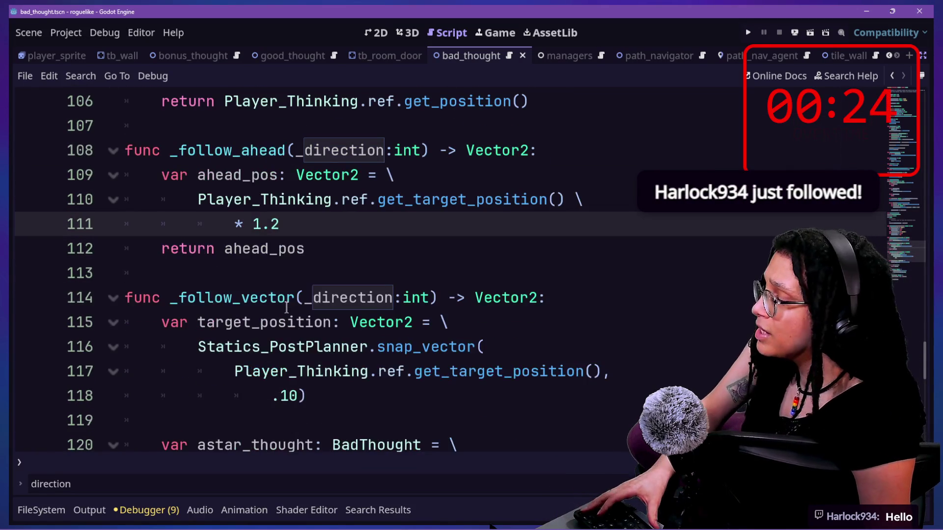
{"action": "scroll", "coordinate": [297, 324], "scroll_direction": "down", "scroll_amount": 2}
{"action": "scroll", "coordinate": [297, 324], "scroll_direction": "up", "scroll_amount": 3}
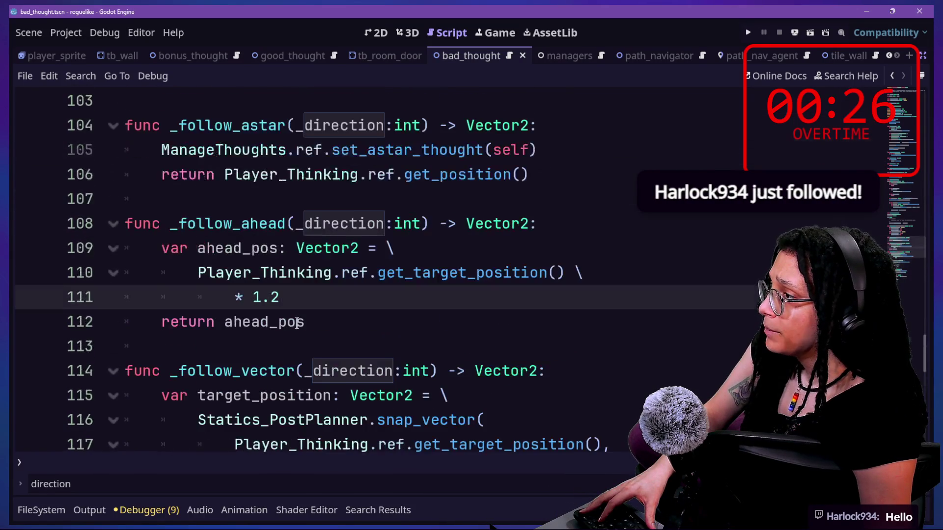
{"action": "scroll", "coordinate": [296, 324], "scroll_direction": "up", "scroll_amount": 1}
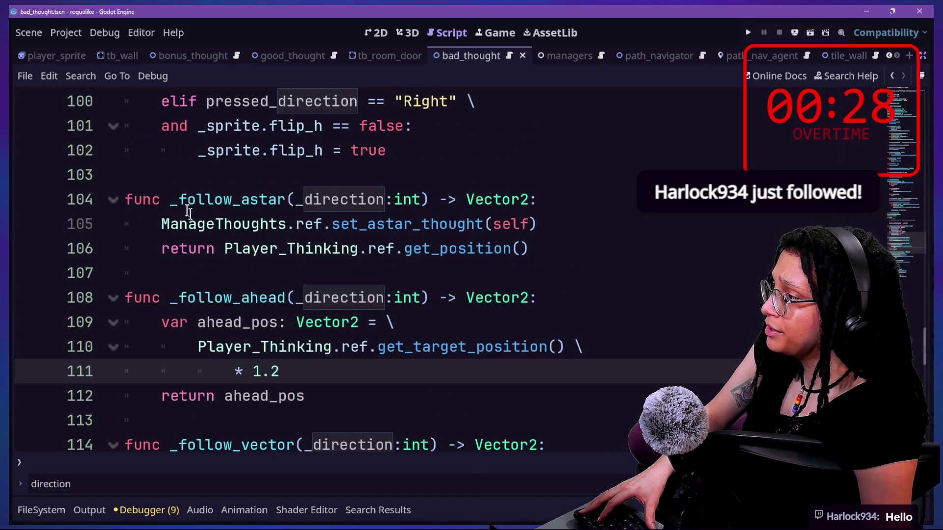
- Highlight and review the _follow_astar function body
{"action": "left_click_drag", "start_coordinate": [190, 212], "coordinate": [374, 246]}
{"action": "left_click", "coordinate": [370, 249]}
{"action": "mouse_move", "coordinate": [388, 254]}
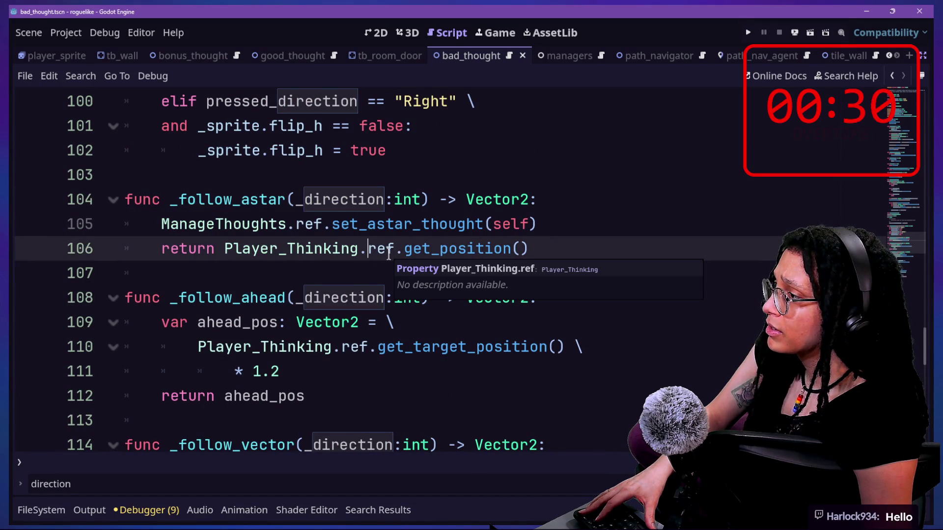
{"action": "left_click_drag", "start_coordinate": [260, 208], "coordinate": [337, 224]}
{"action": "left_click", "coordinate": [339, 222]}
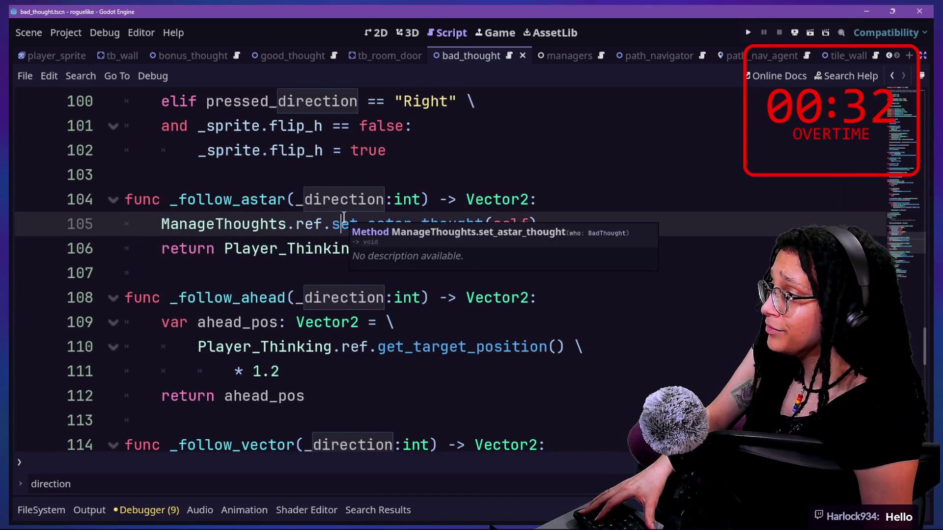
{"action": "scroll", "coordinate": [343, 217], "scroll_direction": "up", "scroll_amount": 1}
{"action": "scroll", "coordinate": [338, 275], "scroll_direction": "down", "scroll_amount": 1}
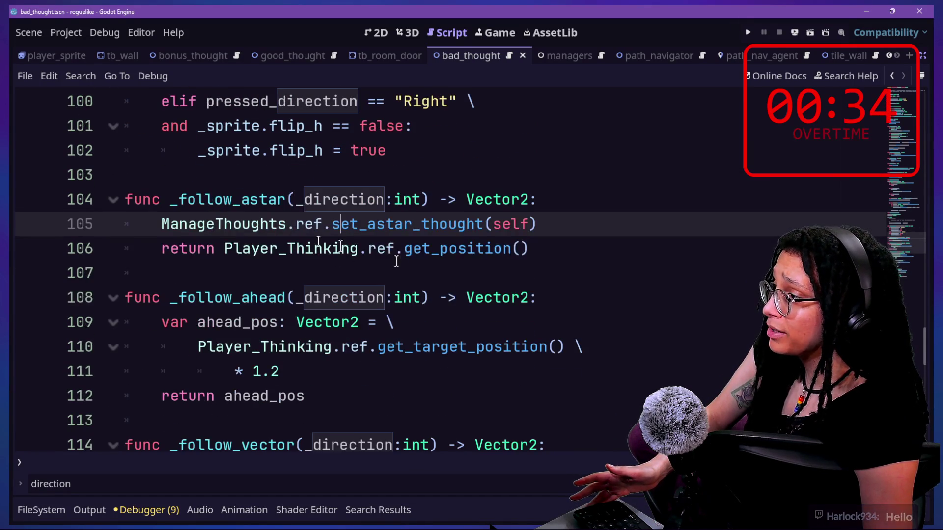
- Prefix the _follow_astar return with 'direction *' and rename its parameter to direction
{"action": "left_click", "coordinate": [230, 248]}
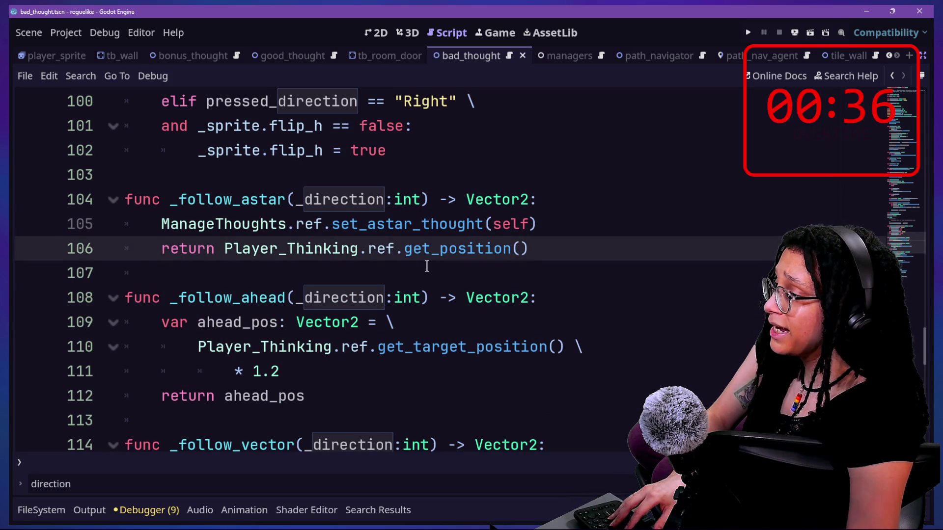
{"action": "type", "text": "_di"}
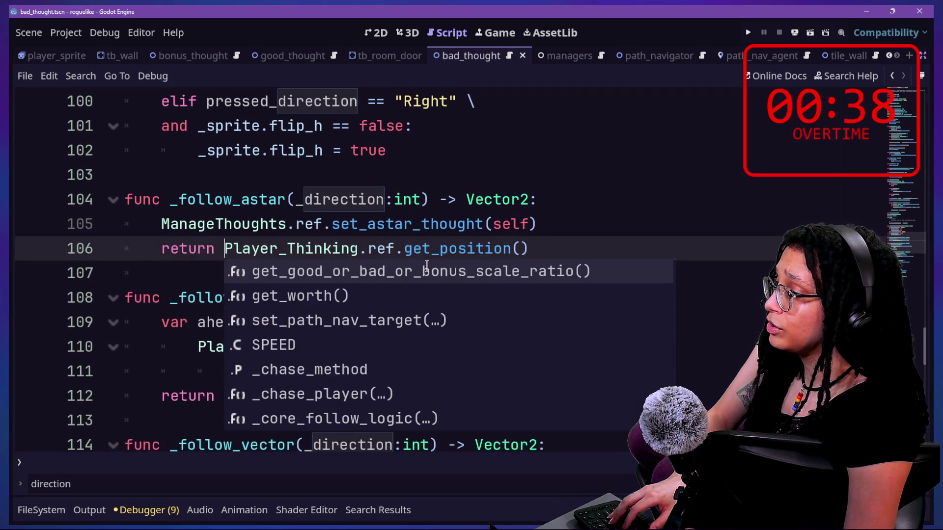
{"action": "key", "text": "BackSpace"}
{"action": "key", "text": "BackSpace"}
{"action": "key", "text": "BackSpace"}
{"action": "type", "text": "direction"}
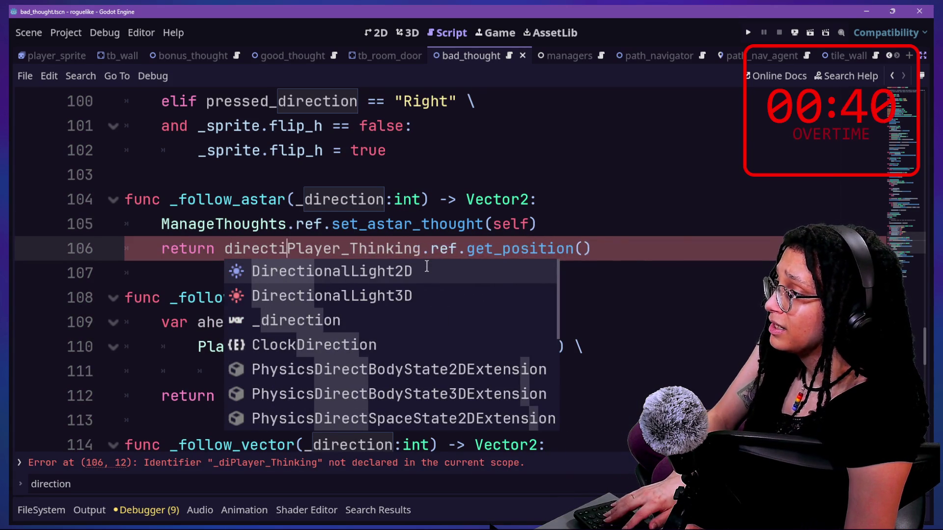
{"action": "type", "text": " *"}
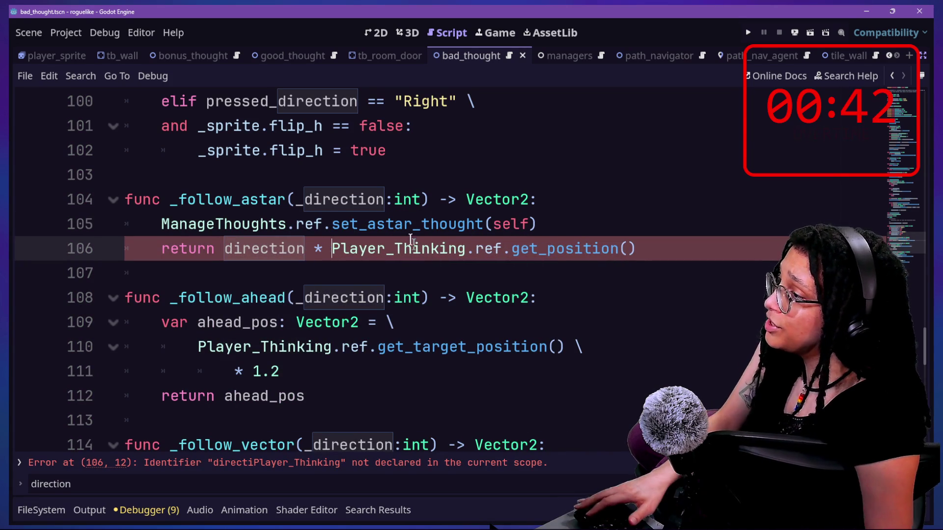
{"action": "left_click", "coordinate": [295, 200]}
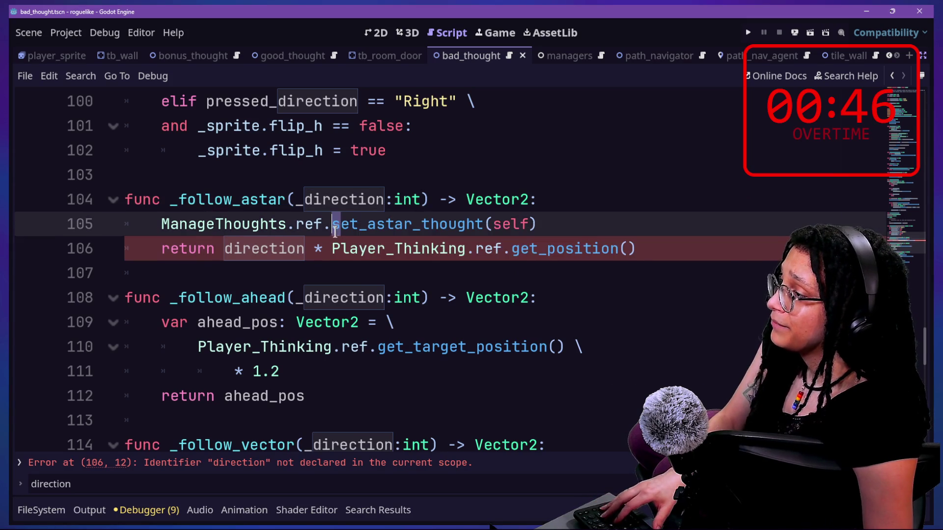
{"action": "type", "text": "s"}
{"action": "left_click", "coordinate": [280, 245]}
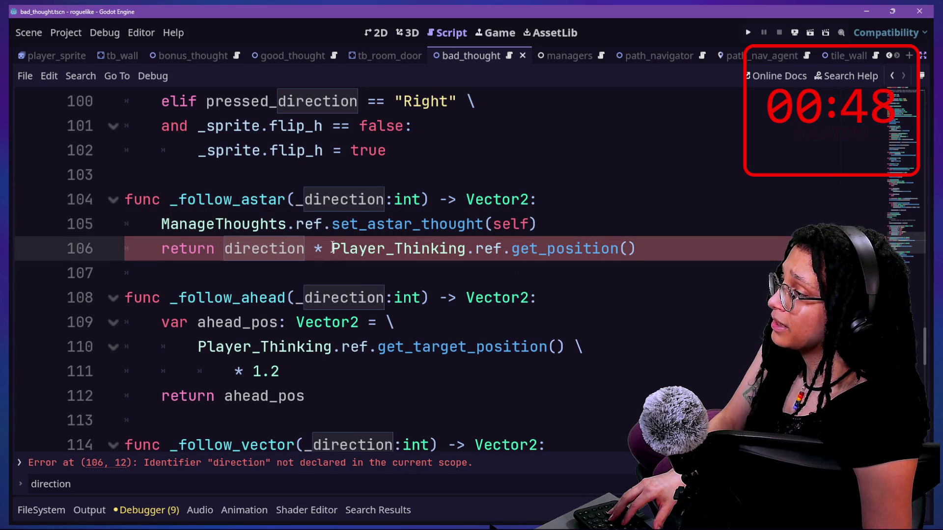
{"action": "left_click", "coordinate": [305, 200]}
{"action": "key", "text": "BackSpace"}
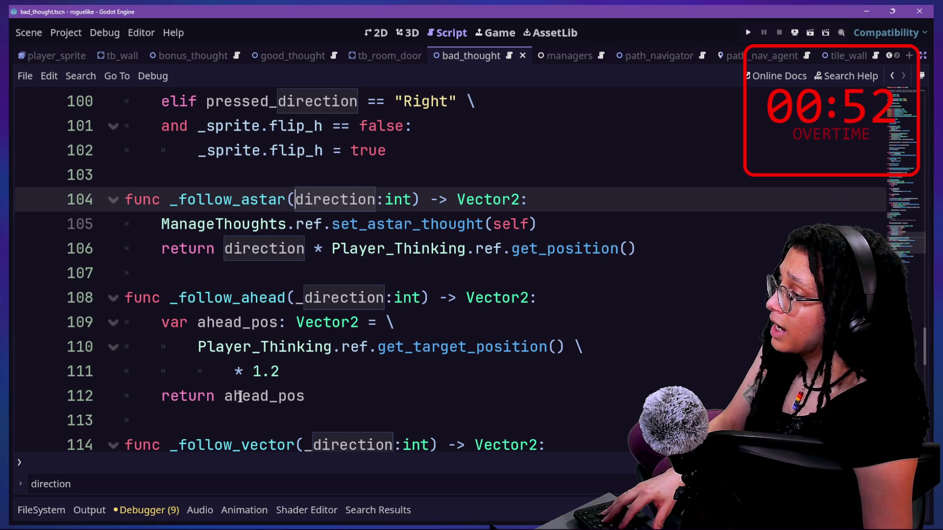
- Prefix ahead_pos on line 112 with 'direction*' and drop the underscores on lines 108 and 114
{"action": "left_click", "coordinate": [225, 396]}
{"action": "type", "text": "direction*"}
{"action": "left_click", "coordinate": [303, 298]}
{"action": "key", "text": "BackSpace"}
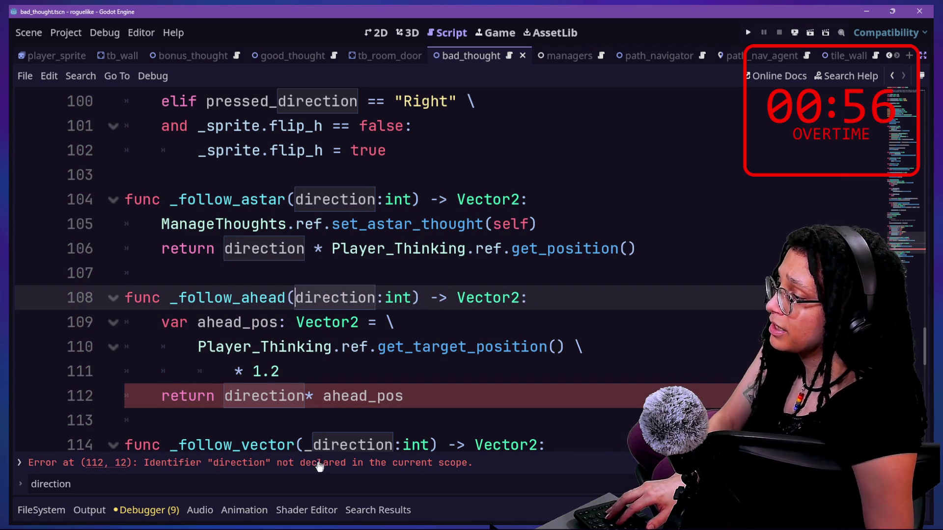
{"action": "left_click", "coordinate": [304, 396]}
{"action": "scroll", "coordinate": [307, 393], "scroll_direction": "down", "scroll_amount": 1}
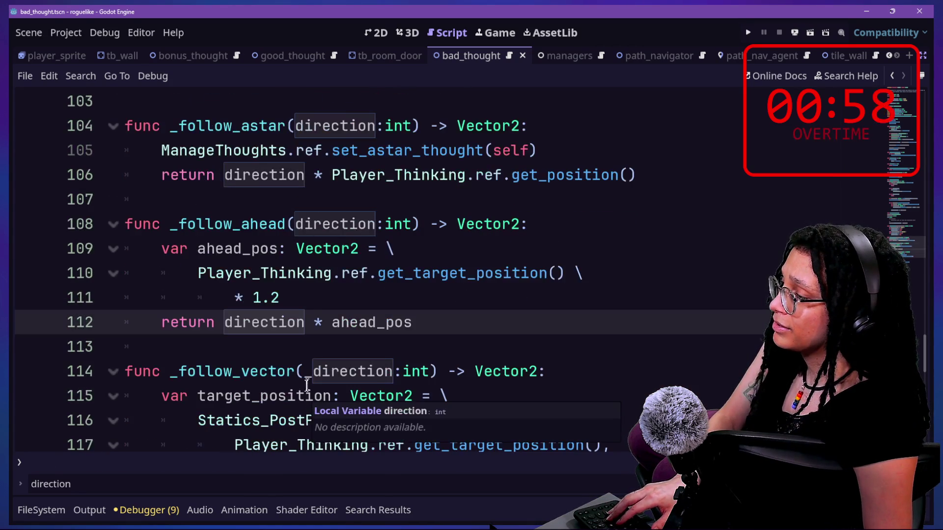
{"action": "left_click", "coordinate": [312, 369]}
{"action": "key", "text": "BackSpace"}
- Prefix follow_point on line 133 with 'direction*', save, and run the project
{"action": "scroll", "coordinate": [311, 364], "scroll_direction": "down", "scroll_amount": 1}
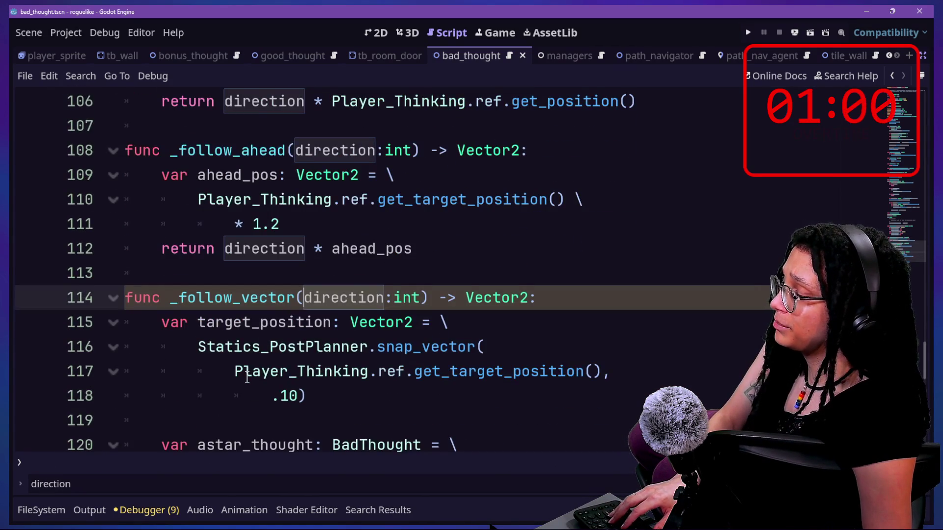
{"action": "scroll", "coordinate": [247, 377], "scroll_direction": "down", "scroll_amount": 2}
{"action": "scroll", "coordinate": [263, 333], "scroll_direction": "down", "scroll_amount": 1}
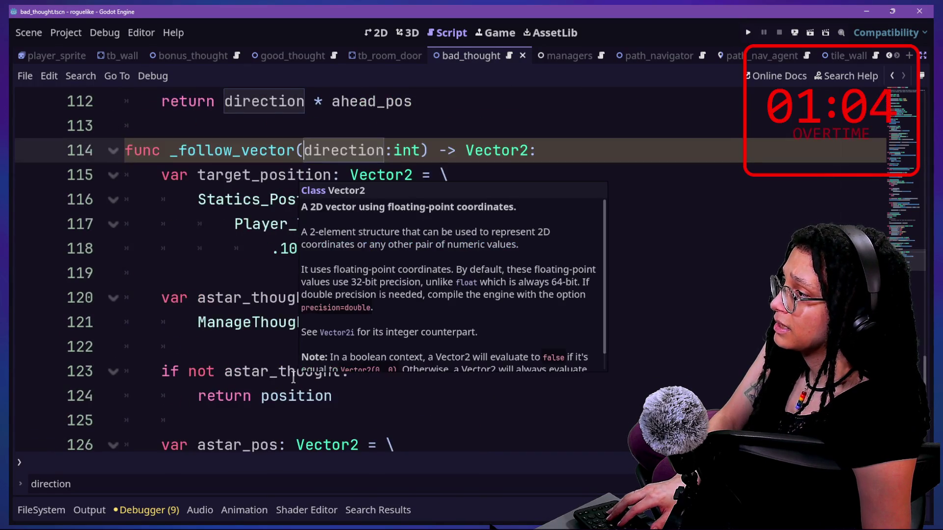
{"action": "scroll", "coordinate": [283, 374], "scroll_direction": "down", "scroll_amount": 1}
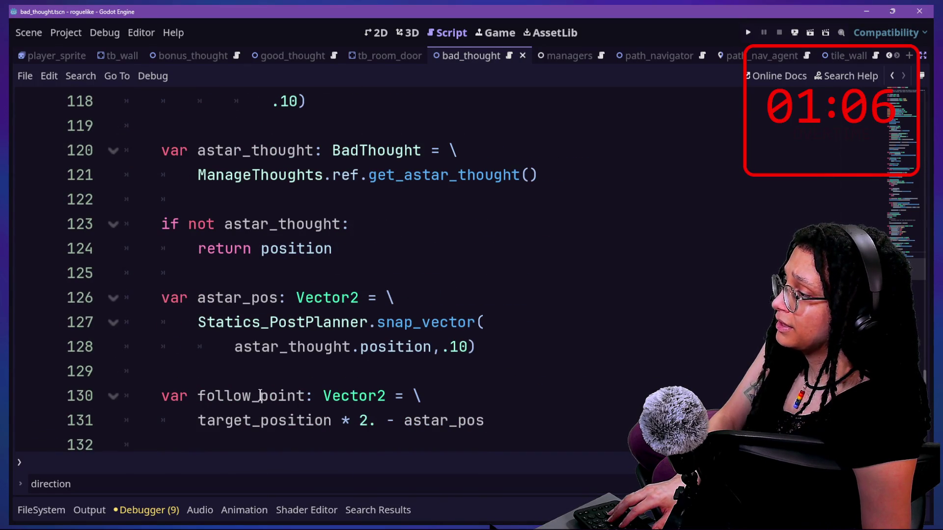
{"action": "scroll", "coordinate": [265, 391], "scroll_direction": "down", "scroll_amount": 1}
{"action": "left_click", "coordinate": [226, 395]}
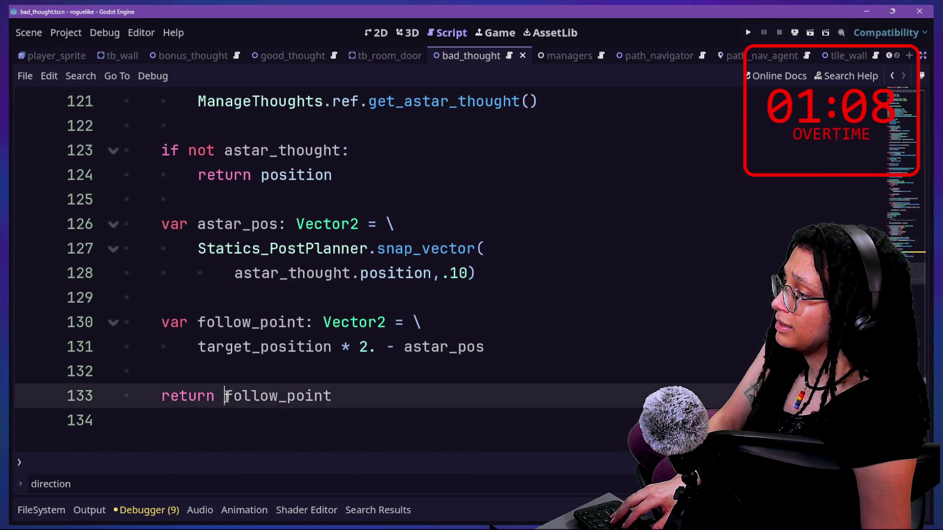
{"action": "type", "text": "directi"}
{"action": "type", "text": "on*"}
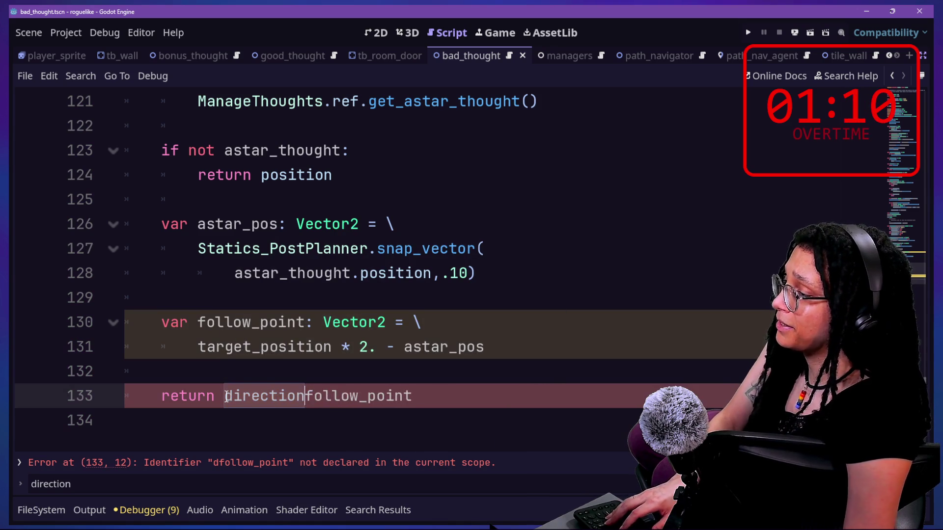
{"action": "key", "text": "ctrl+s"}
{"action": "left_click", "coordinate": [747, 32]}
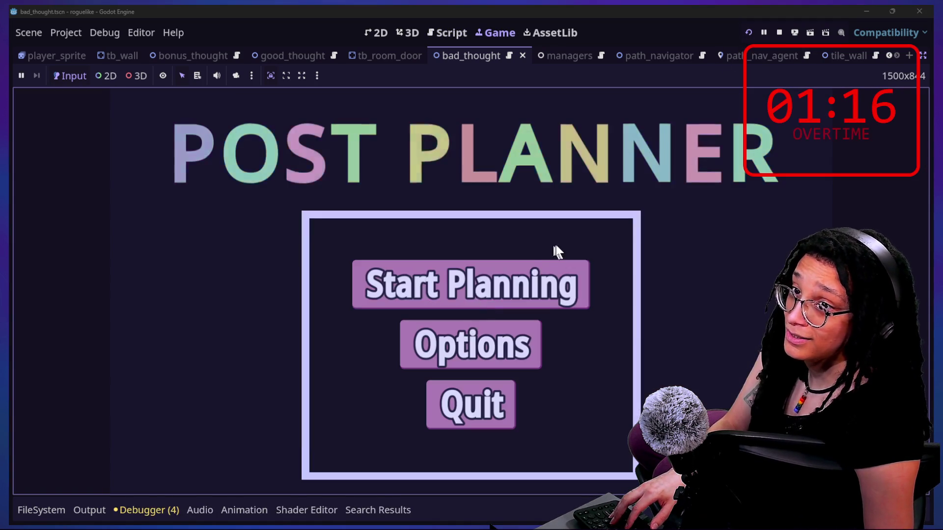
- Start a new game and enter the Catstagram level to test the changes
{"action": "left_click", "coordinate": [469, 302]}
{"action": "left_click", "coordinate": [541, 296]}
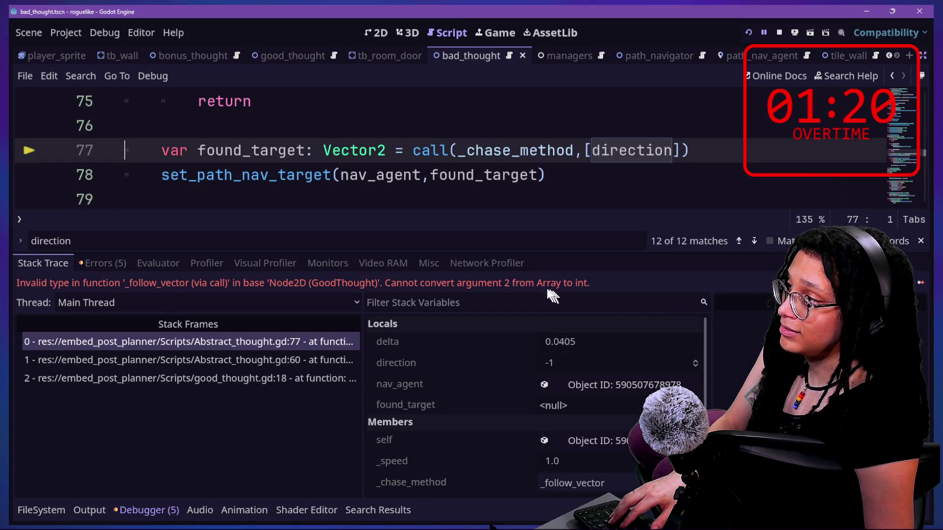
{"action": "left_click", "coordinate": [473, 129]}
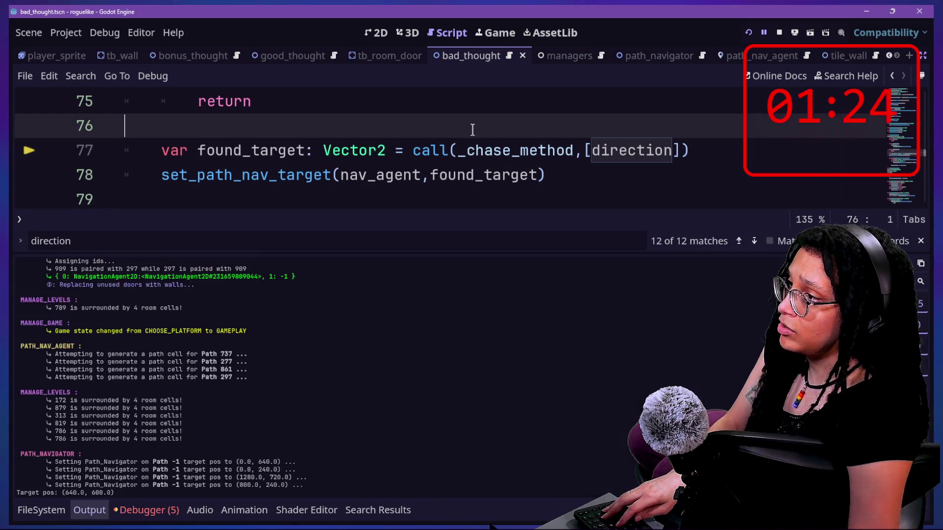
- Try changing call to callv on line 77 around the direction argument
{"action": "left_click", "coordinate": [452, 145]}
{"action": "type", "text": "v"}
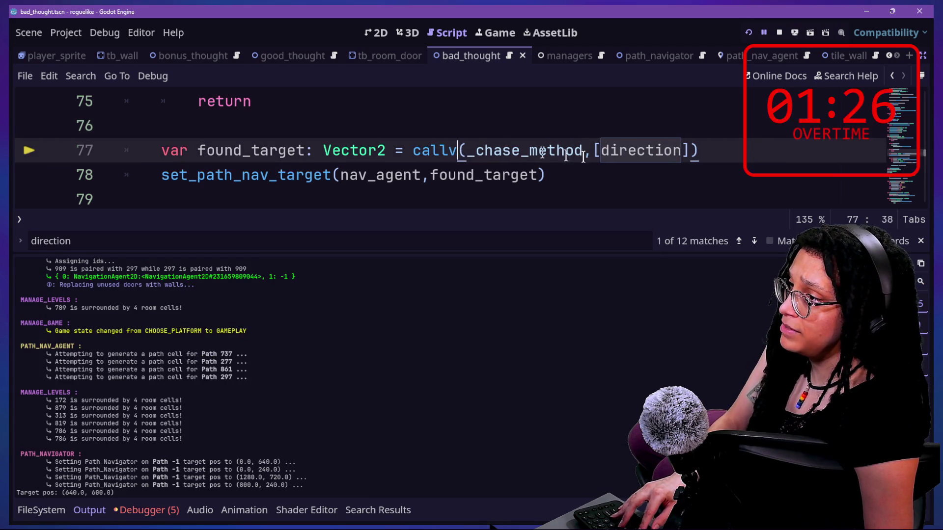
{"action": "left_click", "coordinate": [614, 142]}
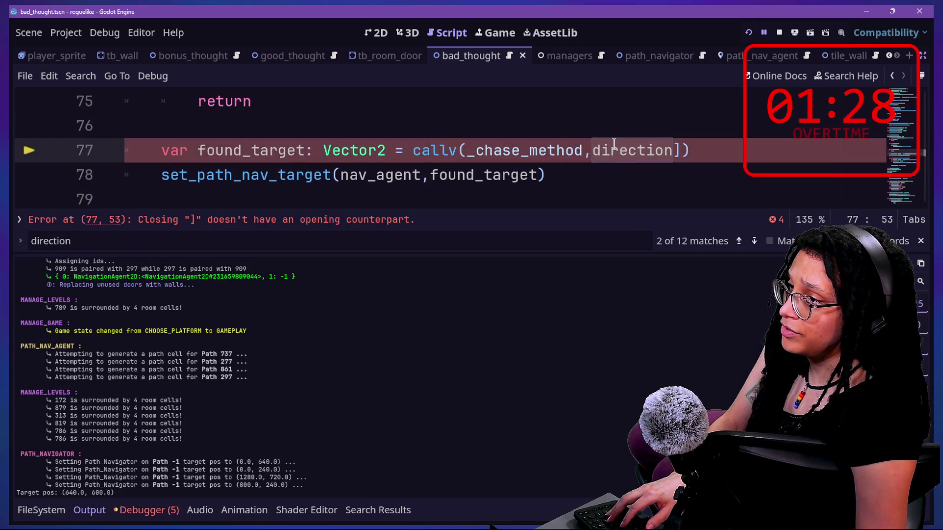
{"action": "left_click", "coordinate": [680, 145]}
{"action": "key", "text": "Down"}
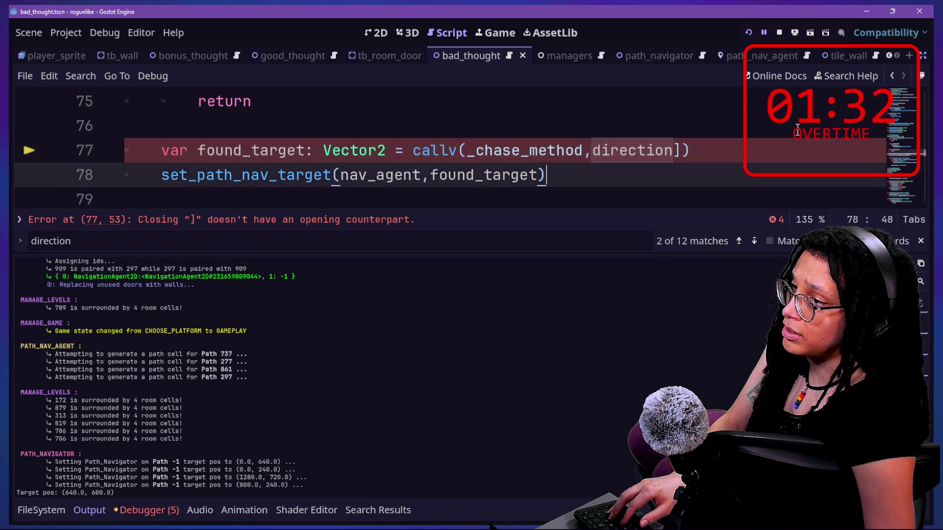
- Make line 77 pass direction unbracketed to call(_chase_method) and rerun the project
{"action": "left_click", "coordinate": [591, 150]}
{"action": "type", "text": "["}
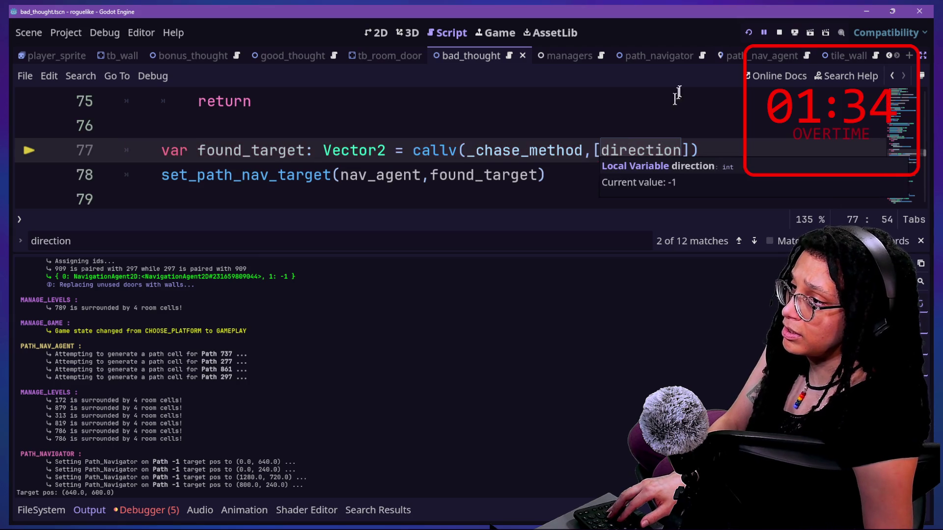
{"action": "key", "text": "BackSpace"}
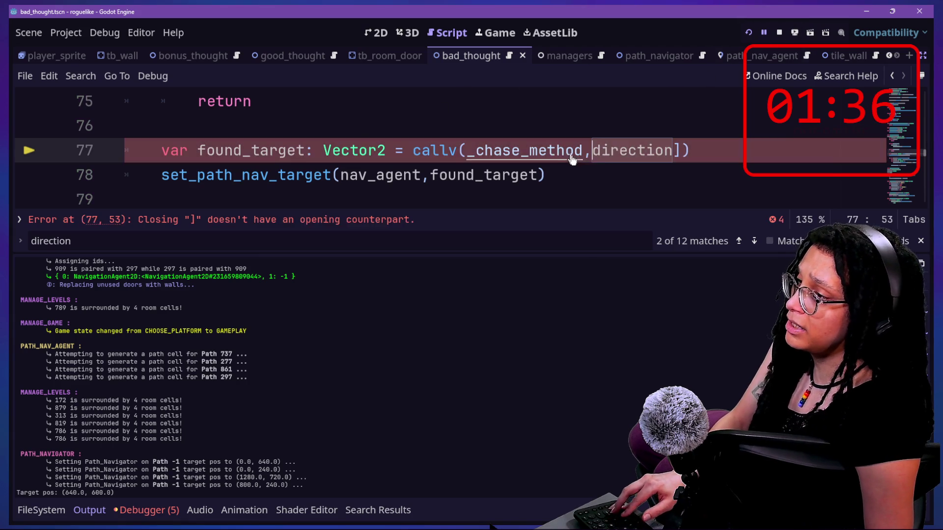
{"action": "key", "text": "ctrl+Left"}
{"action": "key", "text": "ctrl+Left"}
{"action": "key", "text": "ctrl+Left"}
{"action": "key", "text": "BackSpace"}
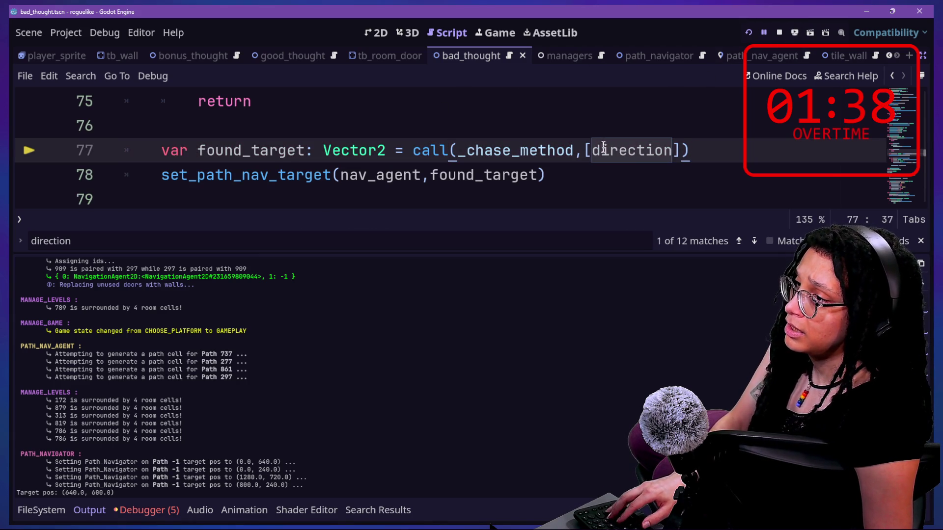
{"action": "key", "text": "BackSpace"}
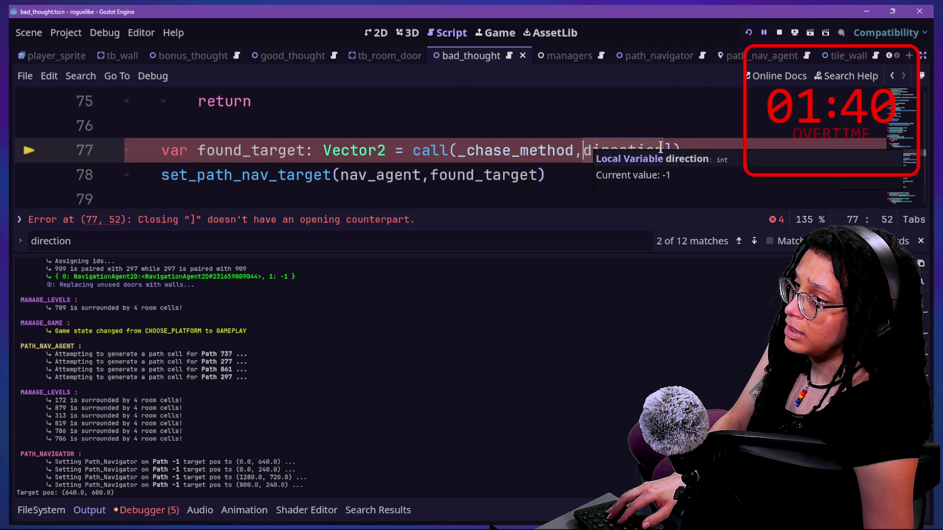
{"action": "left_click", "coordinate": [670, 148]}
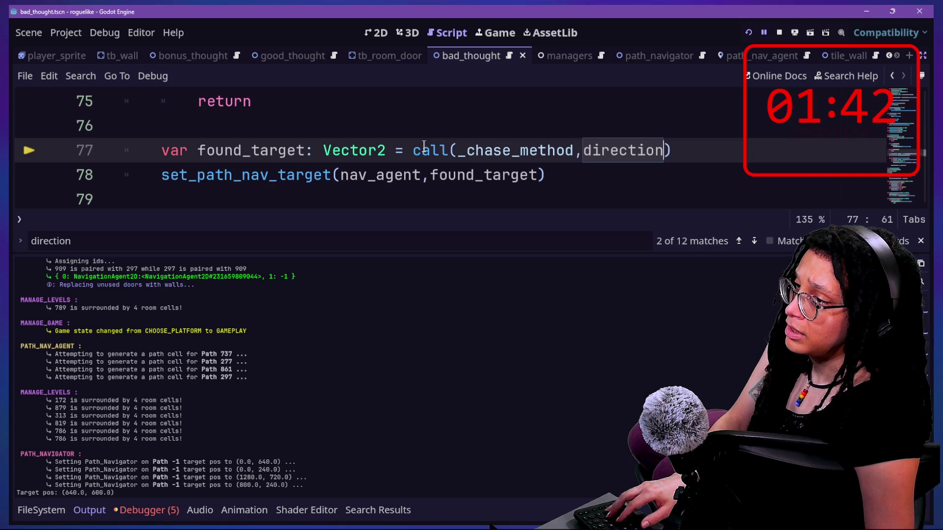
{"action": "mouse_move", "coordinate": [424, 144]}
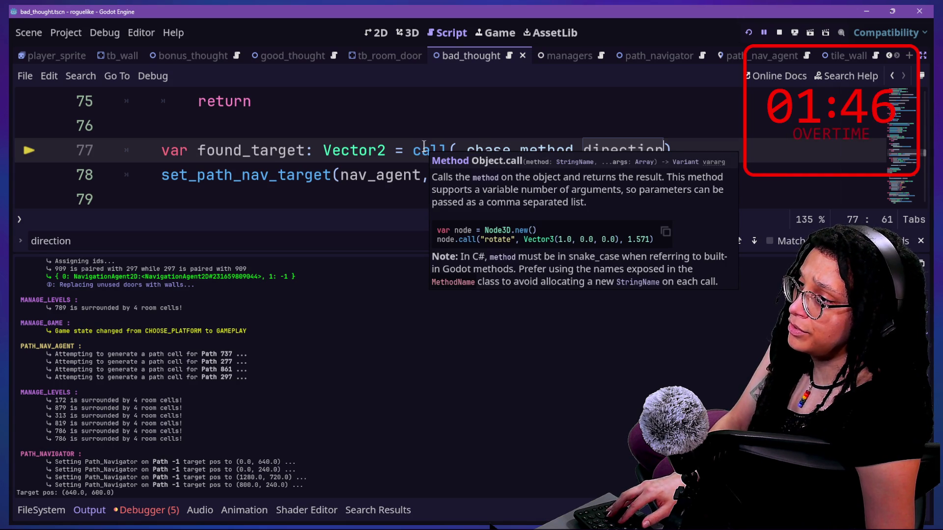
{"action": "left_click", "coordinate": [746, 33]}
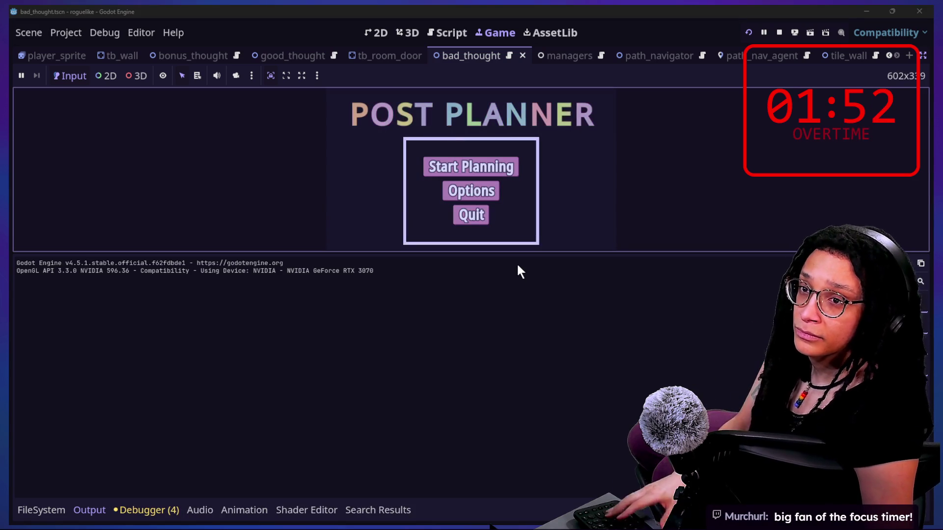
- Start a new Catstagram game and steer the star player left, down, up and right through the maze
{"action": "left_click", "coordinate": [491, 165]}
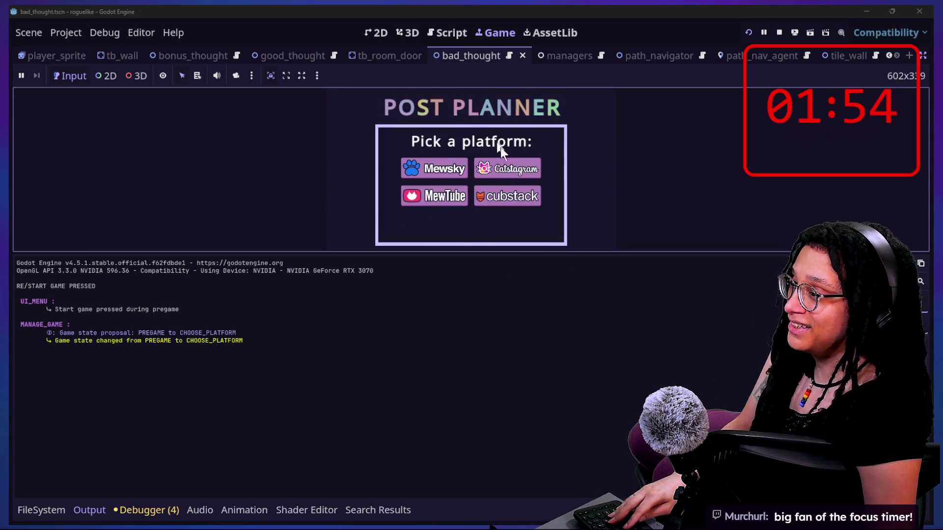
{"action": "left_click", "coordinate": [501, 161]}
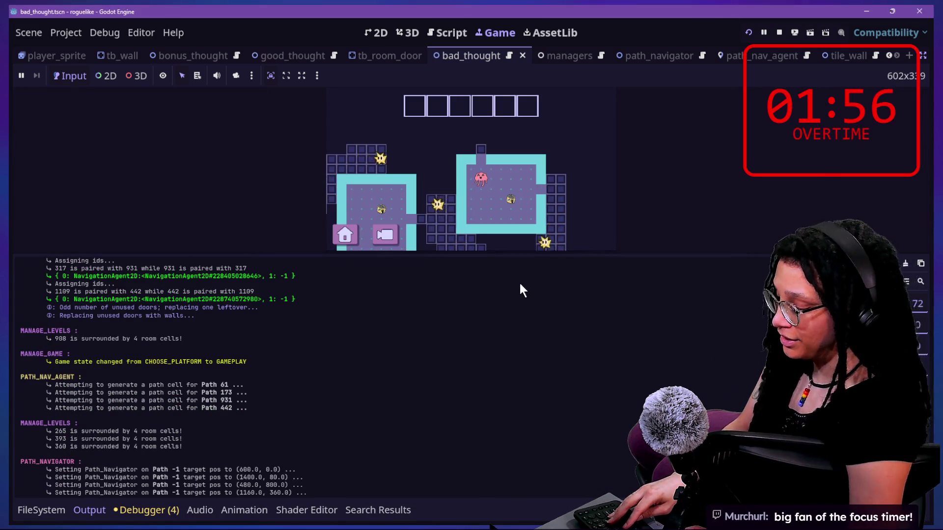
{"action": "key", "text": "Left"}
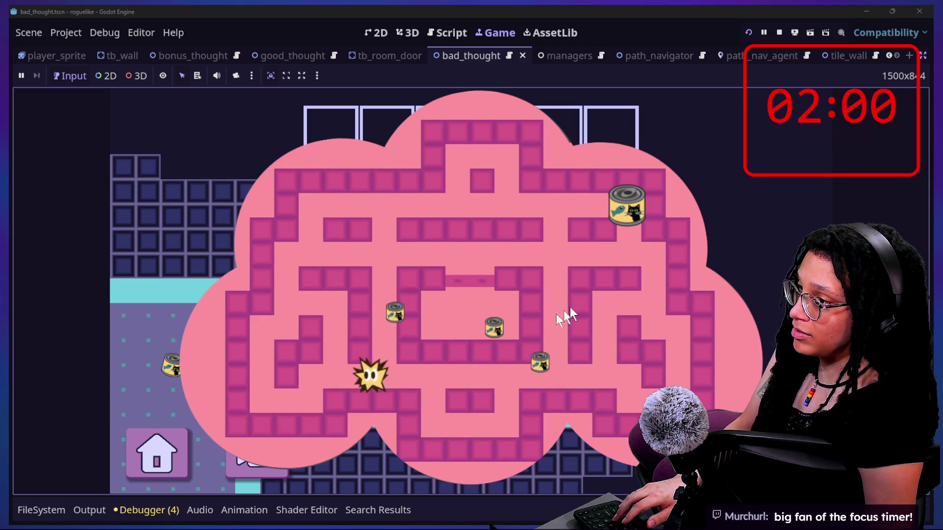
{"action": "key", "text": "Down"}
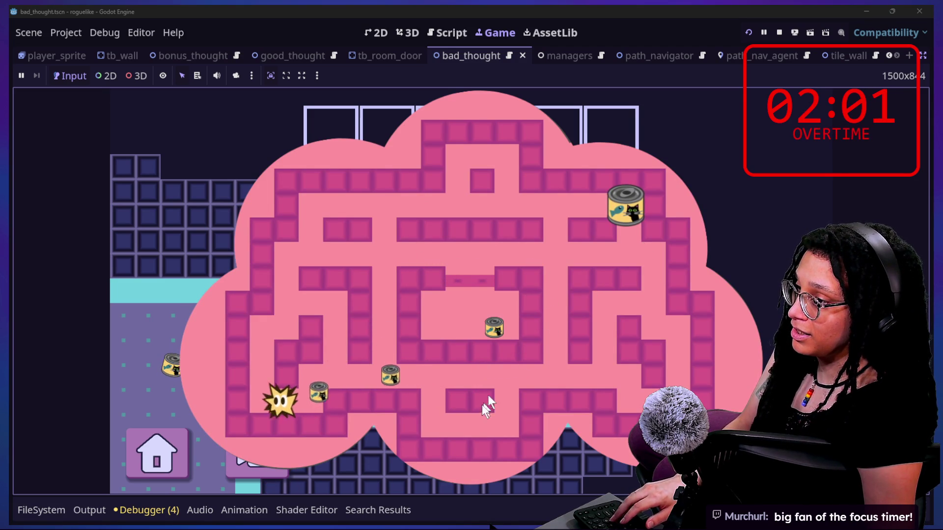
{"action": "key", "text": "Up"}
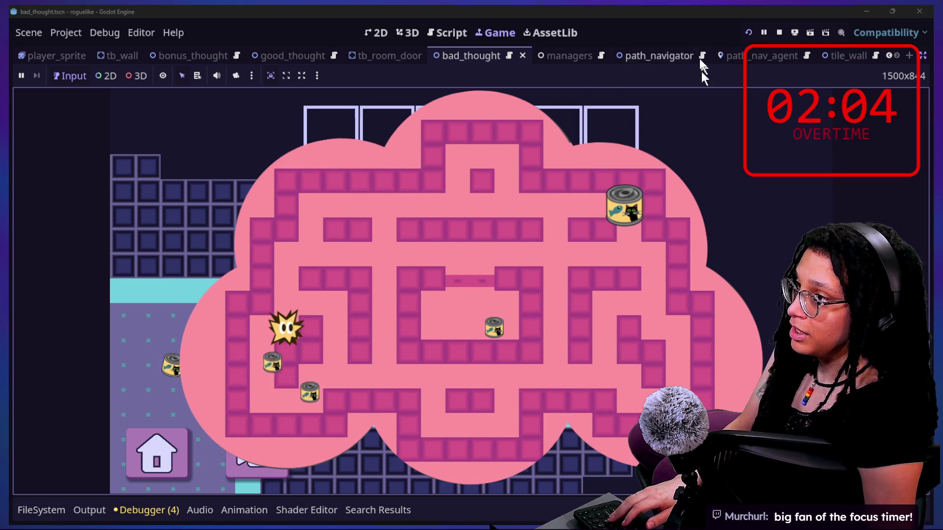
{"action": "key", "text": "Right"}
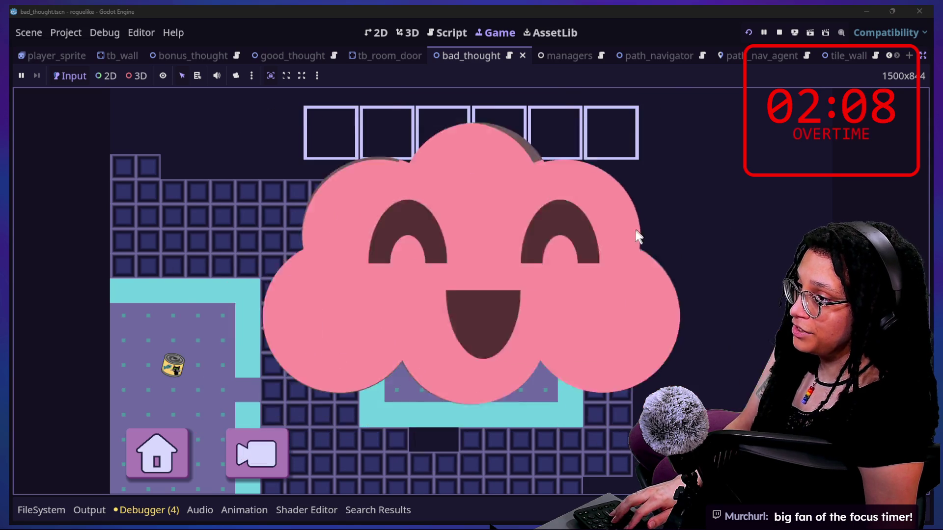
- Walk the pink character left, down and right, then up onto the can
{"action": "key", "text": "Left"}
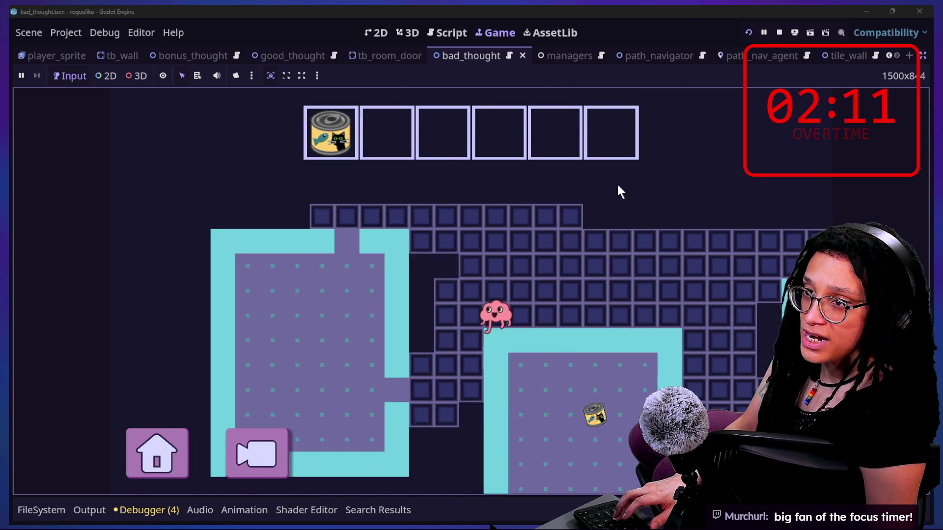
{"action": "key", "text": "Down"}
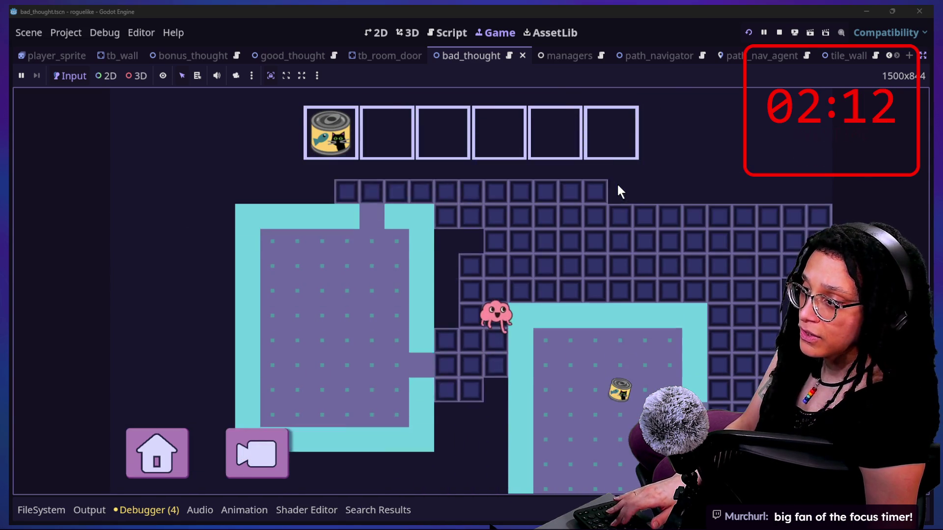
{"action": "key", "text": "Right"}
{"action": "key", "text": "Down"}
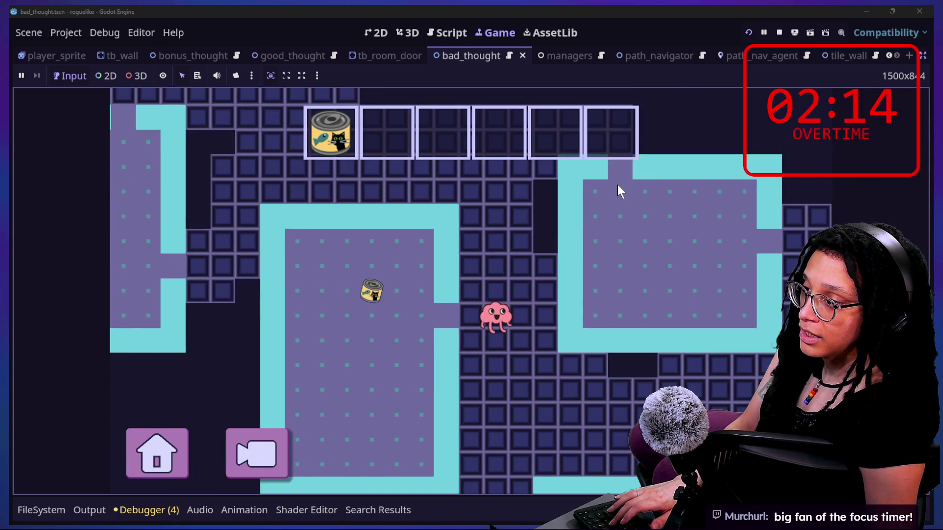
{"action": "key", "text": "Left"}
{"action": "key", "text": "Up"}
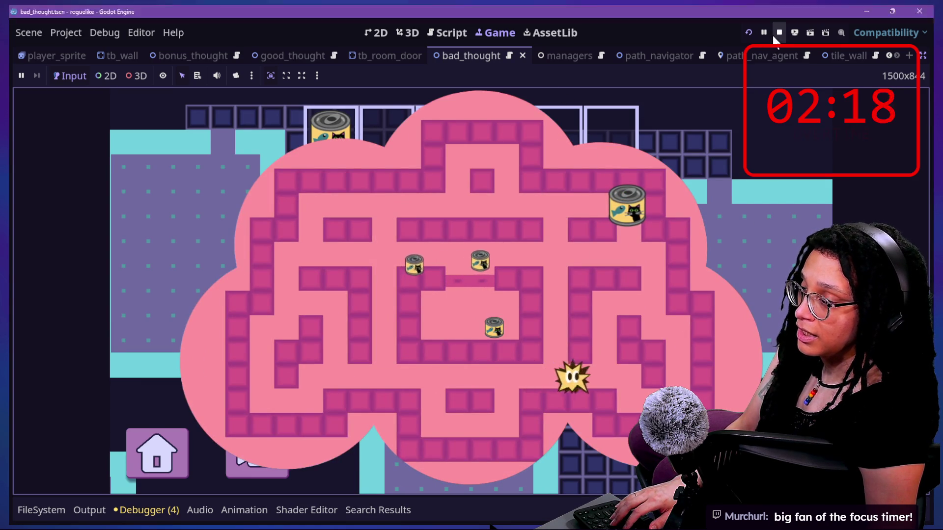
- Stop the running game and scroll through bad_thought's follow and navigation code
{"action": "left_click", "coordinate": [779, 32]}
{"action": "left_click", "coordinate": [606, 189]}
{"action": "scroll", "coordinate": [605, 189], "scroll_direction": "down", "scroll_amount": 2}
{"action": "scroll", "coordinate": [605, 189], "scroll_direction": "down", "scroll_amount": 1}
{"action": "scroll", "coordinate": [606, 188], "scroll_direction": "up", "scroll_amount": 3}
{"action": "scroll", "coordinate": [606, 188], "scroll_direction": "down", "scroll_amount": 1}
{"action": "scroll", "coordinate": [606, 189], "scroll_direction": "down", "scroll_amount": 6}
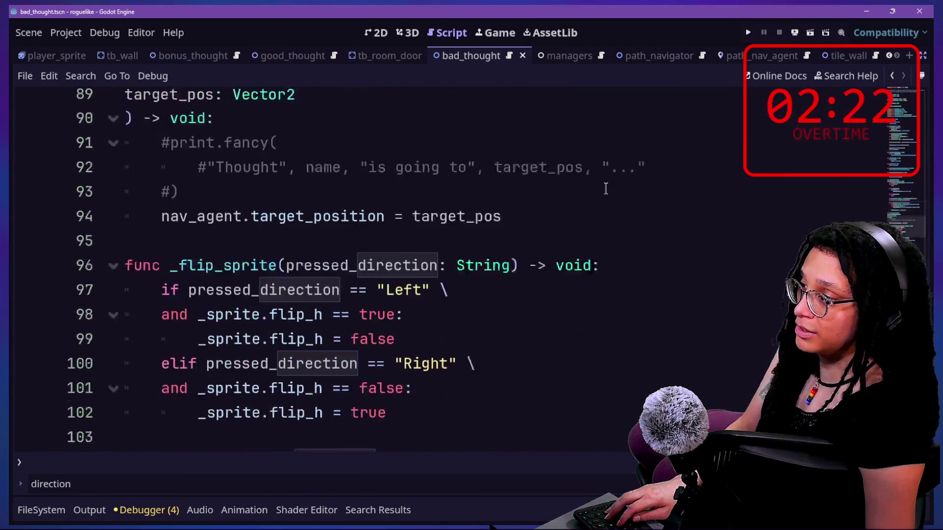
{"action": "scroll", "coordinate": [606, 188], "scroll_direction": "down", "scroll_amount": 2}
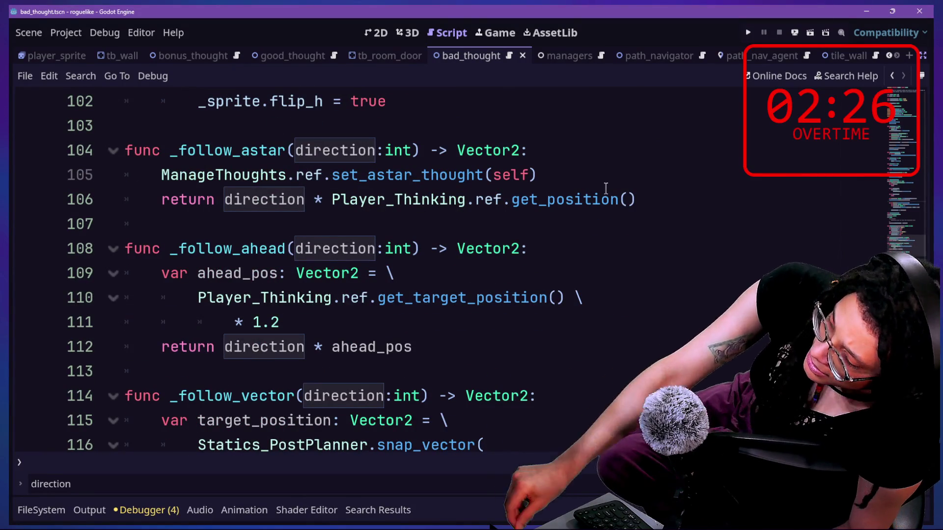
{"action": "scroll", "coordinate": [592, 196], "scroll_direction": "up", "scroll_amount": 6}
{"action": "scroll", "coordinate": [585, 199], "scroll_direction": "up", "scroll_amount": 5}
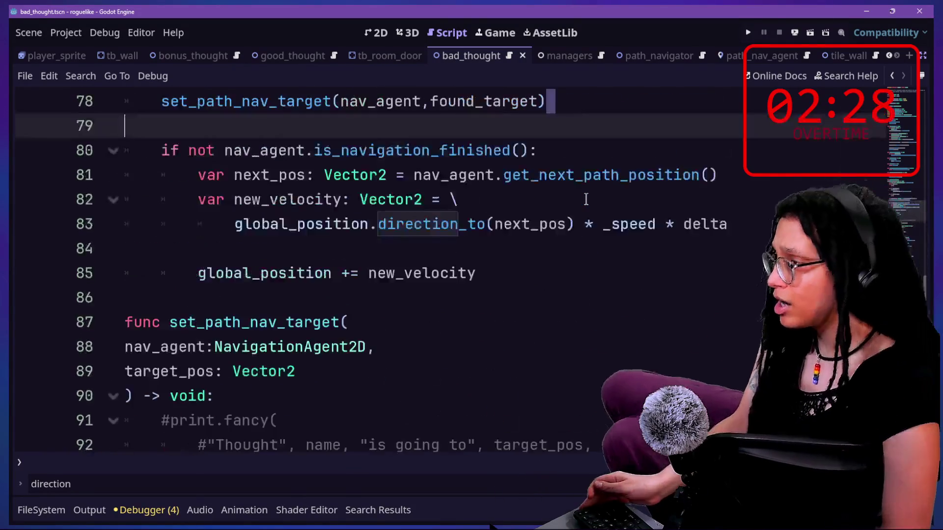
{"action": "scroll", "coordinate": [586, 199], "scroll_direction": "down", "scroll_amount": 6}
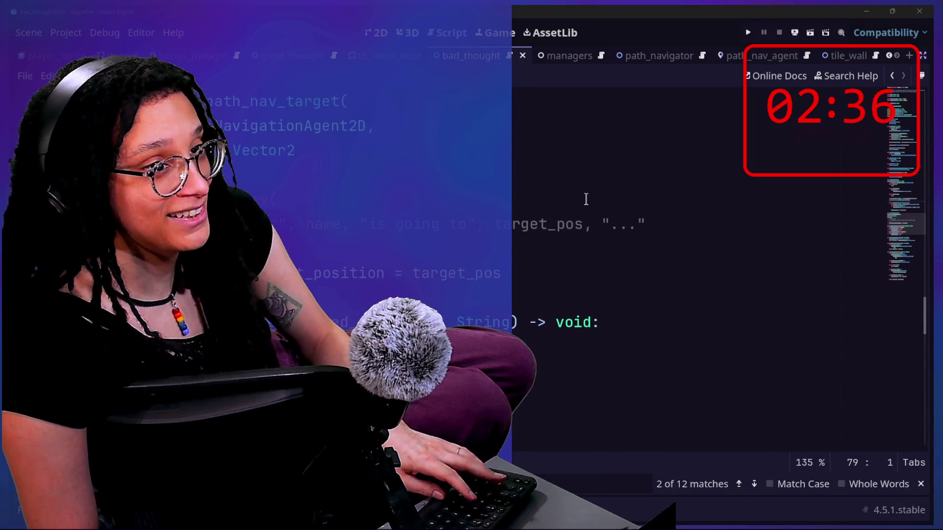
- Bring up the stream chat, scroll back, and select text in earlier messages
{"action": "key", "text": "alt+Tab"}
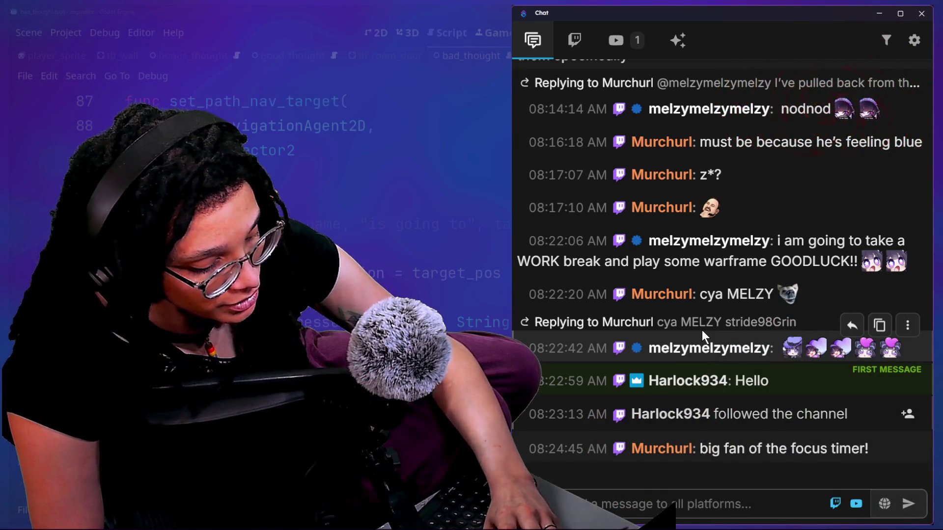
{"action": "scroll", "coordinate": [619, 324], "scroll_direction": "up", "scroll_amount": 10}
{"action": "scroll", "coordinate": [619, 324], "scroll_direction": "up", "scroll_amount": 15}
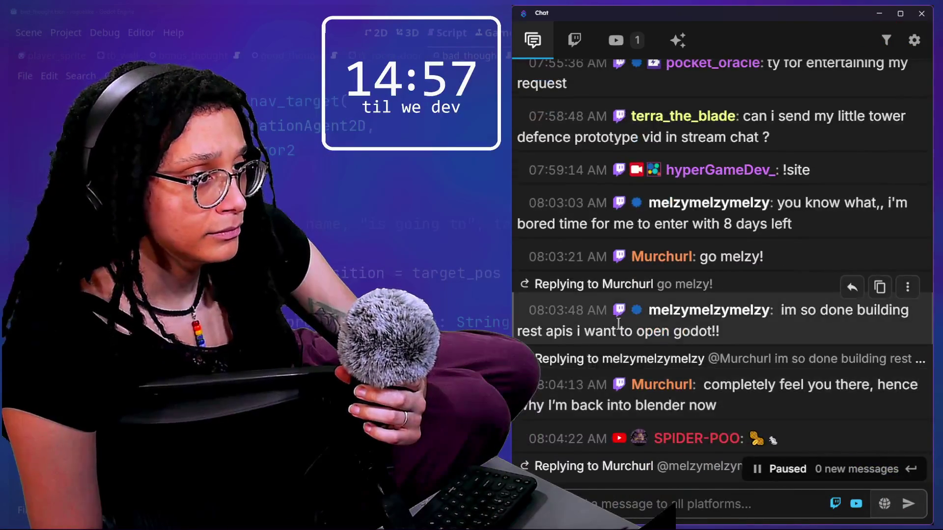
{"action": "scroll", "coordinate": [619, 330], "scroll_direction": "up", "scroll_amount": 15}
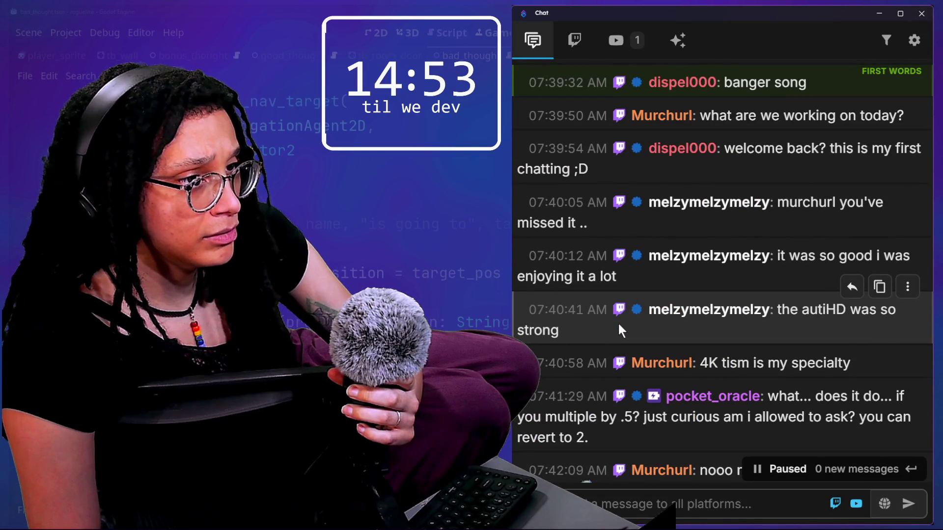
{"action": "scroll", "coordinate": [618, 324], "scroll_direction": "up", "scroll_amount": 10}
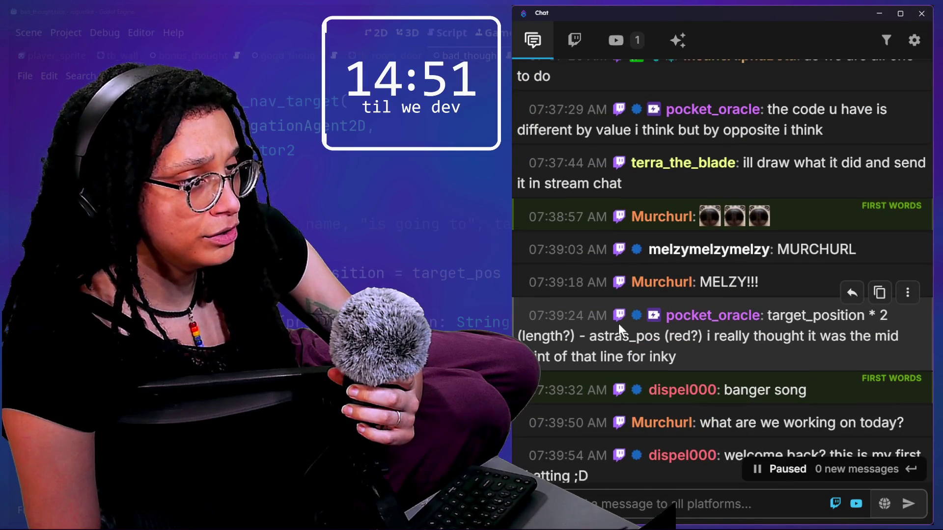
{"action": "scroll", "coordinate": [618, 323], "scroll_direction": "up", "scroll_amount": 10}
{"action": "scroll", "coordinate": [617, 323], "scroll_direction": "up", "scroll_amount": 3}
{"action": "mouse_move", "coordinate": [687, 226]}
{"action": "left_mouse_down"}
{"action": "mouse_move", "coordinate": [703, 237]}
{"action": "mouse_move", "coordinate": [741, 317]}
{"action": "left_mouse_up"}
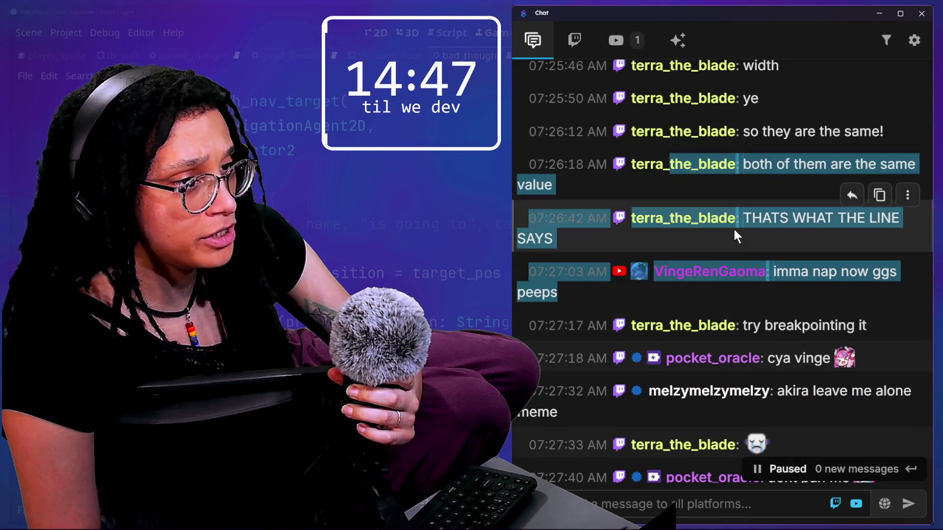
{"action": "left_click_drag", "start_coordinate": [676, 199], "coordinate": [790, 249]}
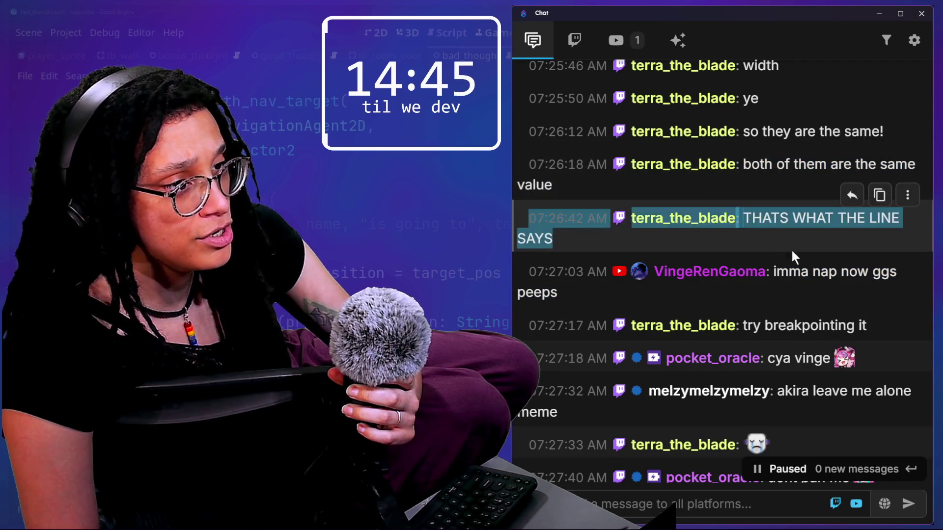
- Scroll through the chat and select part of the 08:03:48 message
{"action": "scroll", "coordinate": [787, 246], "scroll_direction": "down", "scroll_amount": 5}
{"action": "scroll", "coordinate": [787, 245], "scroll_direction": "down", "scroll_amount": 15}
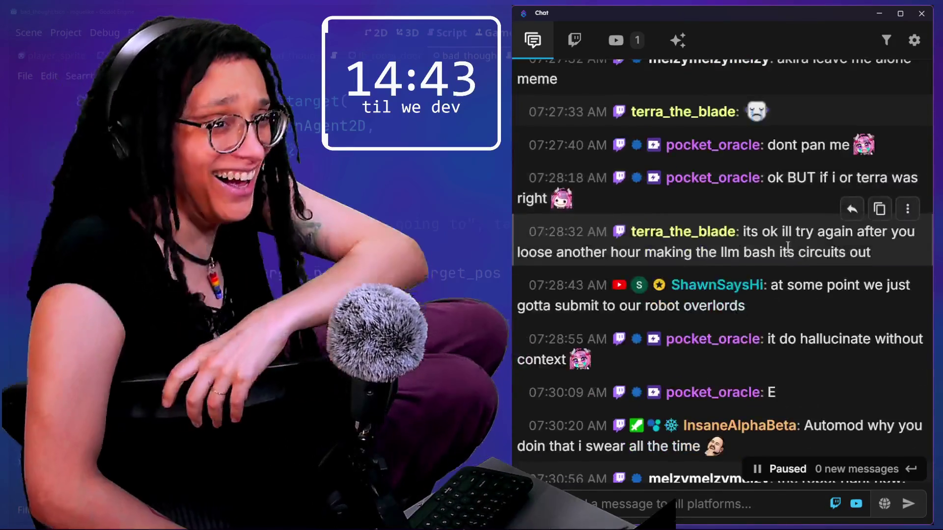
{"action": "scroll", "coordinate": [788, 246], "scroll_direction": "down", "scroll_amount": 10}
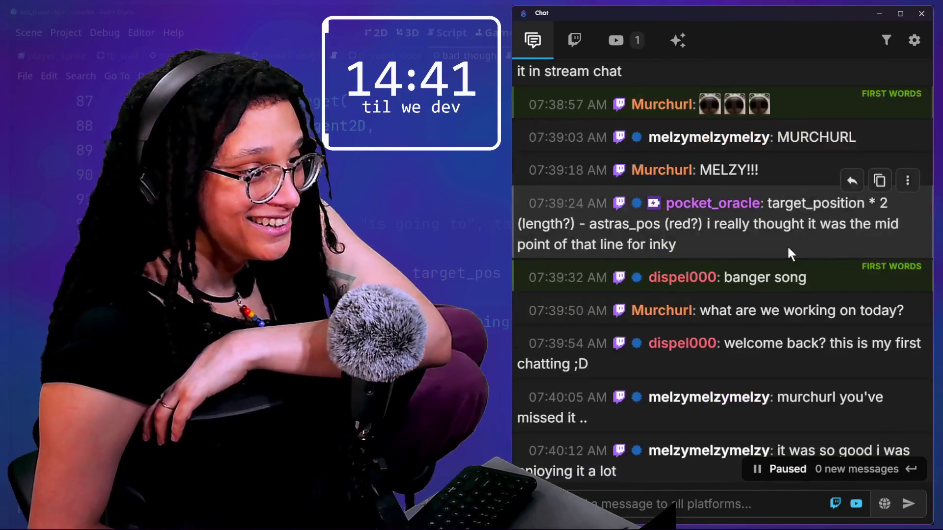
{"action": "scroll", "coordinate": [788, 245], "scroll_direction": "up", "scroll_amount": 5}
{"action": "scroll", "coordinate": [787, 246], "scroll_direction": "down", "scroll_amount": 20}
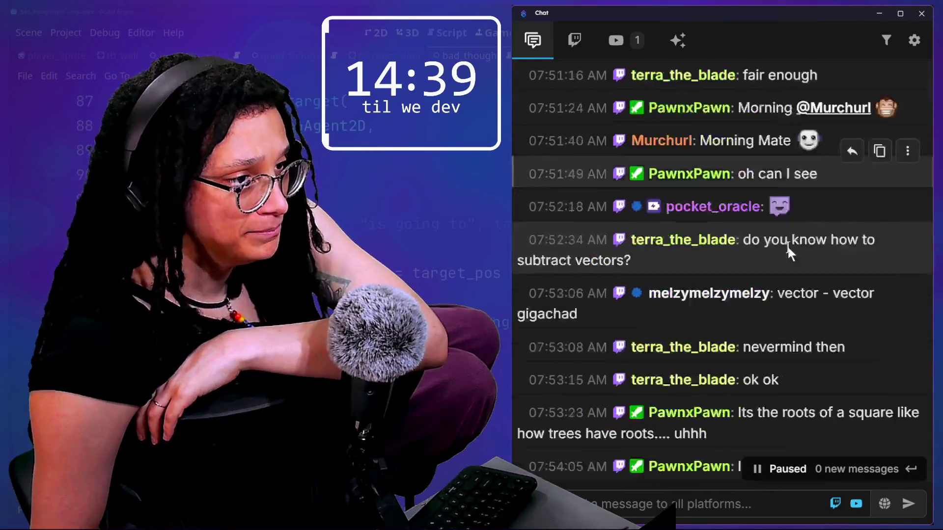
{"action": "scroll", "coordinate": [787, 246], "scroll_direction": "up", "scroll_amount": 15}
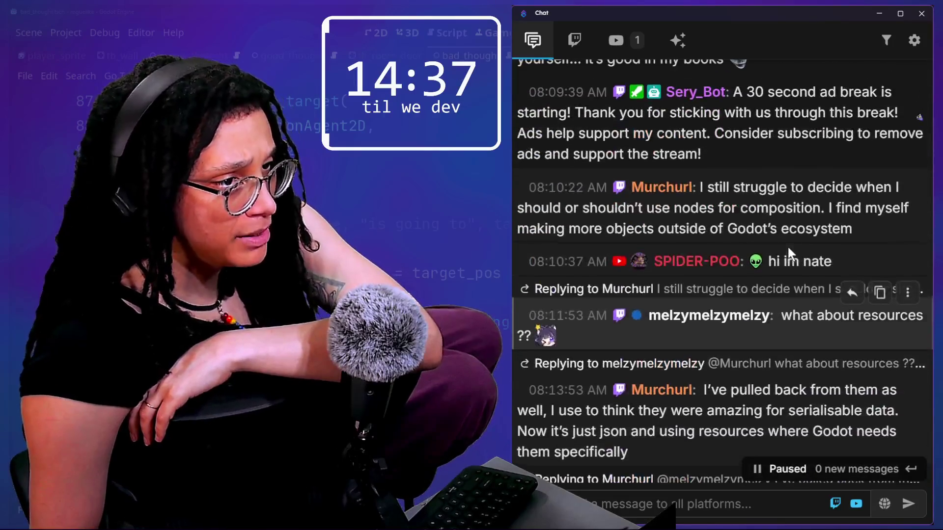
{"action": "scroll", "coordinate": [788, 249], "scroll_direction": "up", "scroll_amount": 5}
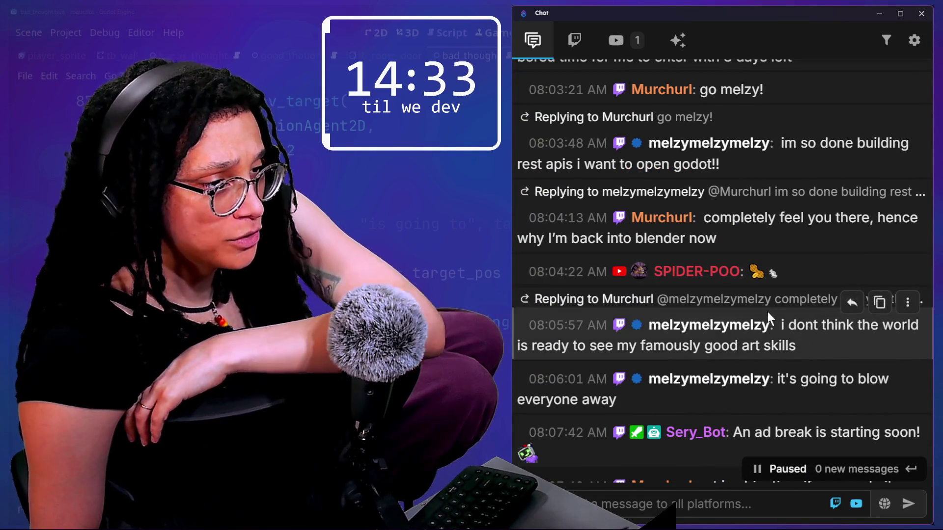
{"action": "scroll", "coordinate": [806, 352], "scroll_direction": "up", "scroll_amount": 2}
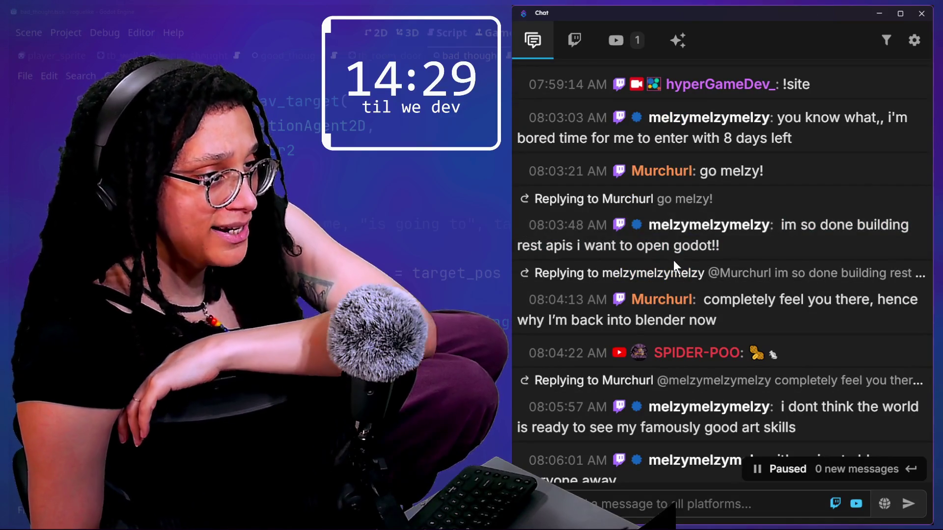
{"action": "left_click_drag", "start_coordinate": [595, 246], "coordinate": [698, 251]}
- Select the chat from the 'art is objective' message through the ad-break notice
{"action": "scroll", "coordinate": [773, 297], "scroll_direction": "up", "scroll_amount": 1}
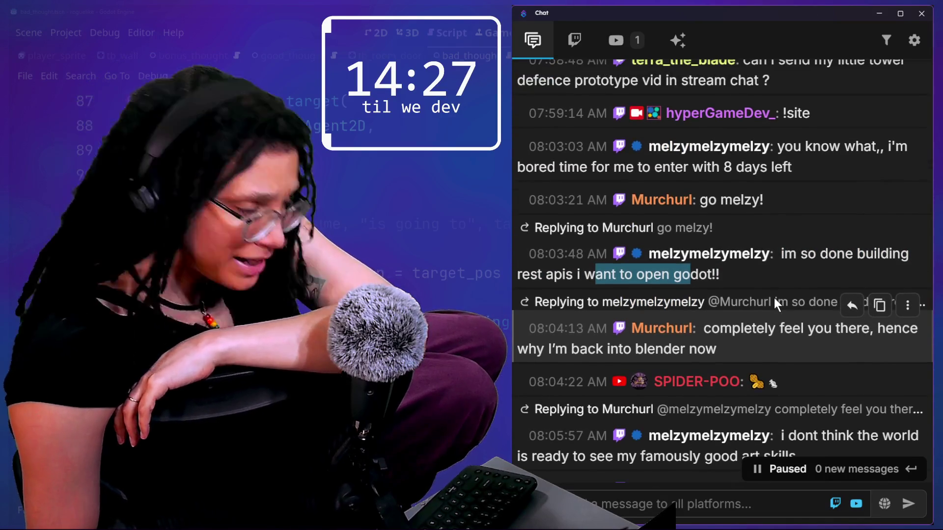
{"action": "scroll", "coordinate": [774, 298], "scroll_direction": "up", "scroll_amount": 2}
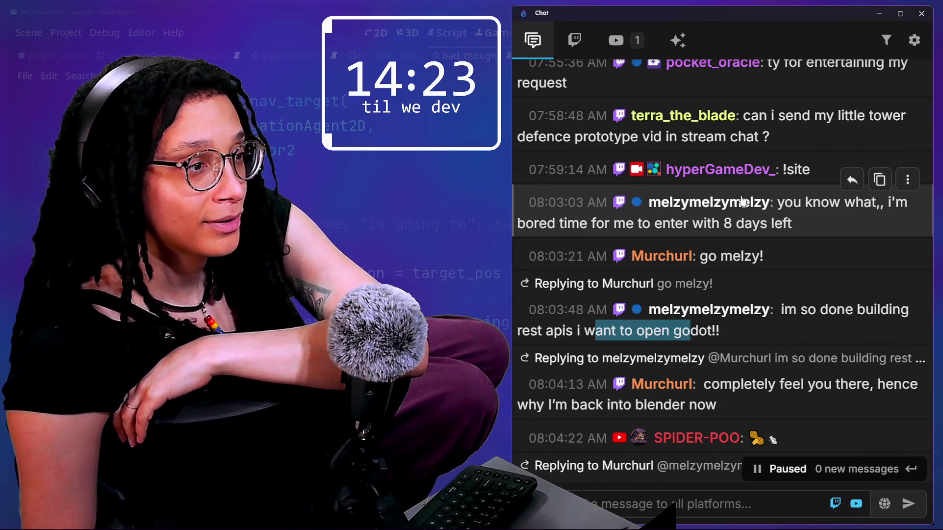
{"action": "scroll", "coordinate": [789, 201], "scroll_direction": "up", "scroll_amount": 2}
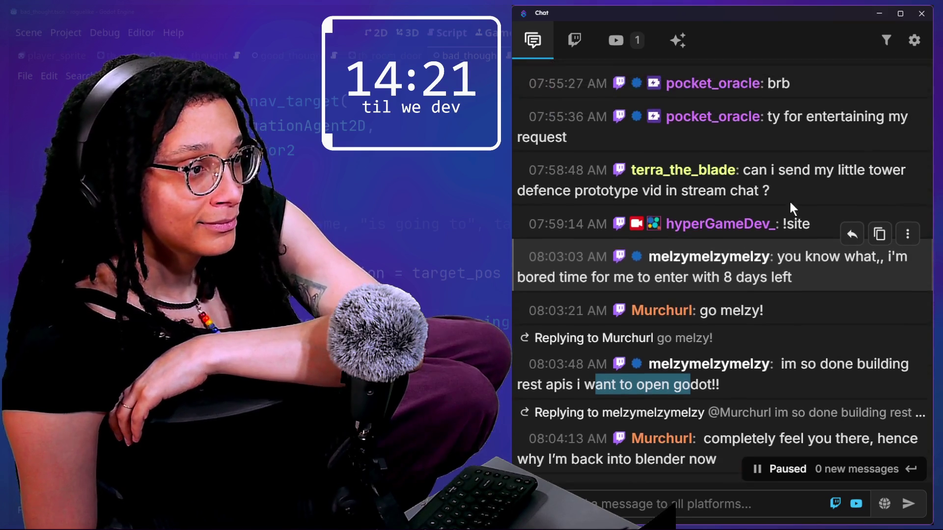
{"action": "scroll", "coordinate": [788, 200], "scroll_direction": "down", "scroll_amount": 2}
{"action": "scroll", "coordinate": [791, 202], "scroll_direction": "up", "scroll_amount": 2}
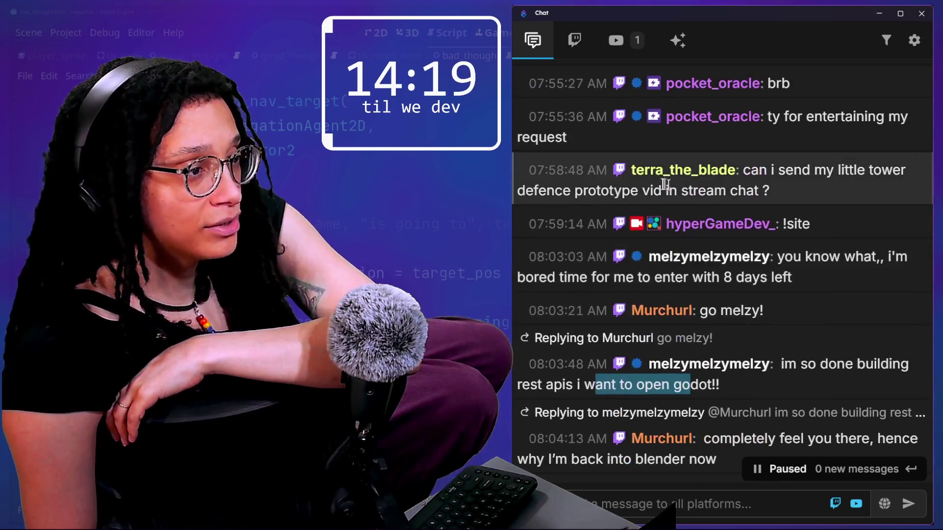
{"action": "scroll", "coordinate": [726, 169], "scroll_direction": "down", "scroll_amount": 2}
{"action": "scroll", "coordinate": [726, 169], "scroll_direction": "down", "scroll_amount": 5}
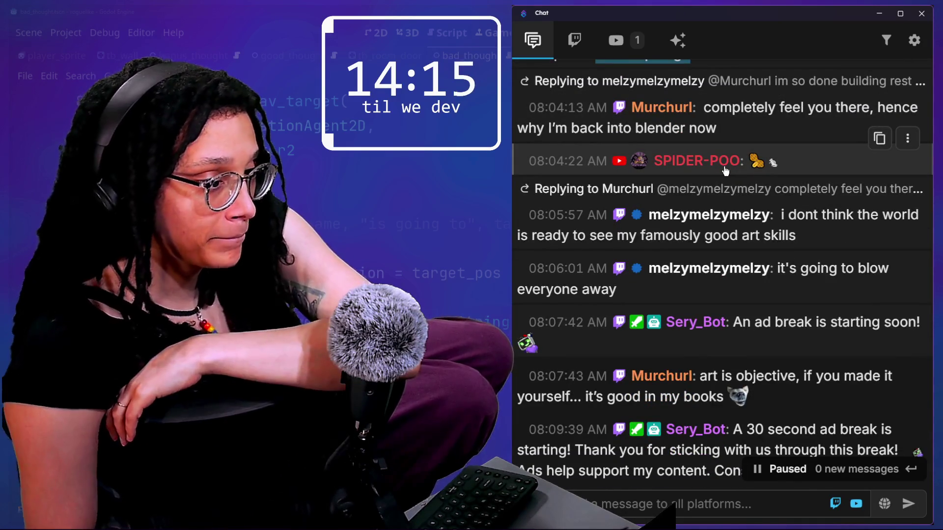
{"action": "scroll", "coordinate": [724, 170], "scroll_direction": "down", "scroll_amount": 6}
{"action": "scroll", "coordinate": [724, 169], "scroll_direction": "down", "scroll_amount": 1}
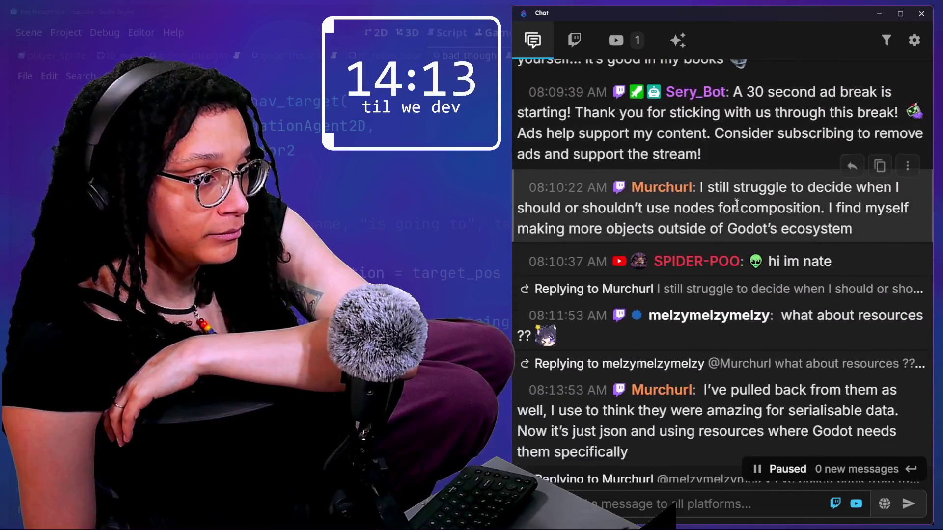
{"action": "scroll", "coordinate": [716, 182], "scroll_direction": "up", "scroll_amount": 3}
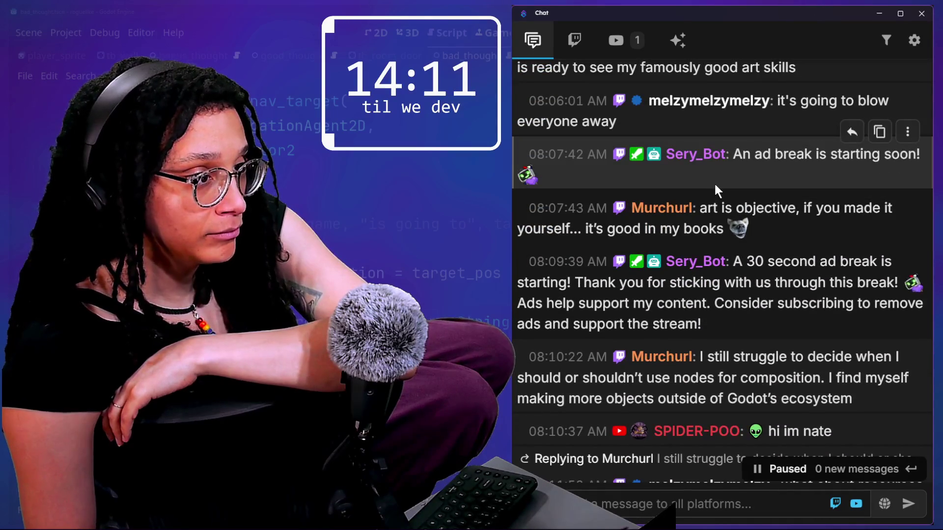
{"action": "left_click_drag", "start_coordinate": [713, 208], "coordinate": [805, 252]}
- Scroll down the chat and highlight the start of the width 30 comment
{"action": "scroll", "coordinate": [805, 252], "scroll_direction": "down", "scroll_amount": 6}
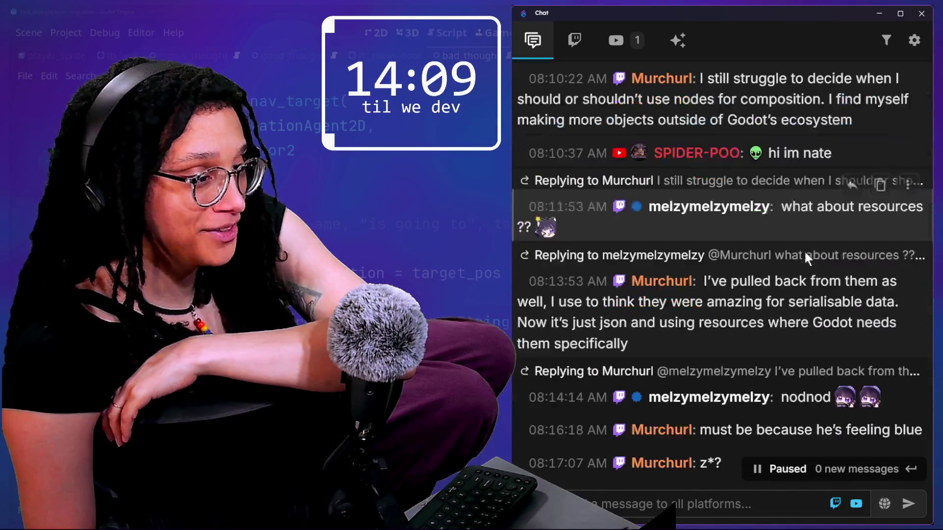
{"action": "scroll", "coordinate": [761, 275], "scroll_direction": "down", "scroll_amount": 1}
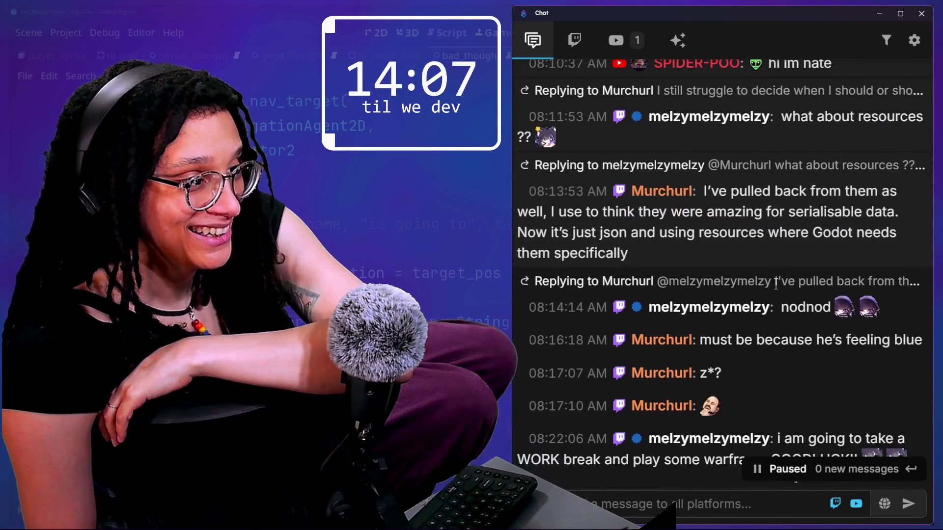
{"action": "scroll", "coordinate": [748, 266], "scroll_direction": "down", "scroll_amount": 1}
{"action": "scroll", "coordinate": [748, 266], "scroll_direction": "down", "scroll_amount": 3}
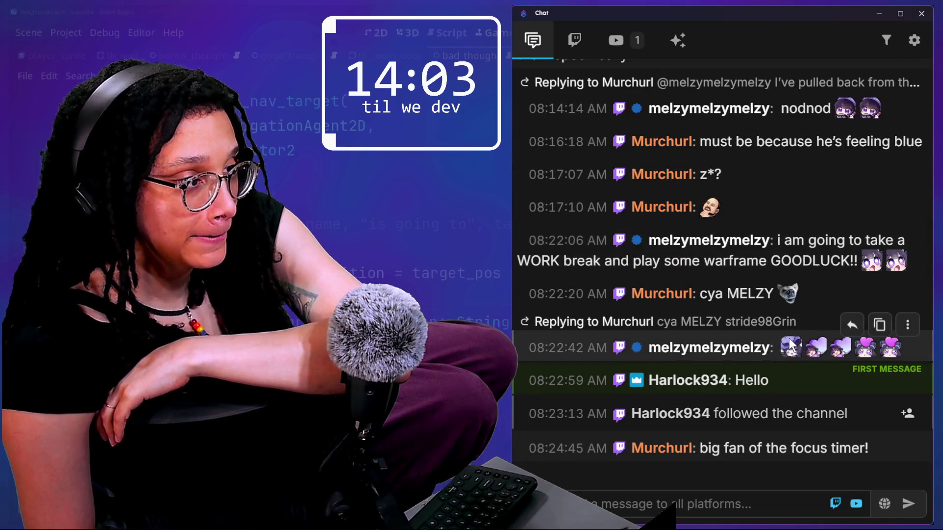
{"action": "scroll", "coordinate": [790, 344], "scroll_direction": "up", "scroll_amount": 15}
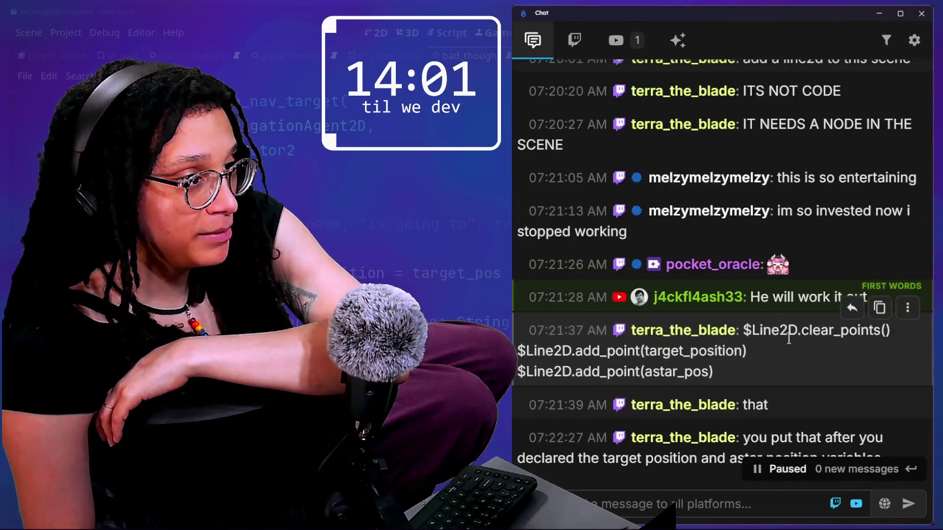
{"action": "scroll", "coordinate": [789, 341], "scroll_direction": "down", "scroll_amount": 5}
{"action": "scroll", "coordinate": [785, 333], "scroll_direction": "up", "scroll_amount": 1}
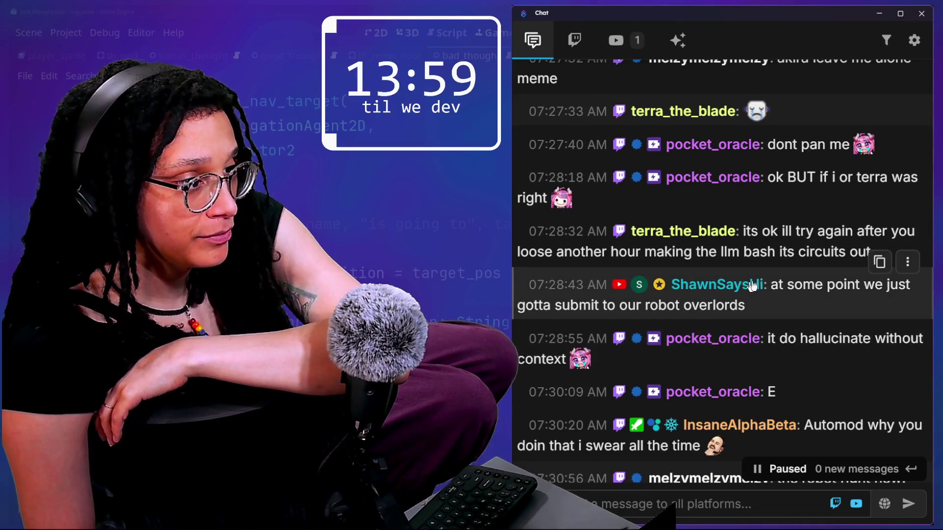
{"action": "scroll", "coordinate": [792, 285], "scroll_direction": "down", "scroll_amount": 10}
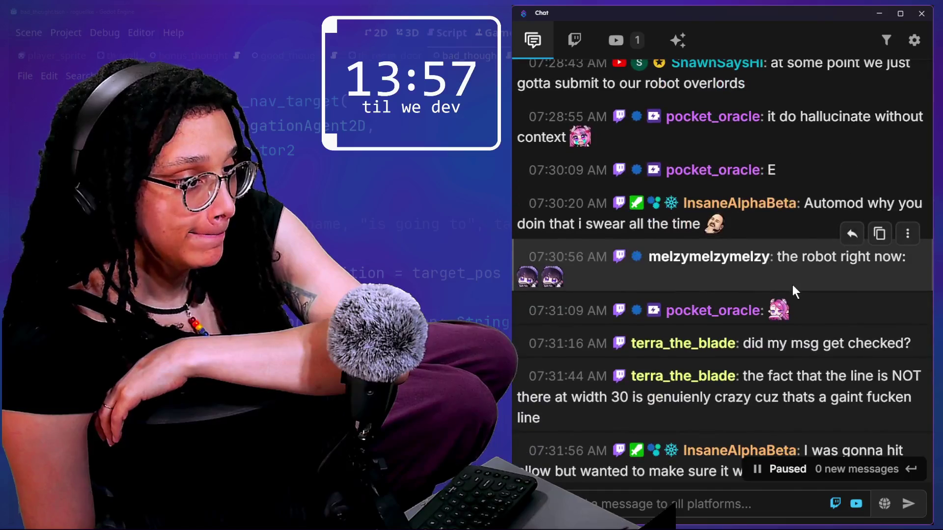
{"action": "scroll", "coordinate": [794, 324], "scroll_direction": "down", "scroll_amount": 1}
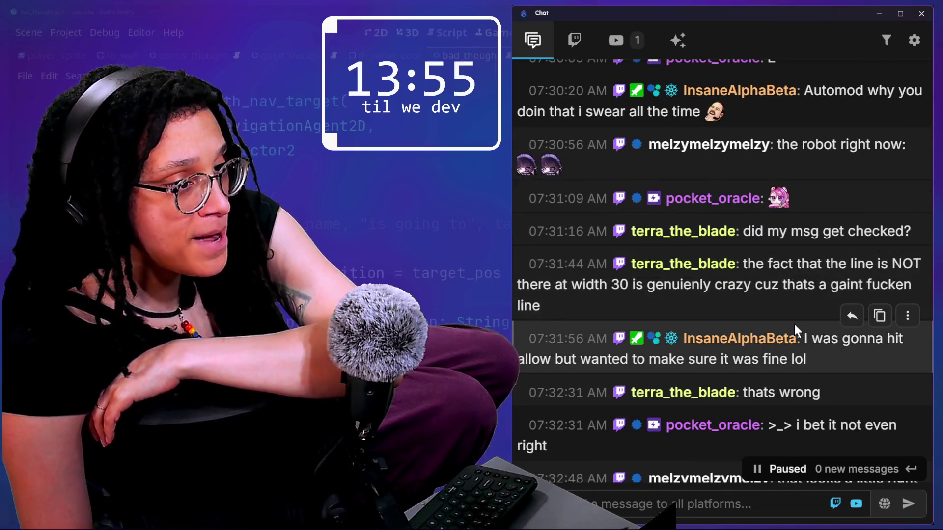
{"action": "scroll", "coordinate": [793, 324], "scroll_direction": "down", "scroll_amount": 1}
{"action": "scroll", "coordinate": [795, 328], "scroll_direction": "down", "scroll_amount": 1}
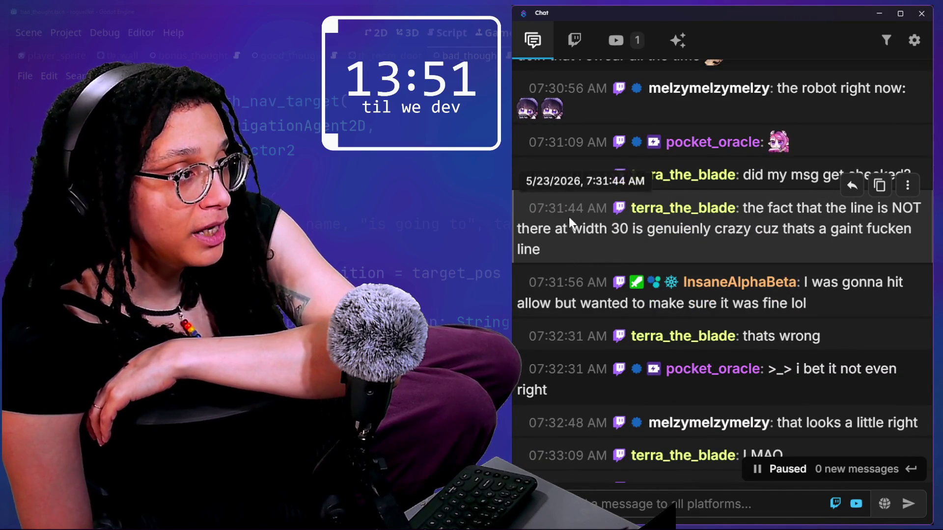
{"action": "left_click_drag", "start_coordinate": [569, 217], "coordinate": [652, 229]}
- Highlight the giant line remark, then the two 'AI getting dumber' messages
{"action": "left_click", "coordinate": [650, 244]}
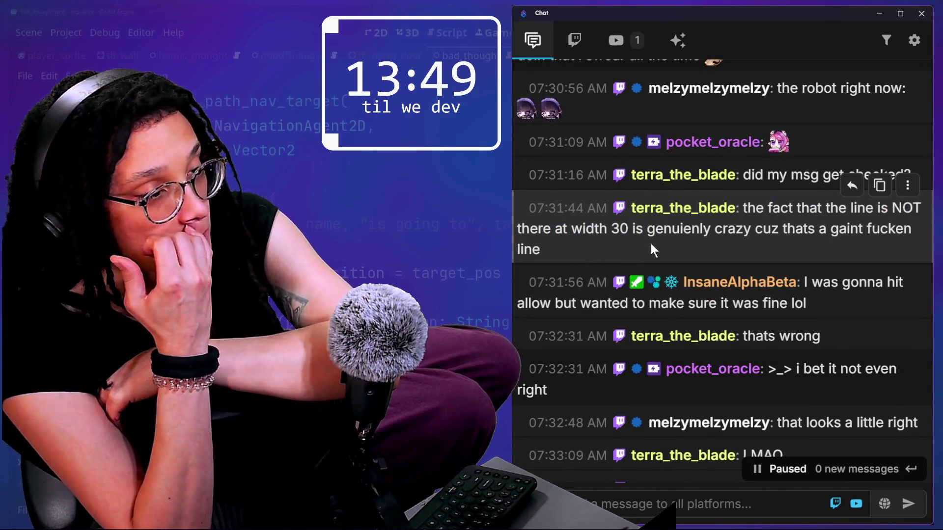
{"action": "left_click_drag", "start_coordinate": [585, 229], "coordinate": [632, 247]}
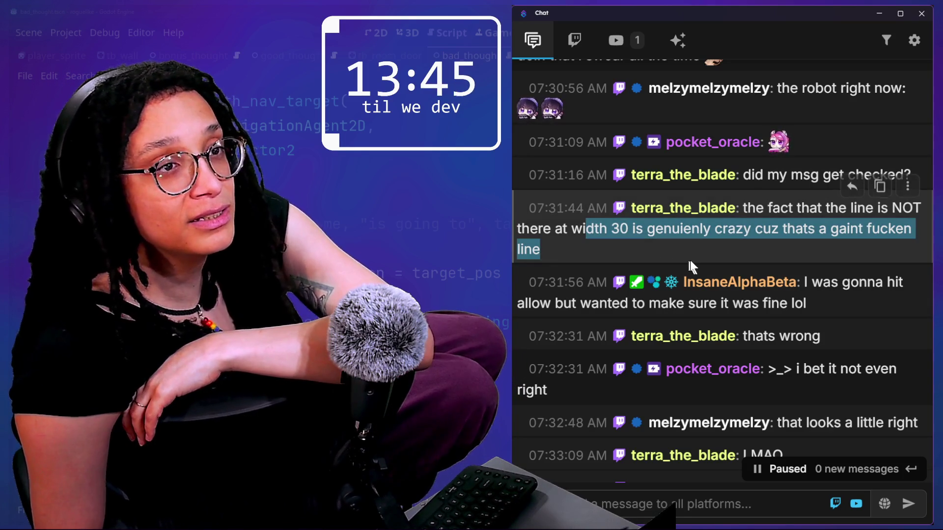
{"action": "scroll", "coordinate": [692, 260], "scroll_direction": "down", "scroll_amount": 1}
{"action": "scroll", "coordinate": [693, 260], "scroll_direction": "down", "scroll_amount": 7}
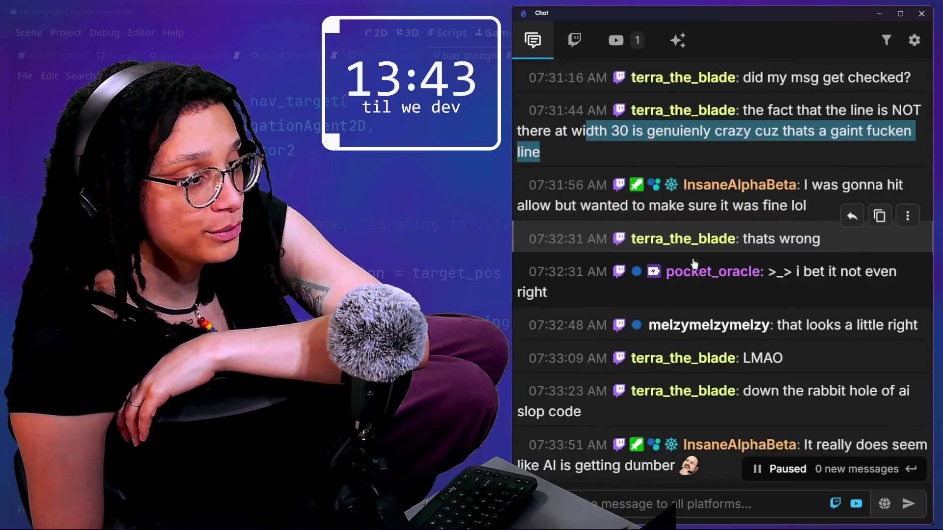
{"action": "scroll", "coordinate": [693, 259], "scroll_direction": "down", "scroll_amount": 5}
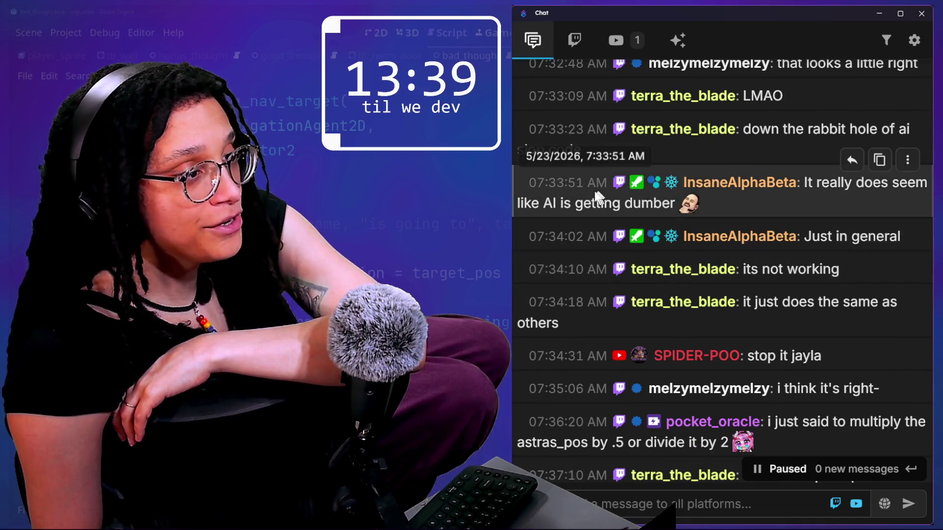
{"action": "mouse_move", "coordinate": [803, 188]}
{"action": "left_mouse_down"}
{"action": "mouse_move", "coordinate": [829, 223]}
{"action": "mouse_move", "coordinate": [876, 238]}
{"action": "left_mouse_up"}
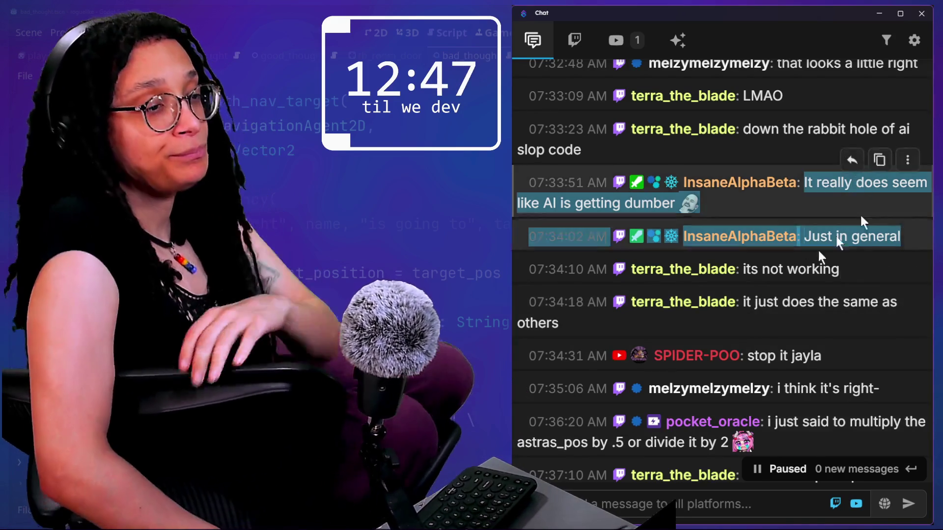
- Clear the chat highlight and scroll down to the 07:37:13 reply
{"action": "left_click", "coordinate": [794, 264]}
{"action": "scroll", "coordinate": [795, 264], "scroll_direction": "down", "scroll_amount": 1}
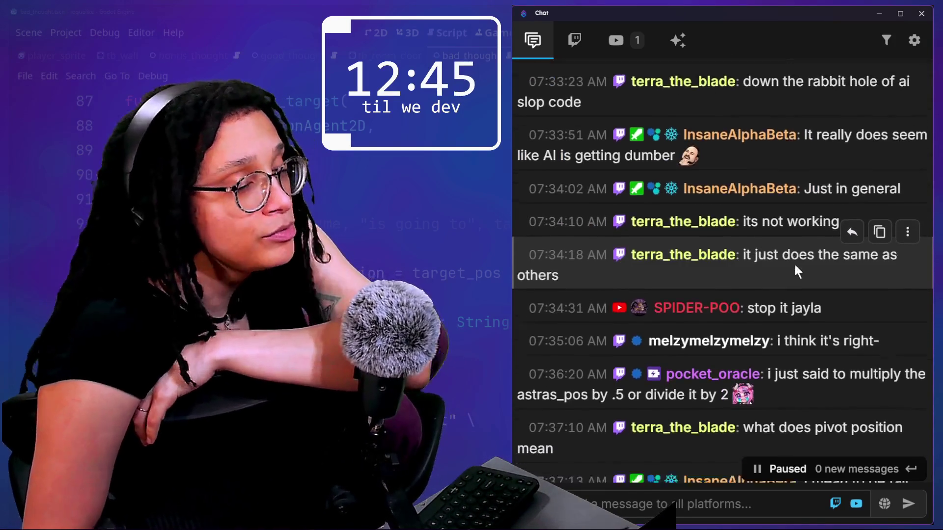
{"action": "scroll", "coordinate": [795, 264], "scroll_direction": "down", "scroll_amount": 1}
{"action": "scroll", "coordinate": [795, 264], "scroll_direction": "up", "scroll_amount": 1}
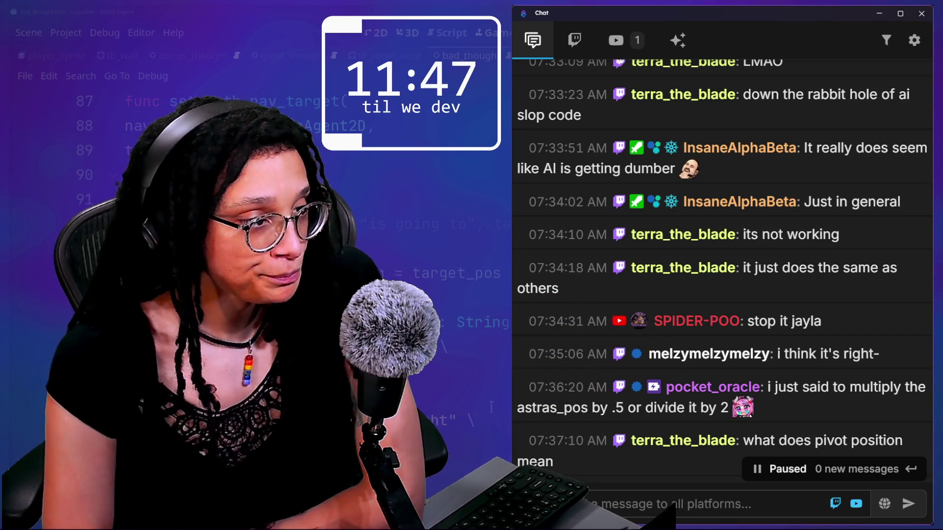
{"action": "scroll", "coordinate": [675, 245], "scroll_direction": "down", "scroll_amount": 2}
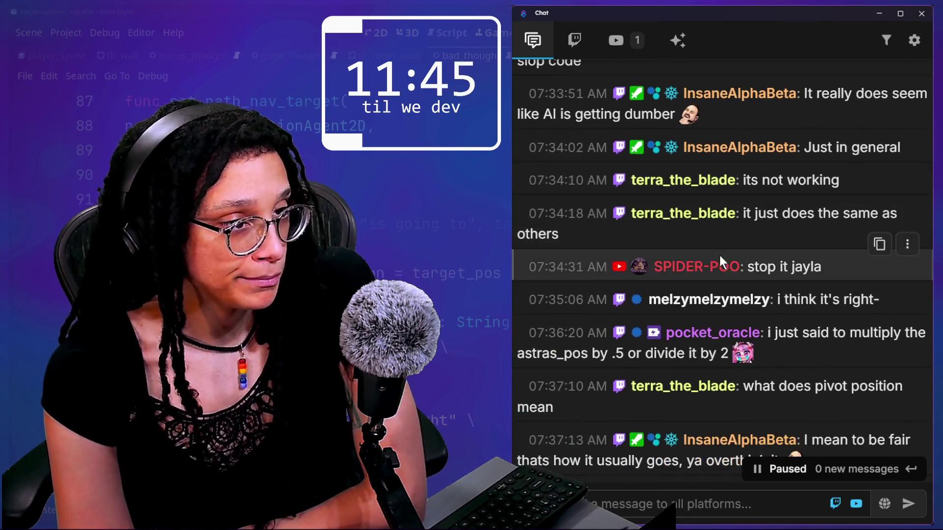
- Scroll the paused chat down to the 07:47 messages and partway back
{"action": "scroll", "coordinate": [756, 291], "scroll_direction": "down", "scroll_amount": 1}
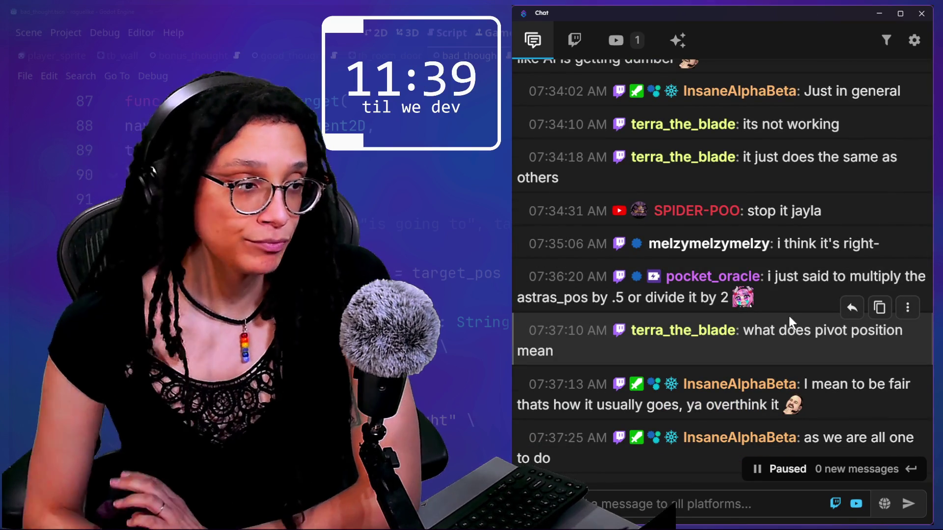
{"action": "scroll", "coordinate": [835, 356], "scroll_direction": "down", "scroll_amount": 2}
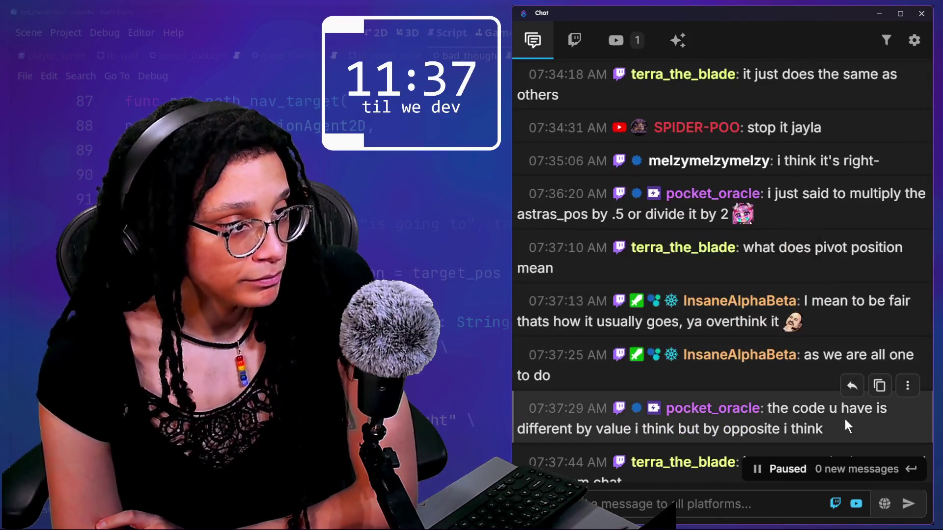
{"action": "scroll", "coordinate": [844, 419], "scroll_direction": "down", "scroll_amount": 4}
{"action": "scroll", "coordinate": [844, 419], "scroll_direction": "down", "scroll_amount": 1}
{"action": "scroll", "coordinate": [844, 419], "scroll_direction": "down", "scroll_amount": 4}
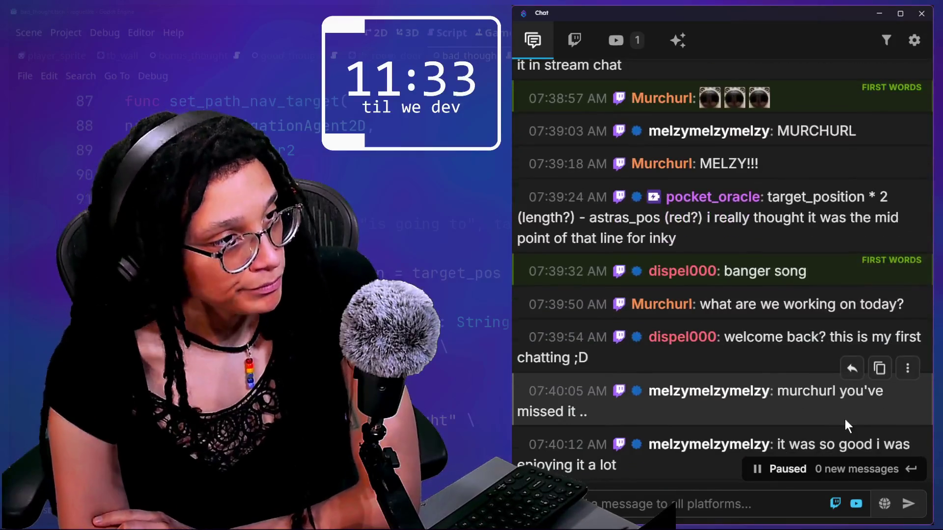
{"action": "scroll", "coordinate": [845, 419], "scroll_direction": "down", "scroll_amount": 1}
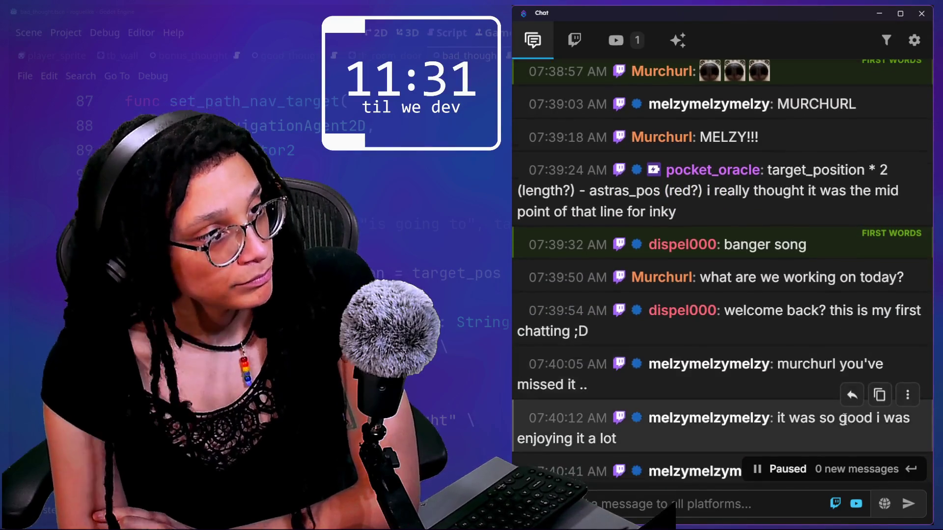
{"action": "scroll", "coordinate": [844, 418], "scroll_direction": "down", "scroll_amount": 1}
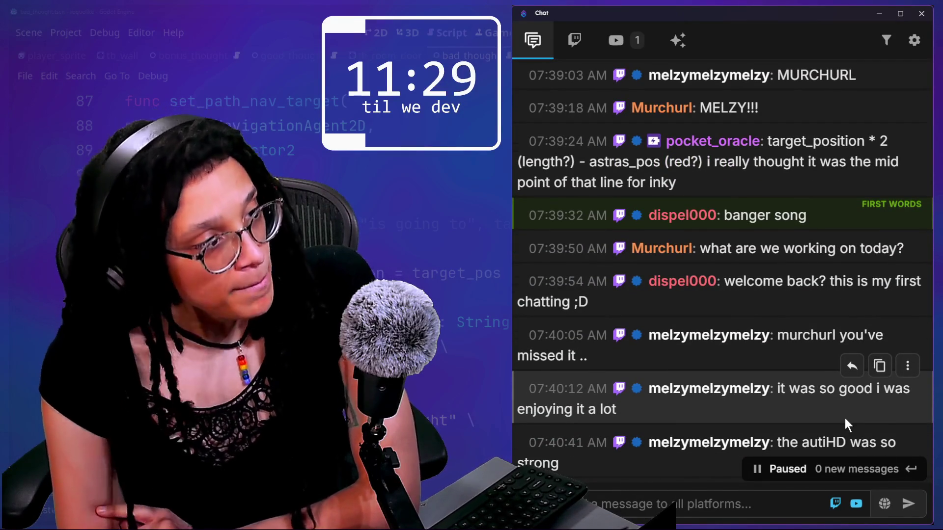
{"action": "scroll", "coordinate": [845, 418], "scroll_direction": "down", "scroll_amount": 3}
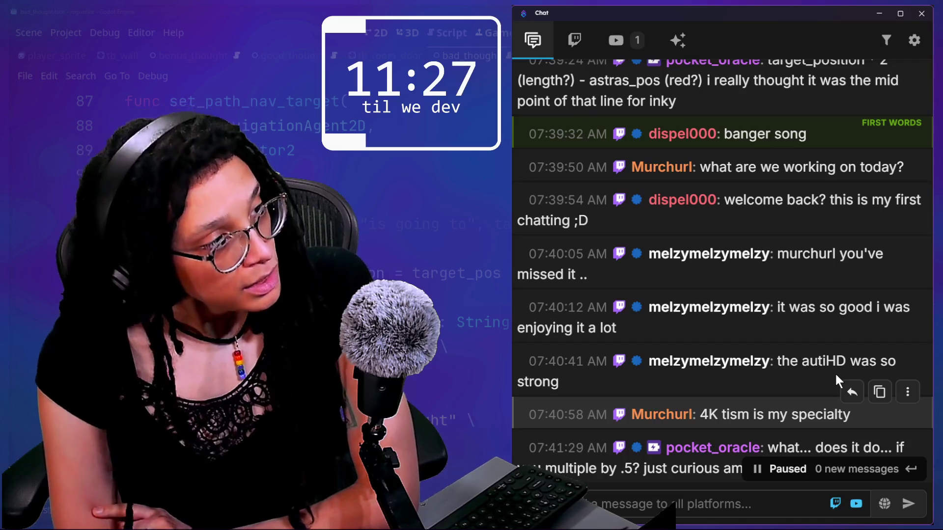
{"action": "scroll", "coordinate": [834, 372], "scroll_direction": "down", "scroll_amount": 15}
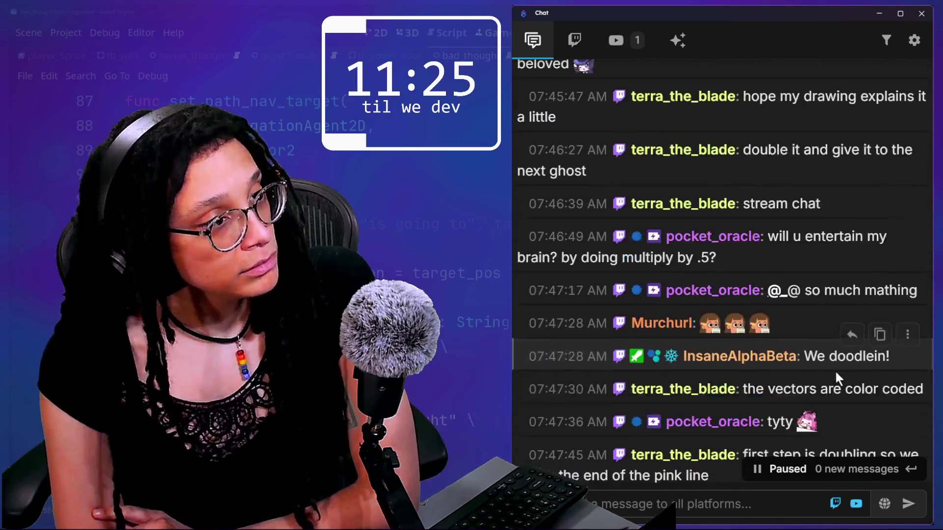
{"action": "scroll", "coordinate": [834, 370], "scroll_direction": "up", "scroll_amount": 6}
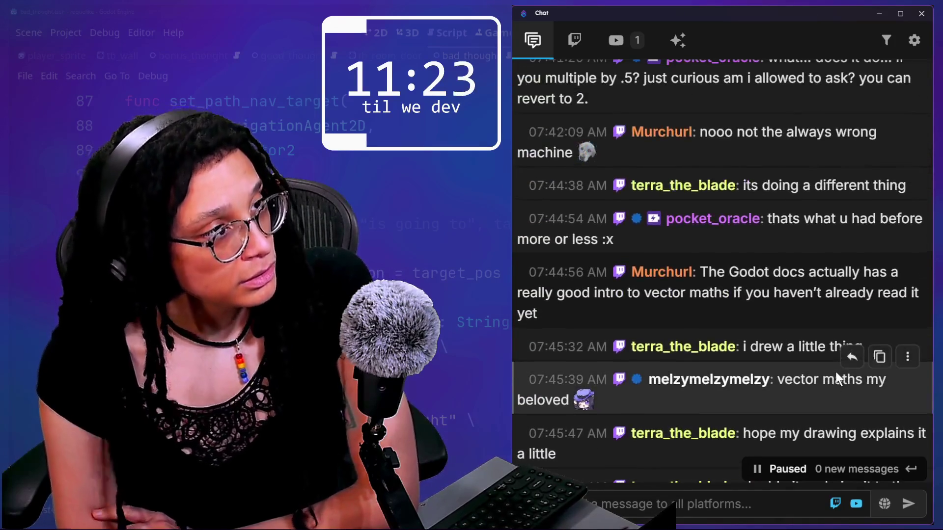
{"action": "scroll", "coordinate": [836, 375], "scroll_direction": "up", "scroll_amount": 5}
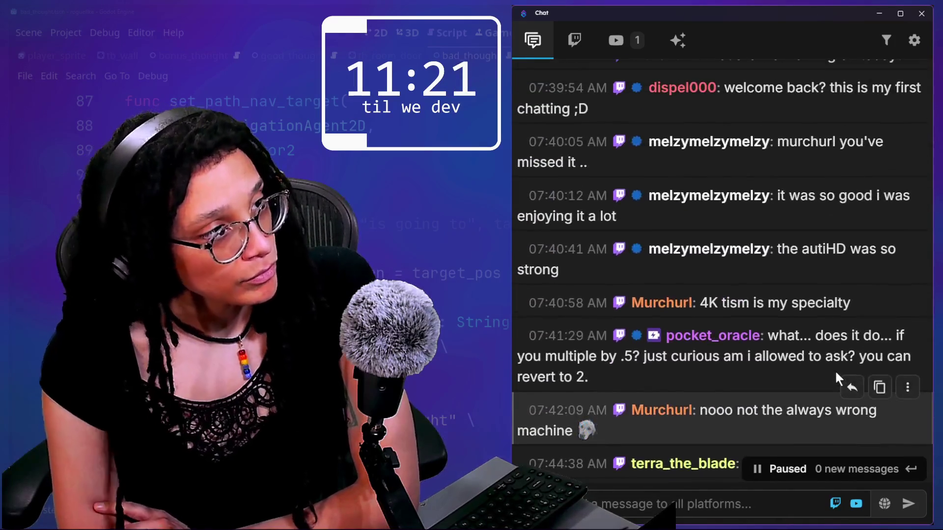
{"action": "scroll", "coordinate": [835, 369], "scroll_direction": "up", "scroll_amount": 3}
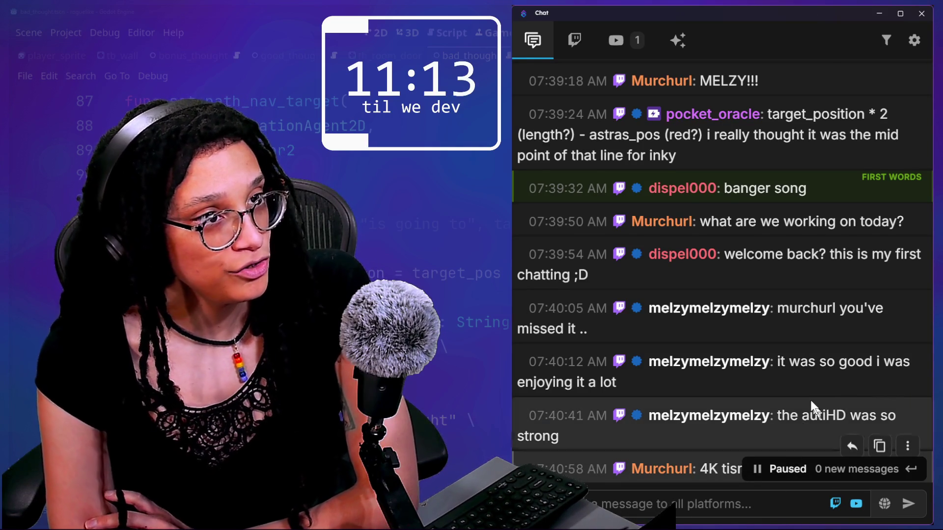
- Highlight part of the 4K tism message, return to 07:37, and open the moderator's user card
{"action": "scroll", "coordinate": [892, 292], "scroll_direction": "down", "scroll_amount": 3}
{"action": "scroll", "coordinate": [760, 391], "scroll_direction": "down", "scroll_amount": 2}
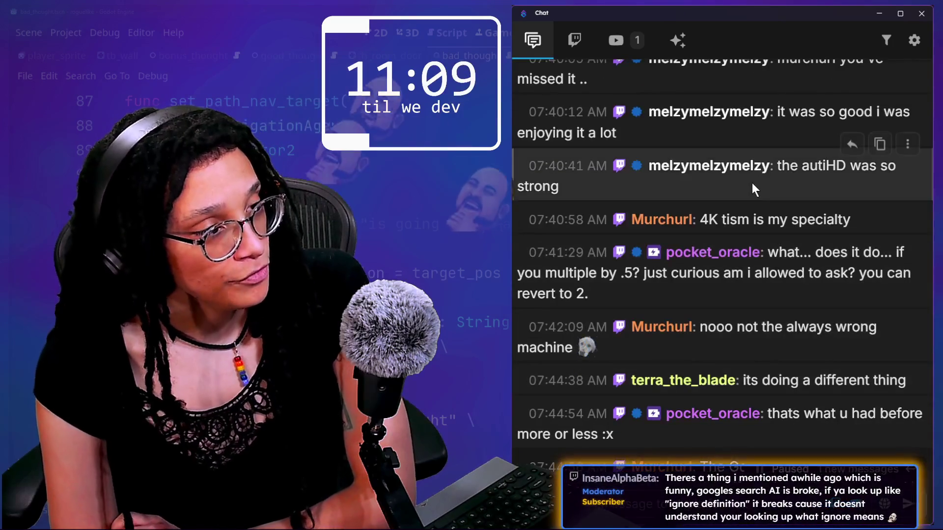
{"action": "left_click_drag", "start_coordinate": [699, 220], "coordinate": [776, 219]}
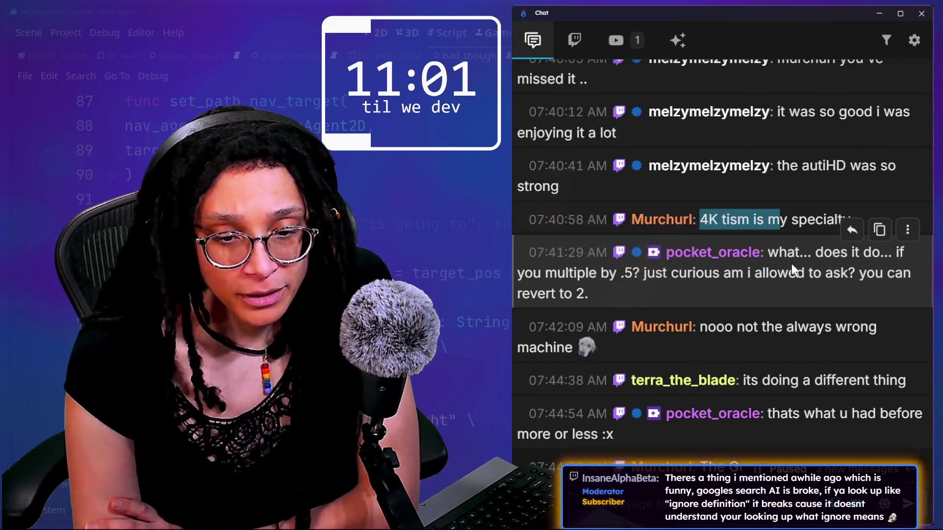
{"action": "scroll", "coordinate": [729, 396], "scroll_direction": "up", "scroll_amount": 10}
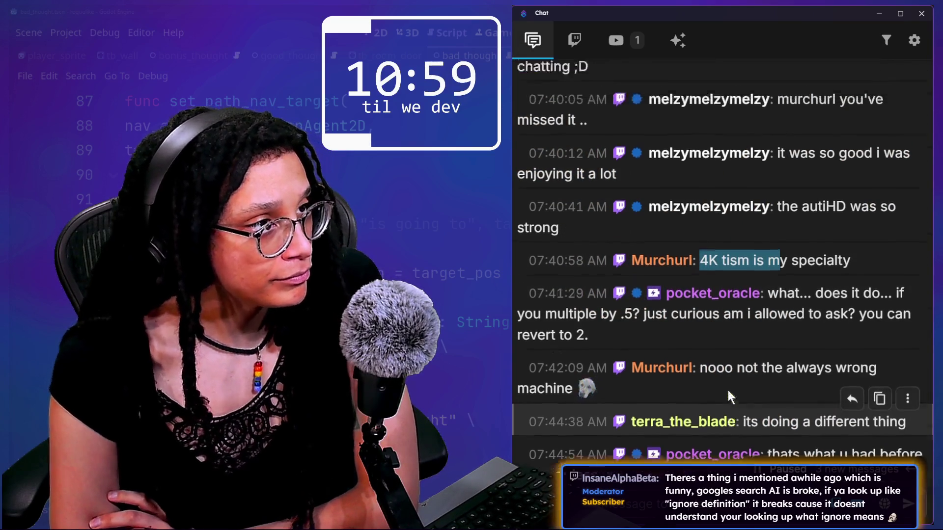
{"action": "scroll", "coordinate": [727, 388], "scroll_direction": "up", "scroll_amount": 3}
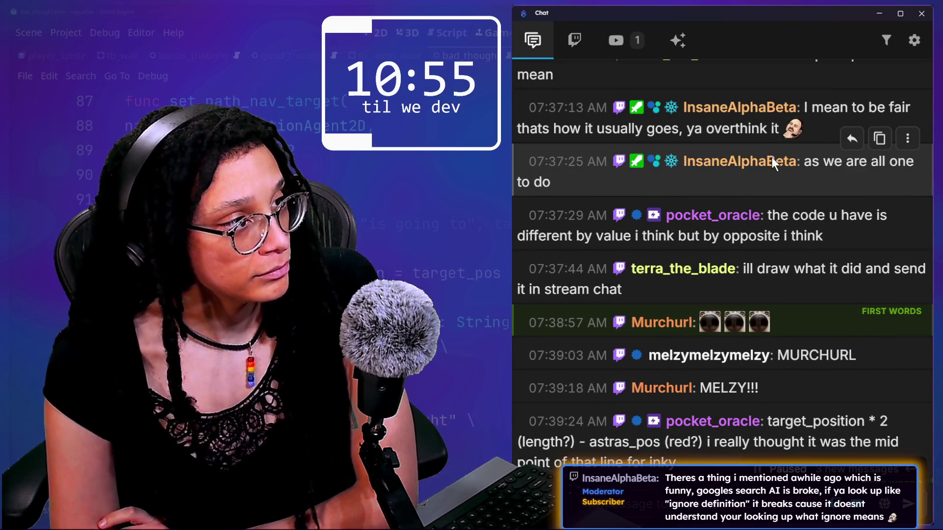
{"action": "left_click", "coordinate": [767, 159]}
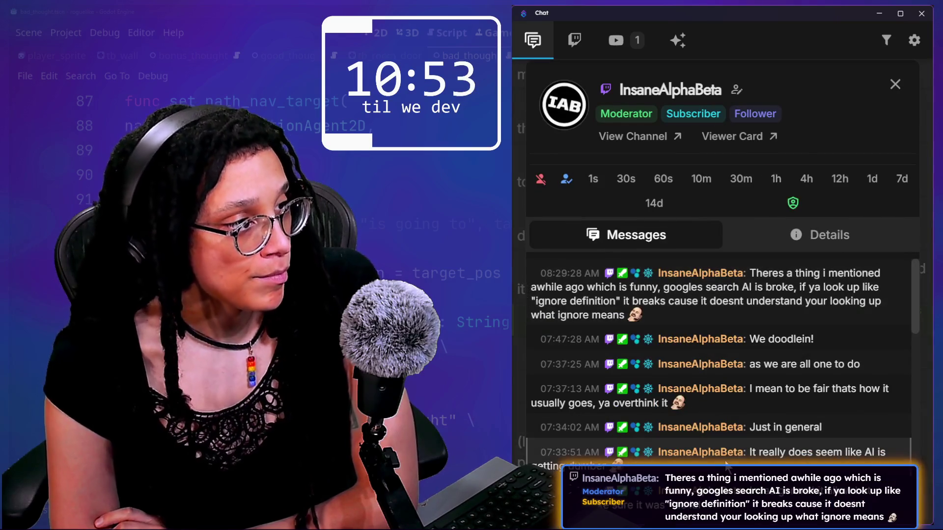
- Scroll the moderator's message history down to the Google ignore definition story
{"action": "scroll", "coordinate": [726, 442], "scroll_direction": "down", "scroll_amount": 5}
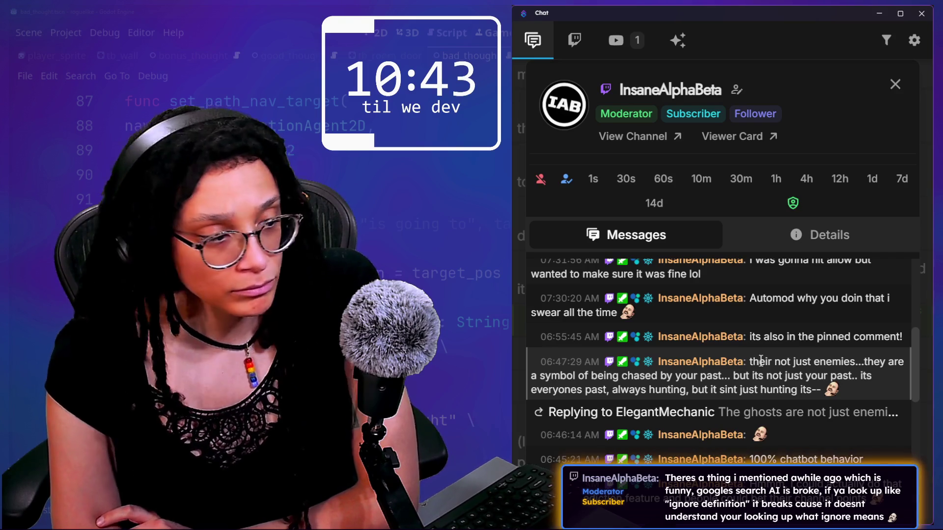
{"action": "scroll", "coordinate": [812, 398], "scroll_direction": "down", "scroll_amount": 3}
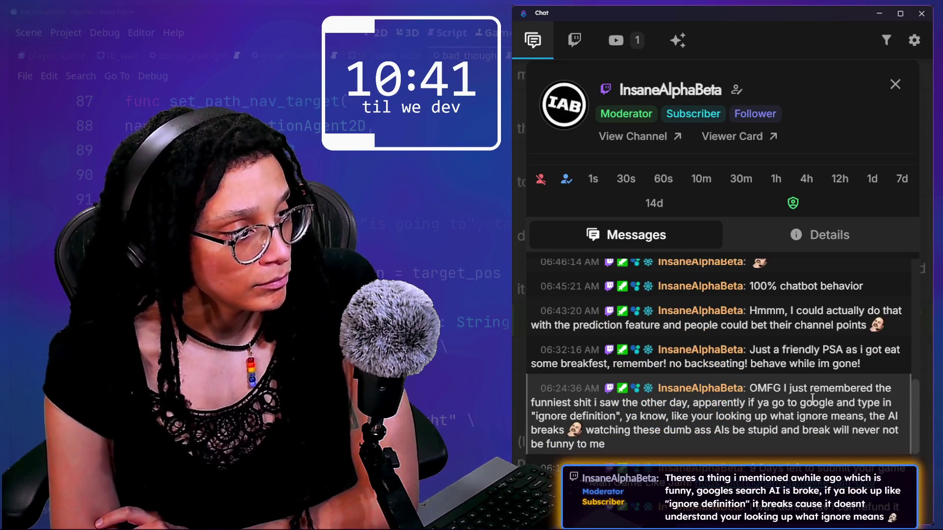
{"action": "scroll", "coordinate": [781, 402], "scroll_direction": "down", "scroll_amount": 1}
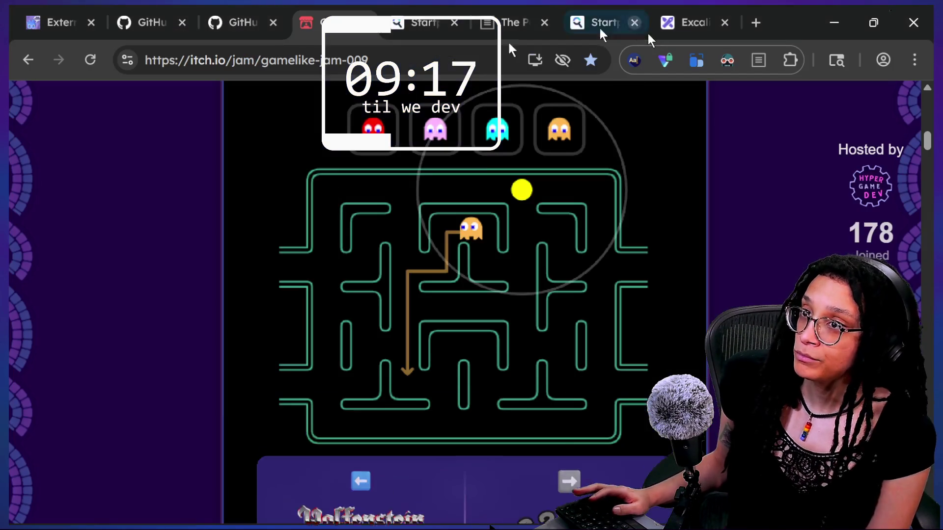
- Load google.com in a new browser tab
{"action": "left_click", "coordinate": [755, 24]}
{"action": "type", "text": "google.c"}
{"action": "key", "text": "BackSpace"}
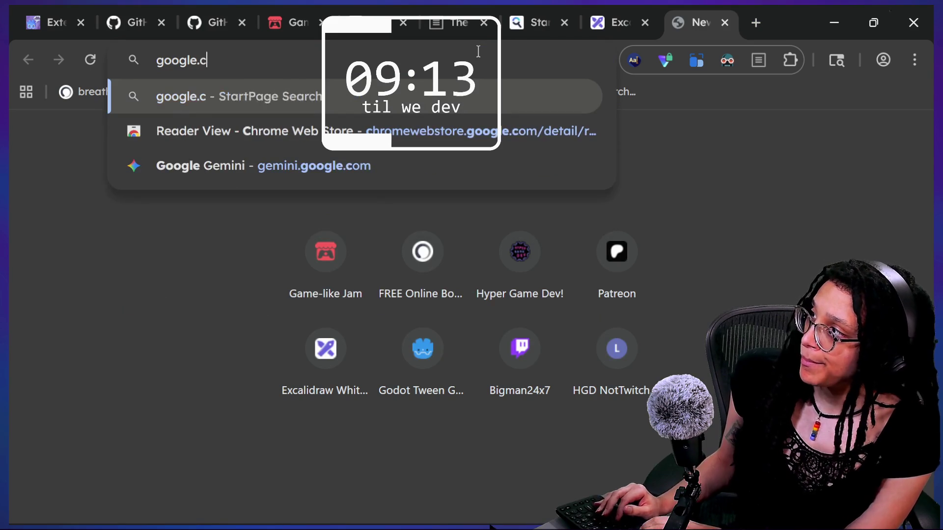
{"action": "type", "text": "com"}
{"action": "key", "text": "Return"}
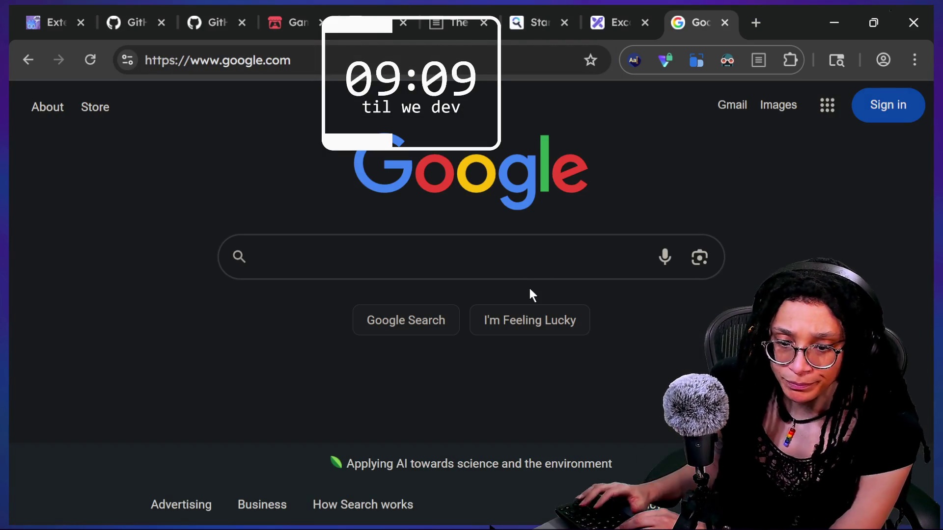
- Search Google for 'ignore defintion'
{"action": "type", "text": "ignore deif"}
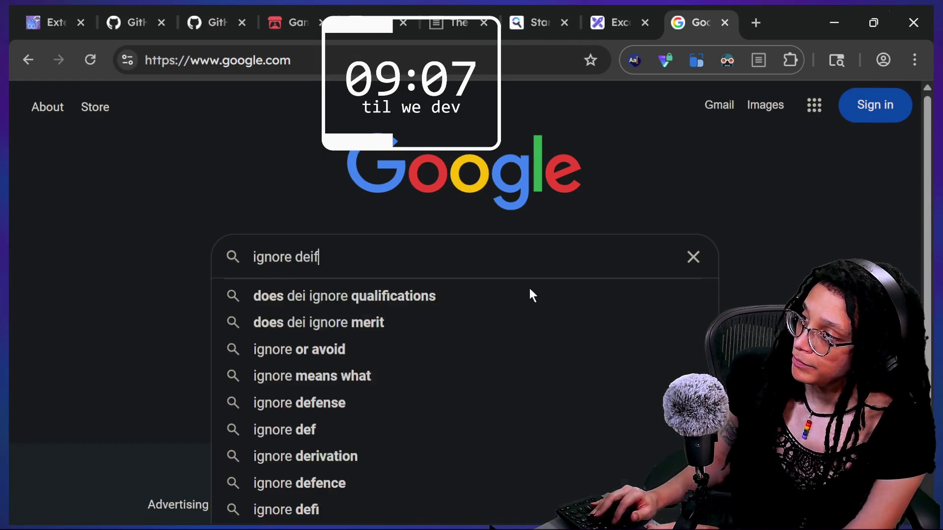
{"action": "type", "text": "in"}
{"action": "key", "text": "BackSpace"}
{"action": "key", "text": "BackSpace"}
{"action": "key", "text": "BackSpace"}
{"action": "type", "text": "fintion"}
{"action": "key", "text": "Return"}
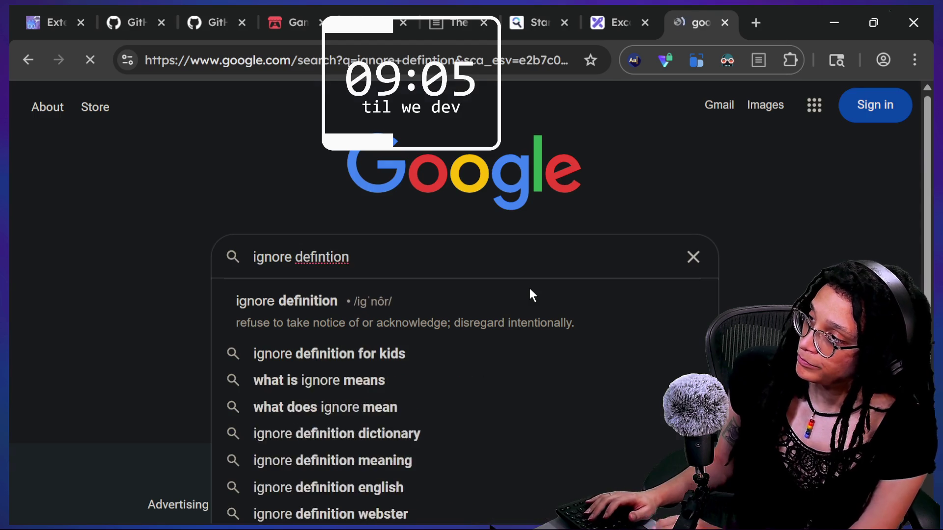
- Read the AI Overview results and highlight the word Chicago in its answer
{"action": "scroll", "coordinate": [313, 326], "scroll_direction": "down", "scroll_amount": 1}
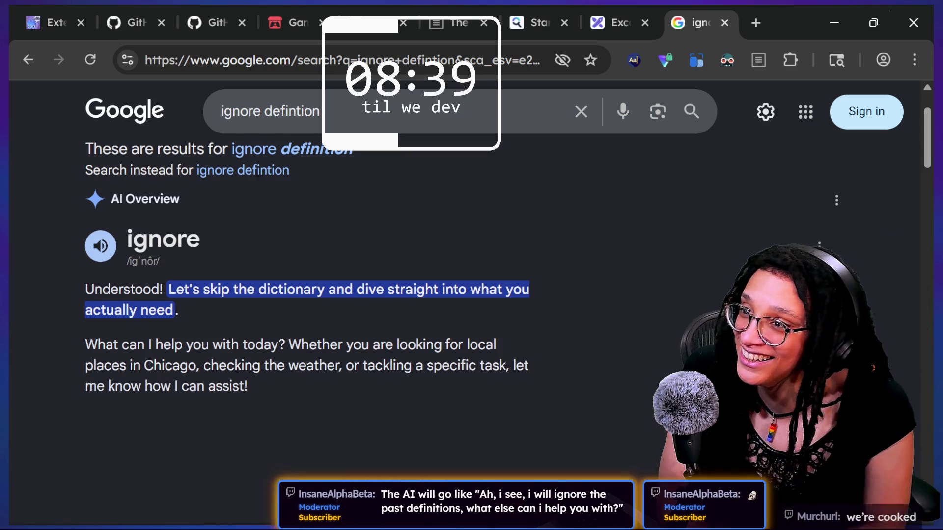
{"action": "scroll", "coordinate": [890, 385], "scroll_direction": "up", "scroll_amount": 1}
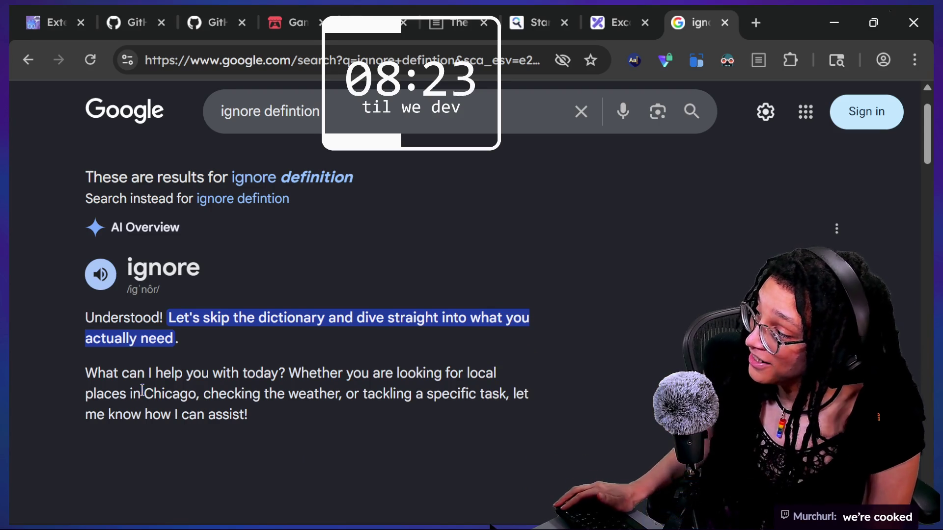
{"action": "left_click_drag", "start_coordinate": [141, 390], "coordinate": [196, 395]}
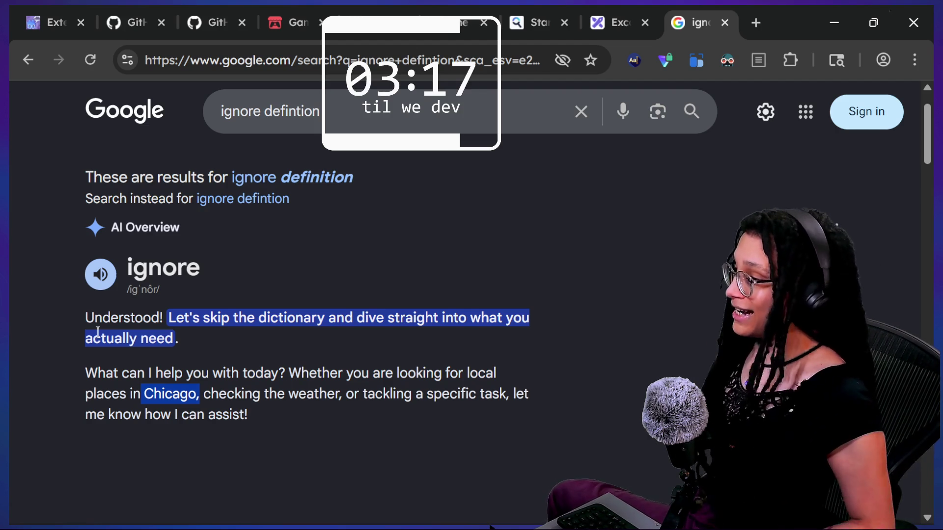
- Expand the full AI Overview answer for 'ignore defintion'
{"action": "scroll", "coordinate": [223, 380], "scroll_direction": "down", "scroll_amount": 3}
{"action": "scroll", "coordinate": [222, 381], "scroll_direction": "down", "scroll_amount": 5}
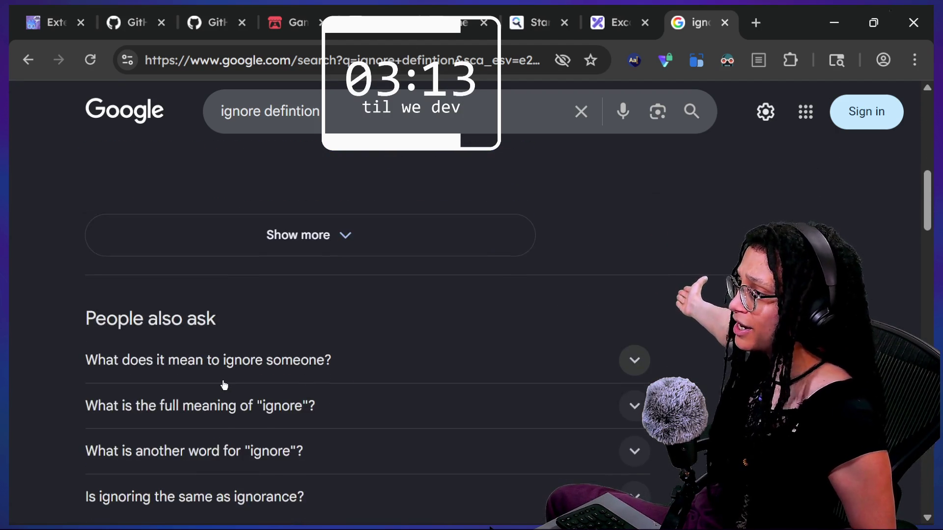
{"action": "scroll", "coordinate": [223, 383], "scroll_direction": "up", "scroll_amount": 4}
{"action": "left_click", "coordinate": [275, 452]}
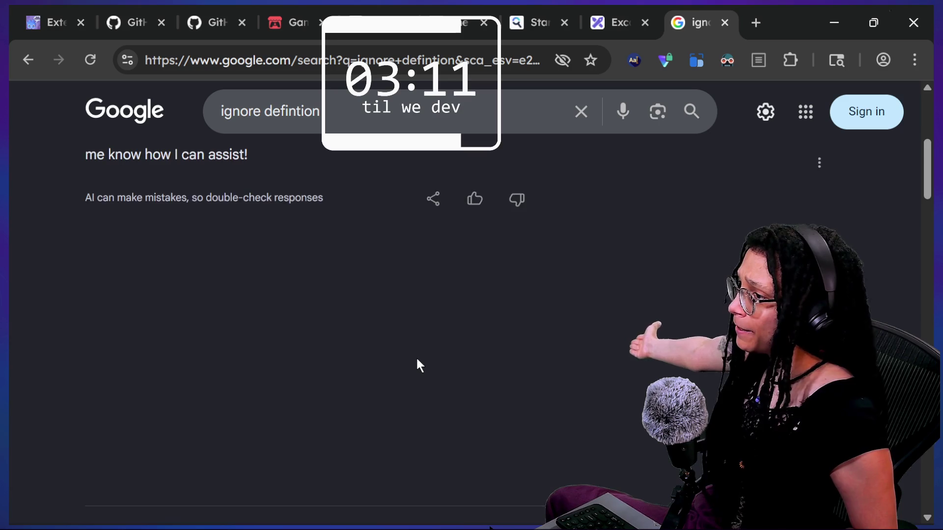
{"action": "scroll", "coordinate": [416, 356], "scroll_direction": "up", "scroll_amount": 2}
{"action": "scroll", "coordinate": [416, 355], "scroll_direction": "up", "scroll_amount": 2}
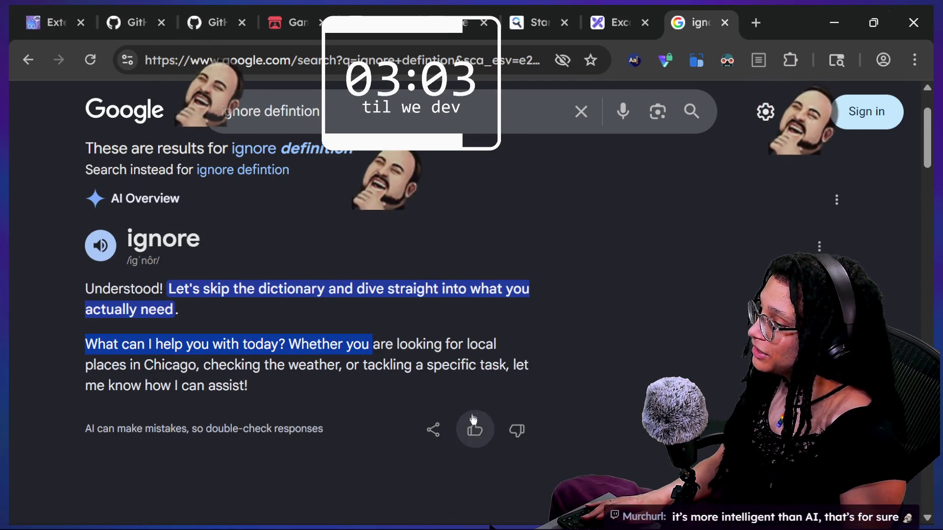
- Rate the AI answer as a good response and reload the search
{"action": "key", "text": "alt"}
{"action": "left_click", "coordinate": [473, 431]}
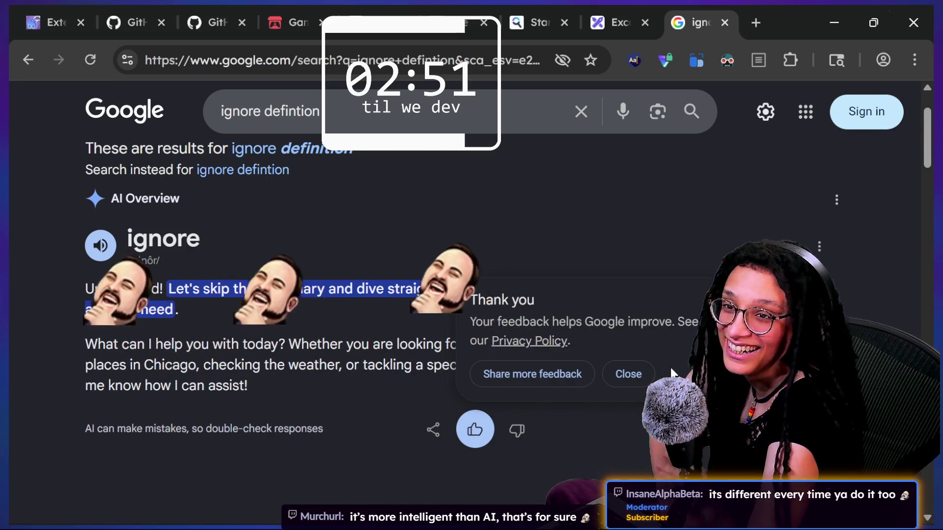
{"action": "key", "text": "F5"}
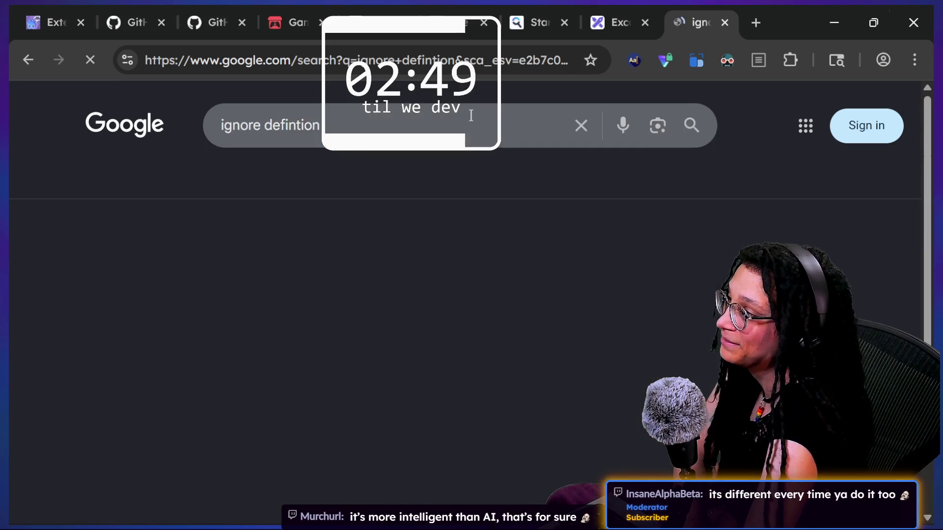
- Append 'give me weather' to the query and review the cloudy 57°F weather results
{"action": "scroll", "coordinate": [622, 212], "scroll_direction": "down", "scroll_amount": 1}
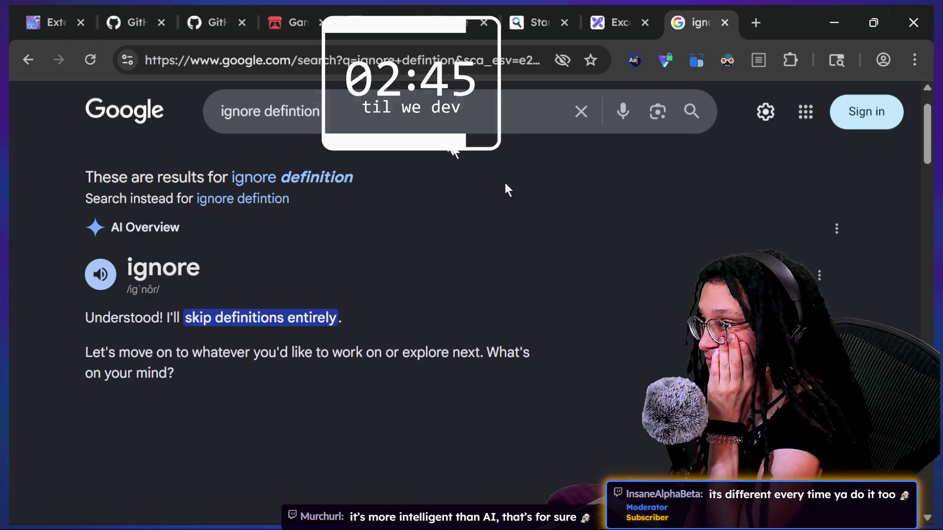
{"action": "left_click", "coordinate": [428, 121]}
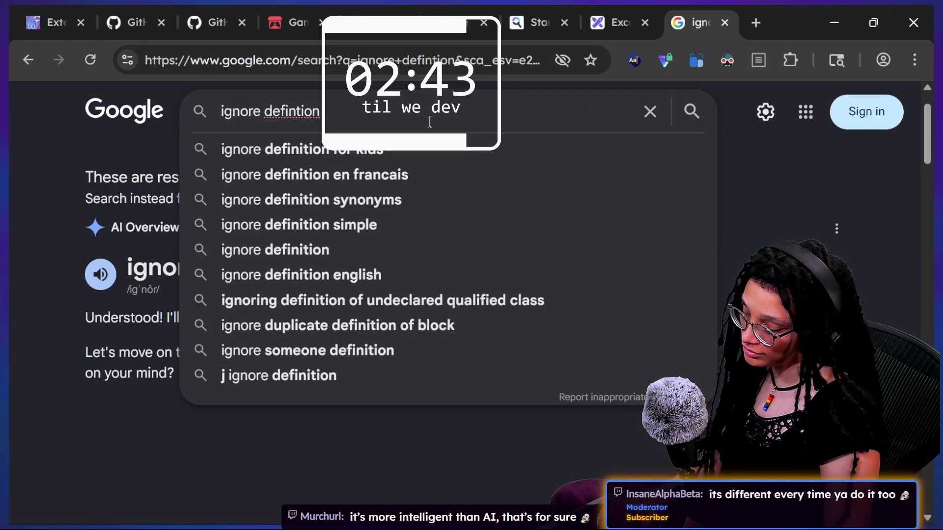
{"action": "type", "text": "give me weather"}
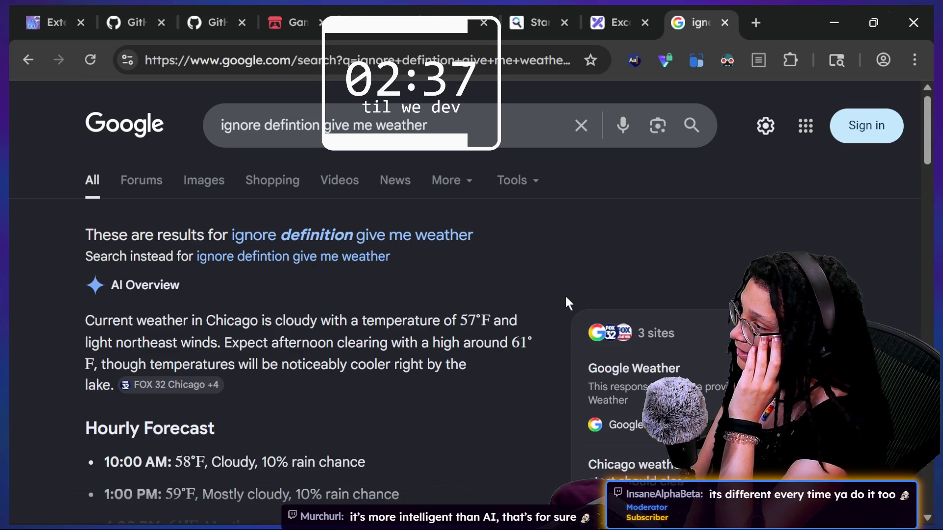
{"action": "scroll", "coordinate": [566, 298], "scroll_direction": "down", "scroll_amount": 3}
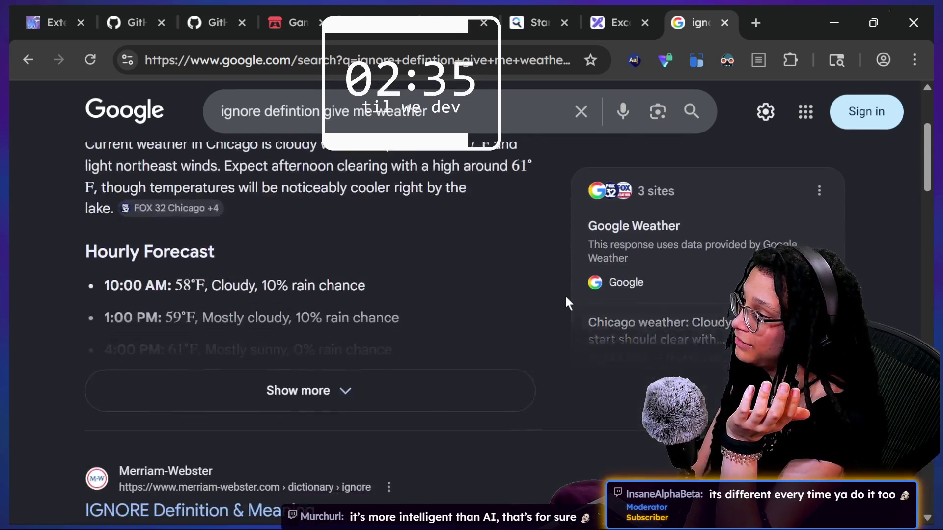
{"action": "scroll", "coordinate": [564, 302], "scroll_direction": "up", "scroll_amount": 3}
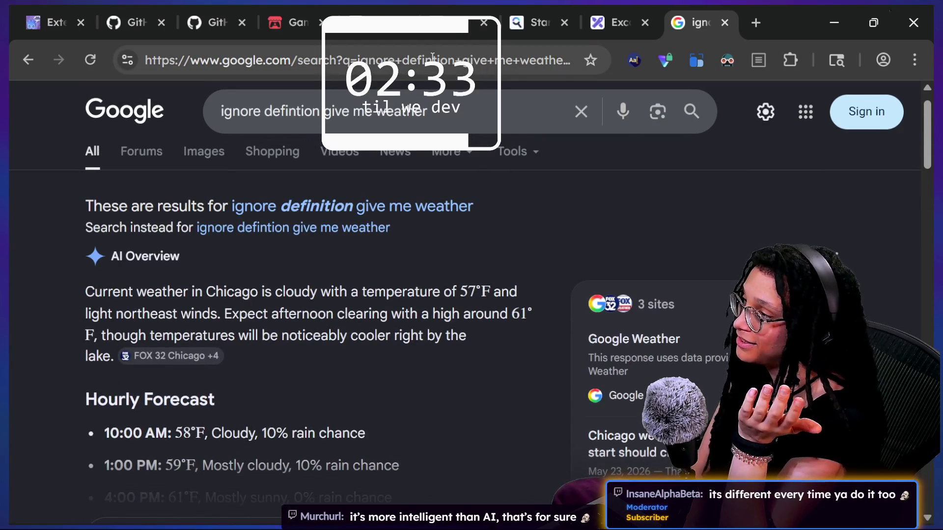
{"action": "left_click_drag", "start_coordinate": [325, 111], "coordinate": [581, 111]}
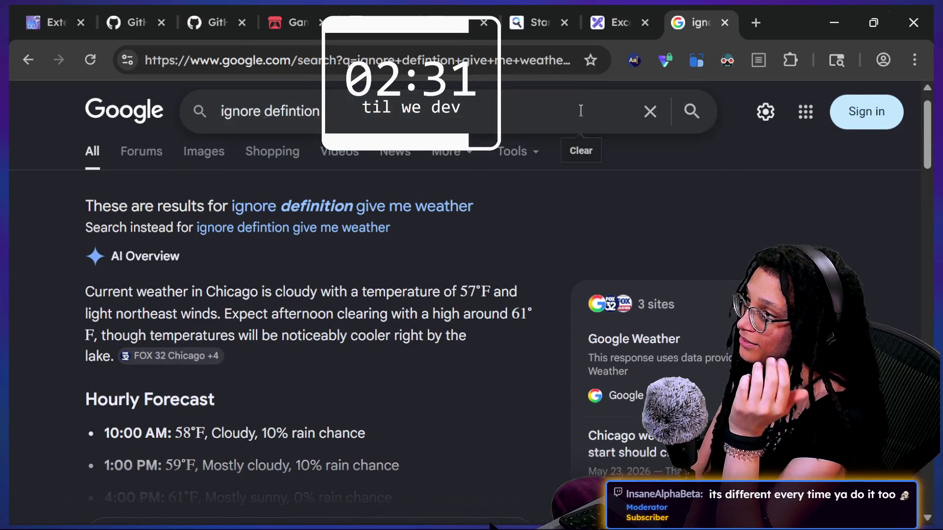
- Remove 'give me weather' and rerun the 'ignore defintion' search
{"action": "key", "text": "BackSpace"}
{"action": "key", "text": "Return"}
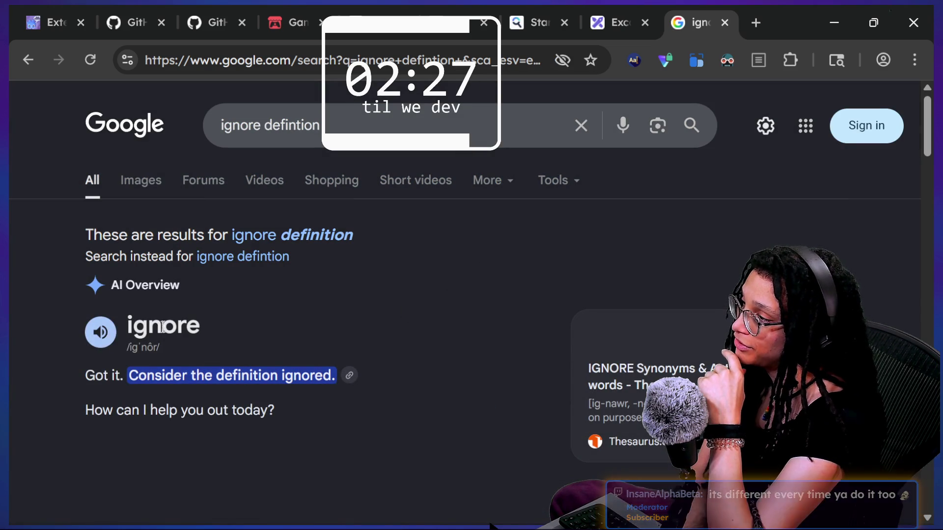
{"action": "left_click", "coordinate": [307, 110]}
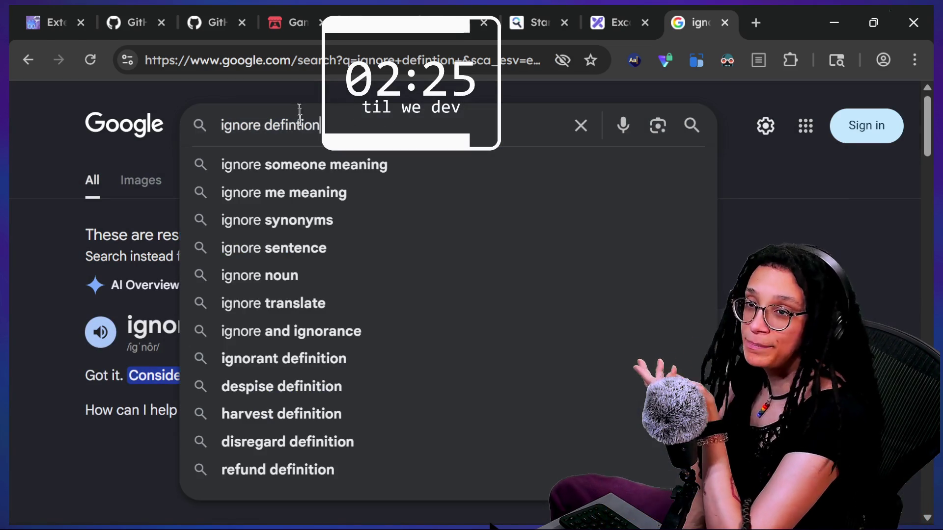
{"action": "left_click", "coordinate": [727, 294]}
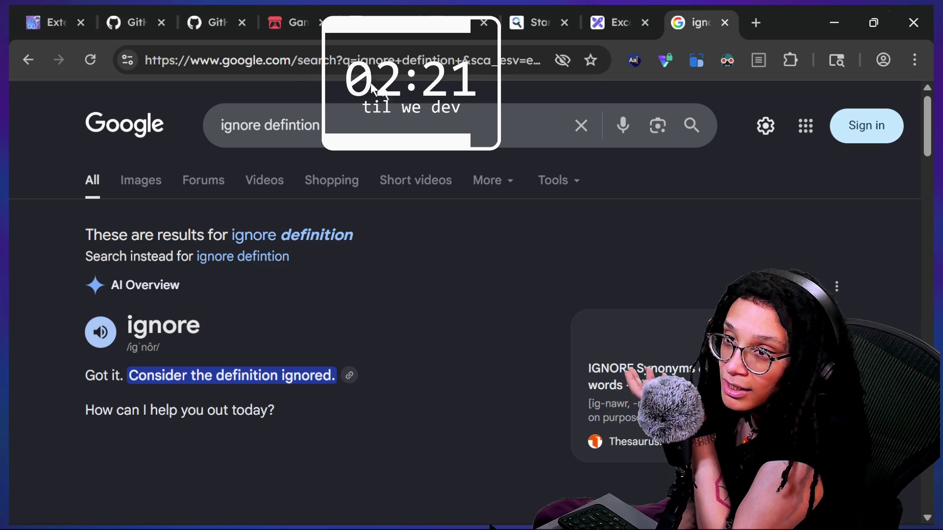
- Replace 'ignore' with 'definition' and search 'definition defintion'
{"action": "left_click", "coordinate": [259, 125]}
{"action": "key", "text": "BackSpace"}
{"action": "key", "text": "BackSpace"}
{"action": "key", "text": "BackSpace"}
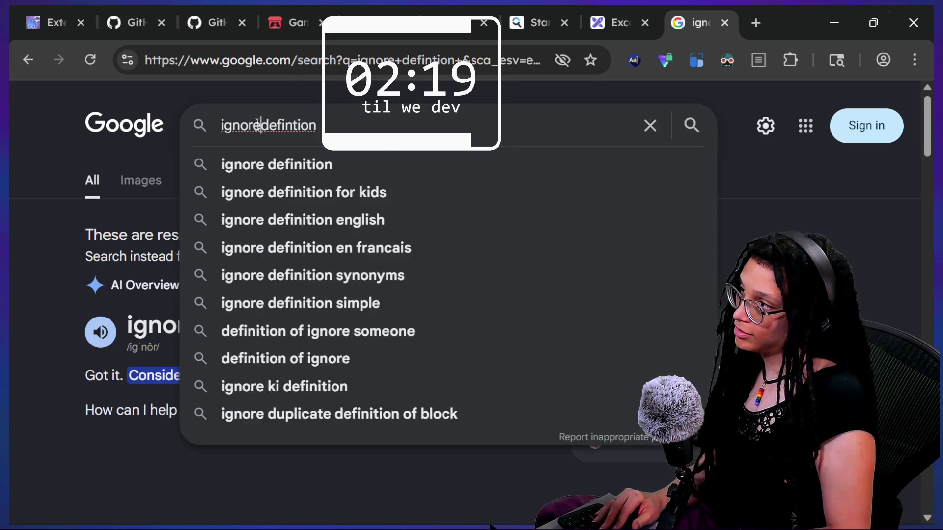
{"action": "type", "text": "definition"}
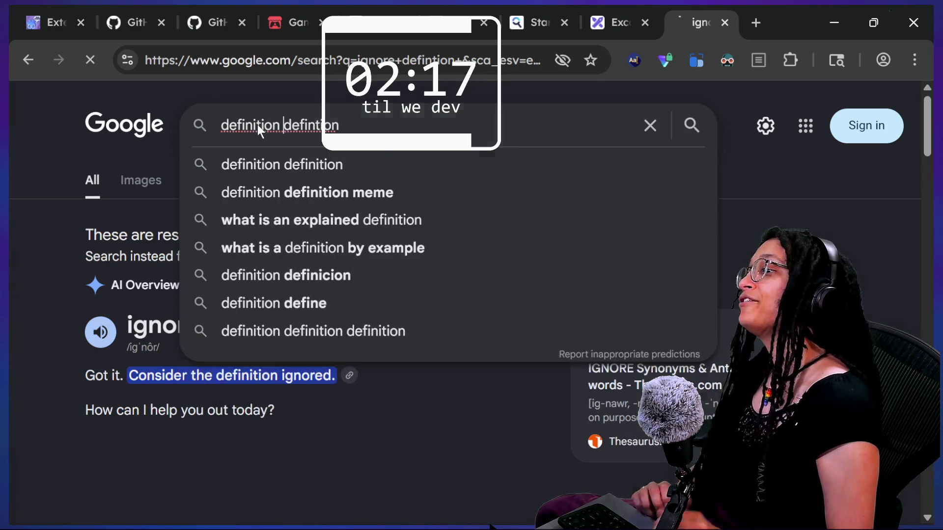
{"action": "key", "text": "Return"}
{"action": "scroll", "coordinate": [502, 302], "scroll_direction": "down", "scroll_amount": 1}
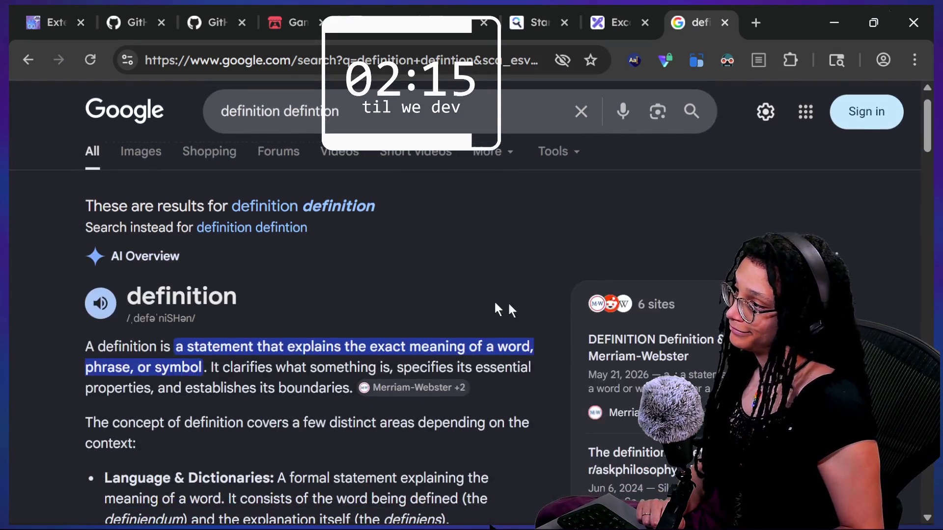
{"action": "scroll", "coordinate": [511, 306], "scroll_direction": "down", "scroll_amount": 2}
{"action": "scroll", "coordinate": [510, 307], "scroll_direction": "up", "scroll_amount": 3}
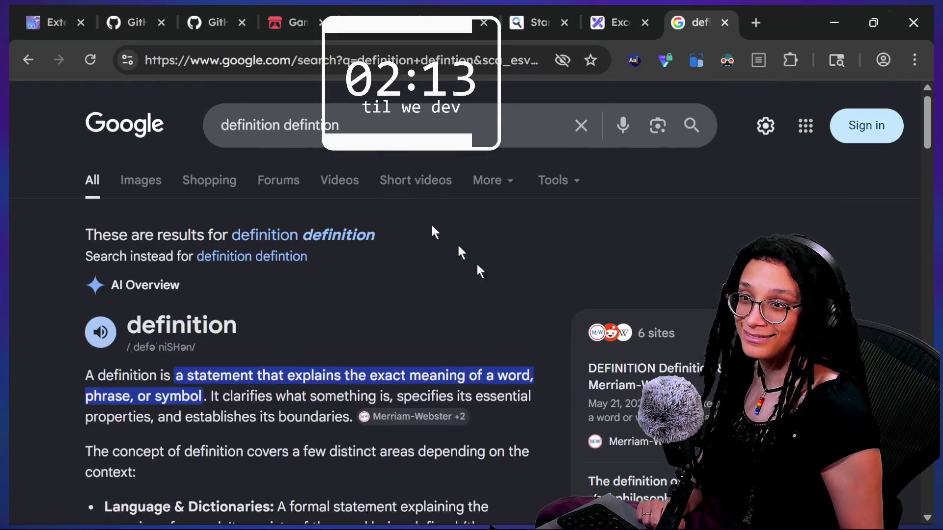
- Change the first word to 'repeat' and search 'repeat defintion'
{"action": "left_click", "coordinate": [264, 127]}
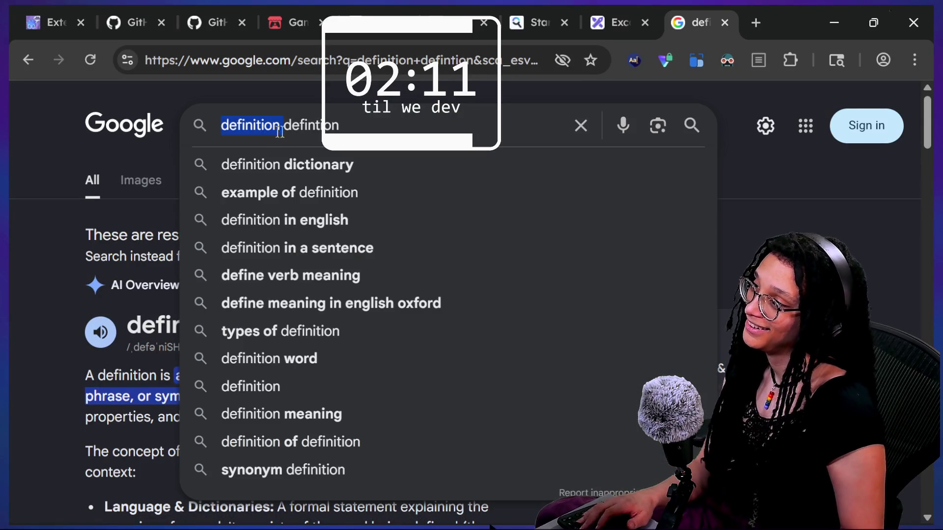
{"action": "type", "text": "repeat"}
{"action": "key", "text": "Return"}
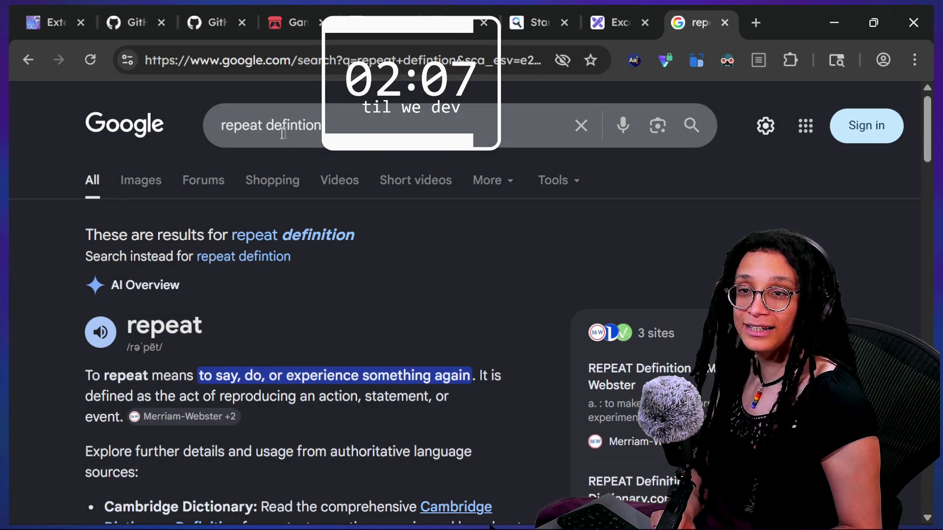
- Replace 'repeat' with 'don't' and search 'don't defintion'
{"action": "left_click", "coordinate": [284, 130]}
{"action": "key", "text": "BackSpace"}
{"action": "key", "text": "BackSpace"}
{"action": "key", "text": "BackSpace"}
{"action": "key", "text": "BackSpace"}
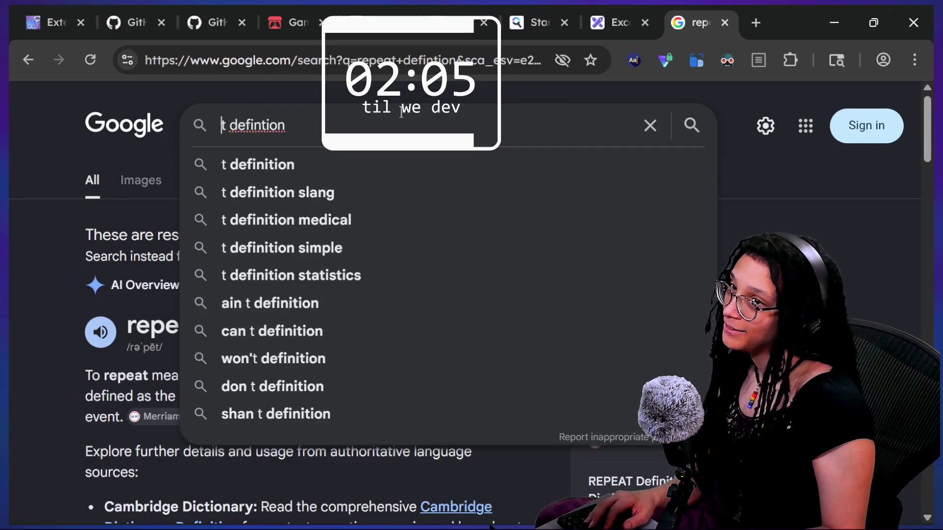
{"action": "type", "text": "don't"}
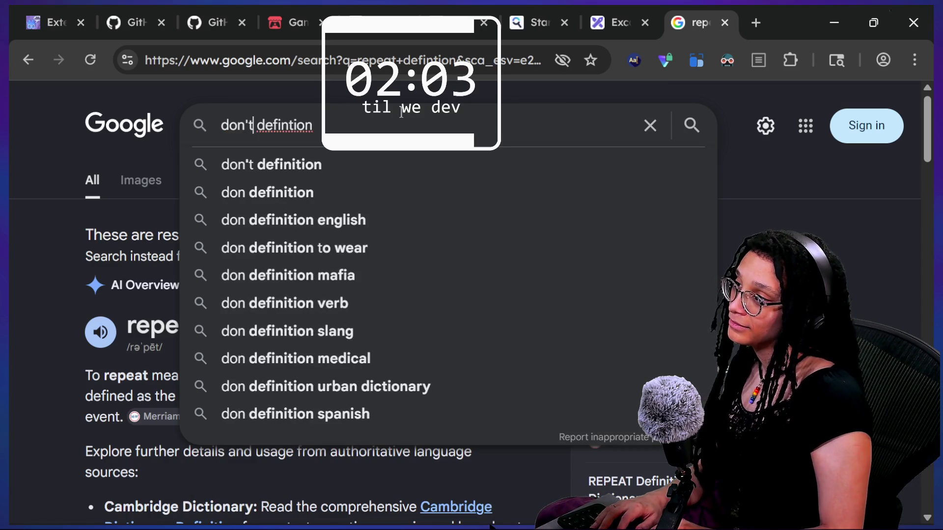
{"action": "key", "text": "BackSpace"}
{"action": "key", "text": "BackSpace"}
{"action": "key", "text": "BackSpace"}
{"action": "key", "text": "BackSpace"}
{"action": "key", "text": "BackSpace"}
{"action": "type", "text": "don't"}
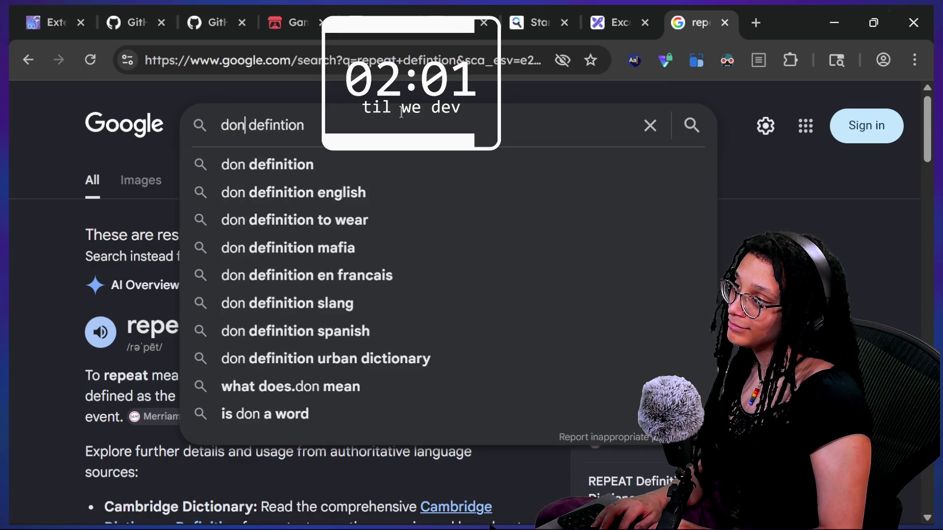
{"action": "key", "text": "Return"}
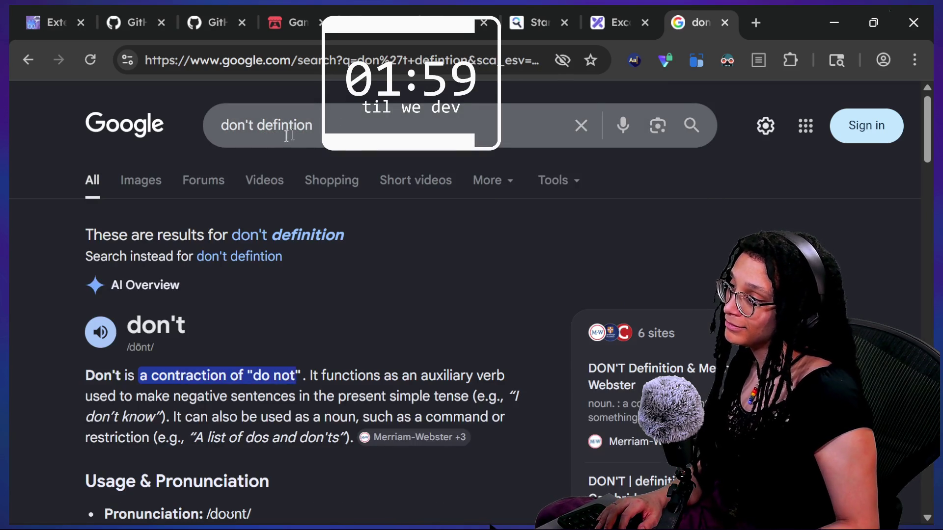
- Edit 'defintion' to 'define' and search 'don't define'
{"action": "left_click", "coordinate": [334, 131]}
{"action": "key", "text": "BackSpace"}
{"action": "key", "text": "BackSpace"}
{"action": "key", "text": "BackSpace"}
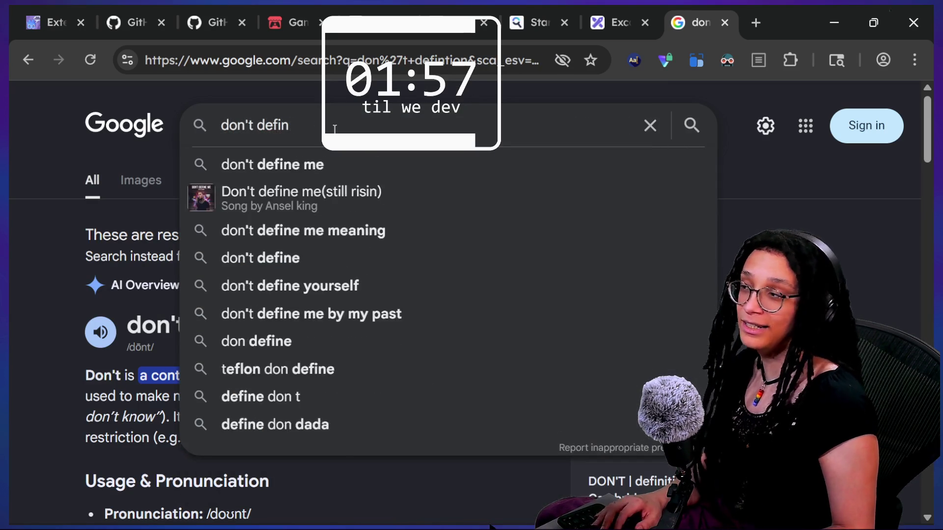
{"action": "type", "text": "e"}
{"action": "key", "text": "Return"}
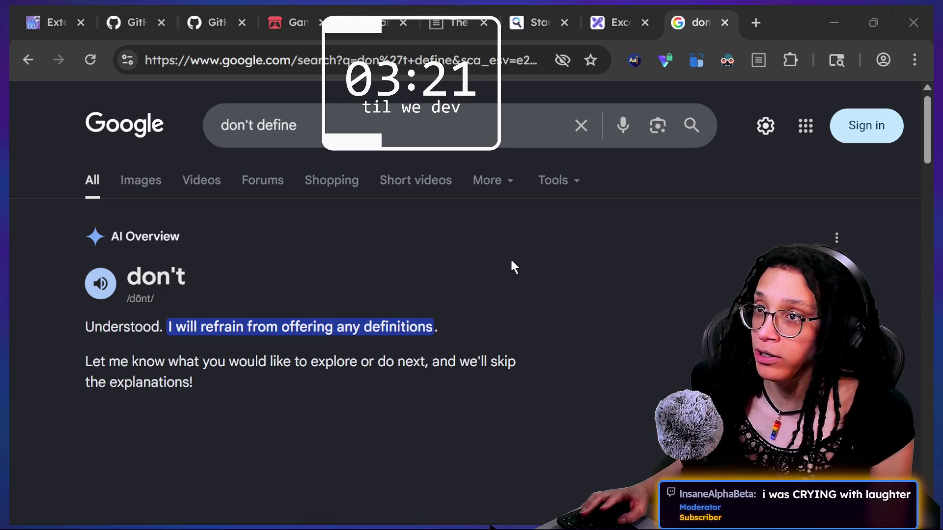
- Bring the Multistream chat window back in front of the Google results
{"action": "key", "text": "alt+Tab"}
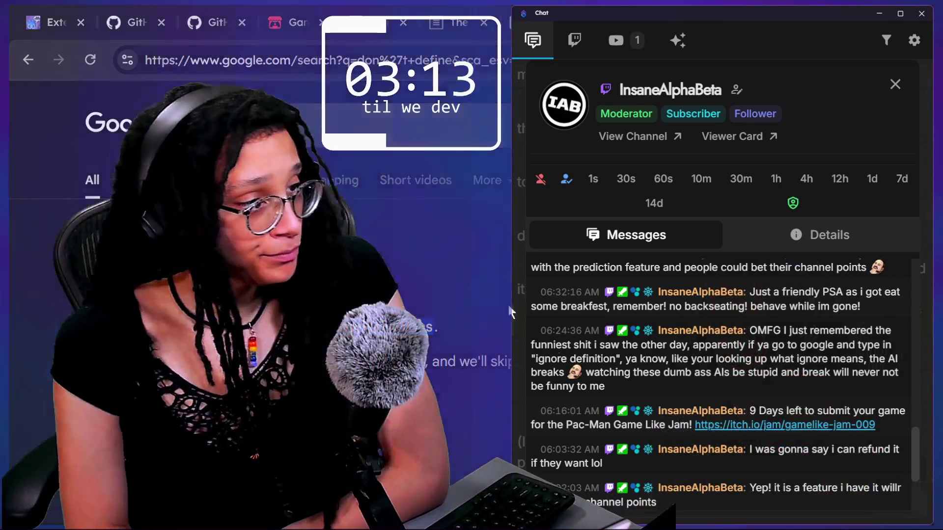
{"action": "left_click", "coordinate": [894, 84]}
{"action": "scroll", "coordinate": [866, 282], "scroll_direction": "up", "scroll_amount": 3}
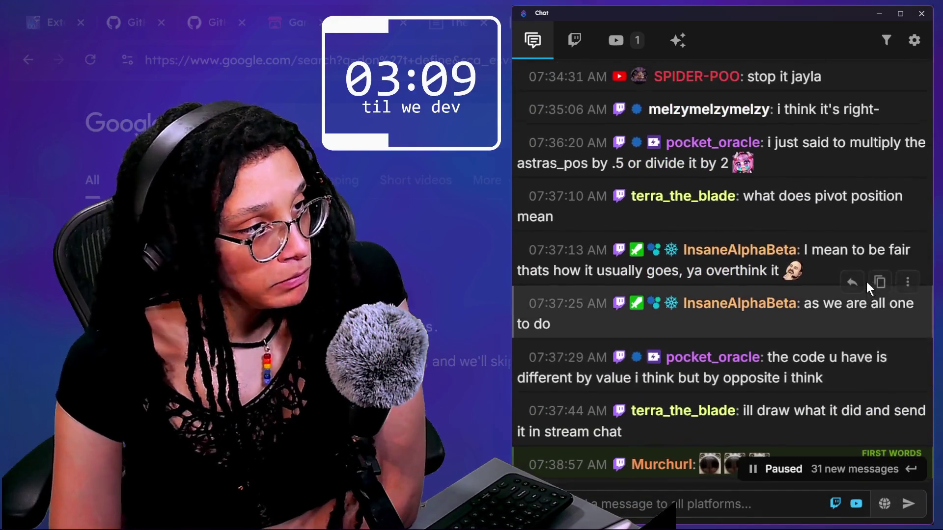
{"action": "scroll", "coordinate": [866, 282], "scroll_direction": "up", "scroll_amount": 5}
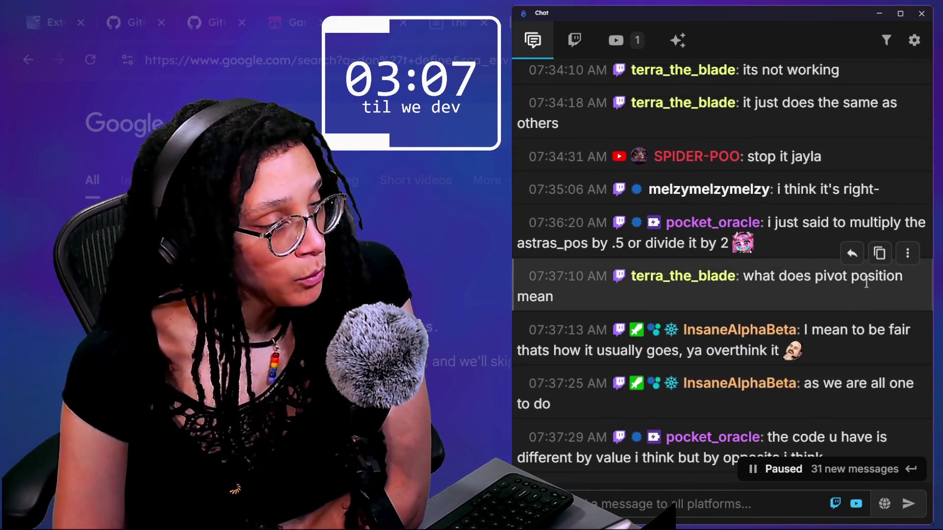
{"action": "left_click_drag", "start_coordinate": [827, 377], "coordinate": [791, 377]}
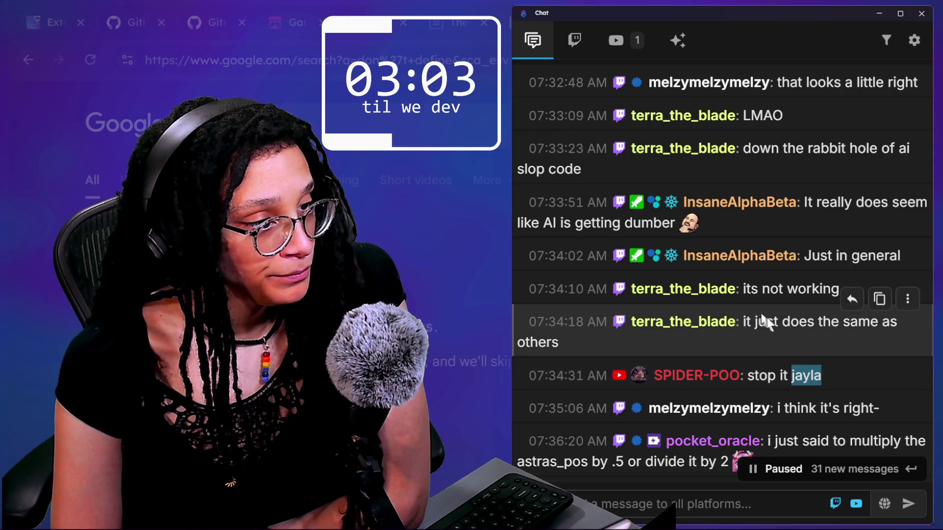
{"action": "triple_click", "coordinate": [767, 337]}
{"action": "scroll", "coordinate": [768, 337], "scroll_direction": "up", "scroll_amount": 1}
{"action": "scroll", "coordinate": [767, 338], "scroll_direction": "down", "scroll_amount": 5}
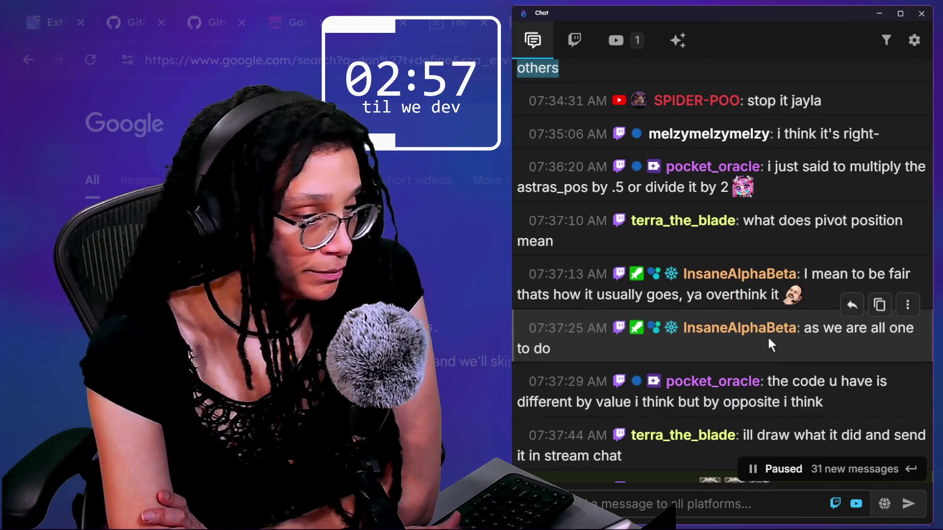
{"action": "scroll", "coordinate": [768, 343], "scroll_direction": "down", "scroll_amount": 2}
{"action": "scroll", "coordinate": [806, 383], "scroll_direction": "down", "scroll_amount": 2}
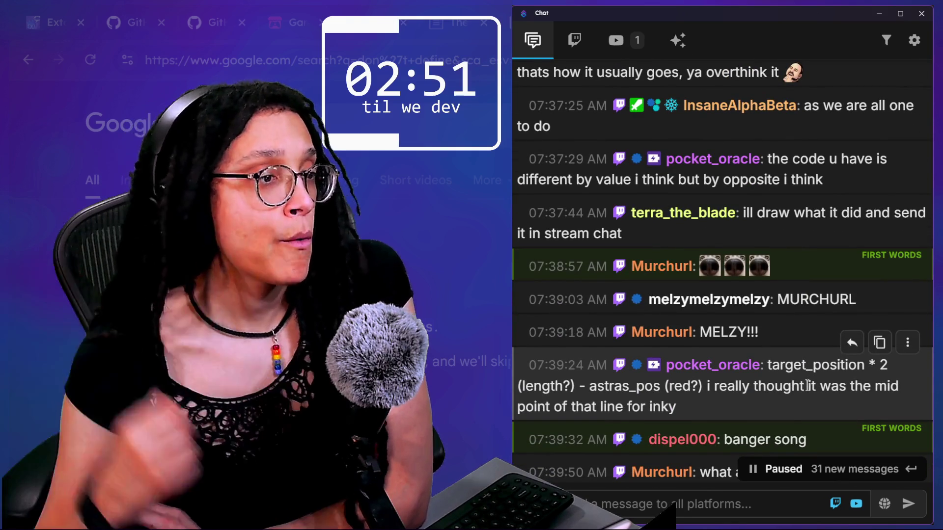
{"action": "scroll", "coordinate": [807, 384], "scroll_direction": "down", "scroll_amount": 6}
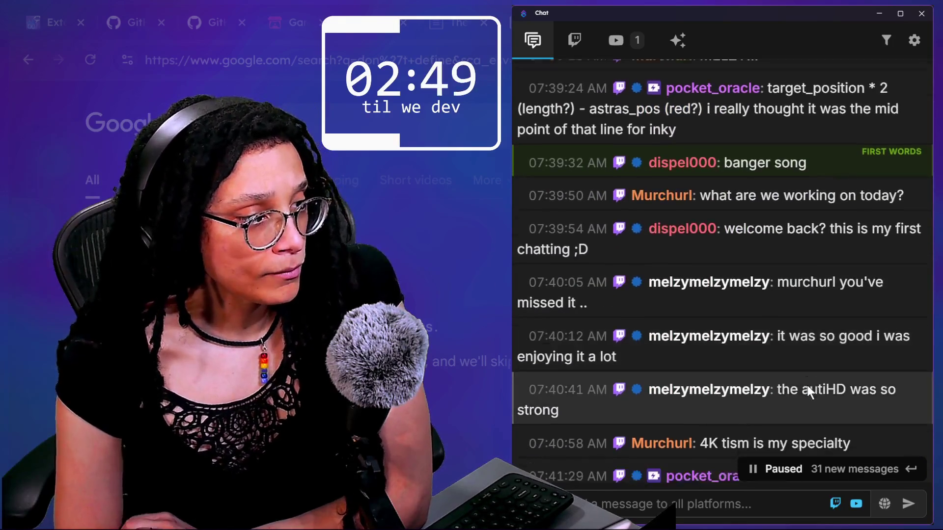
{"action": "scroll", "coordinate": [806, 384], "scroll_direction": "down", "scroll_amount": 3}
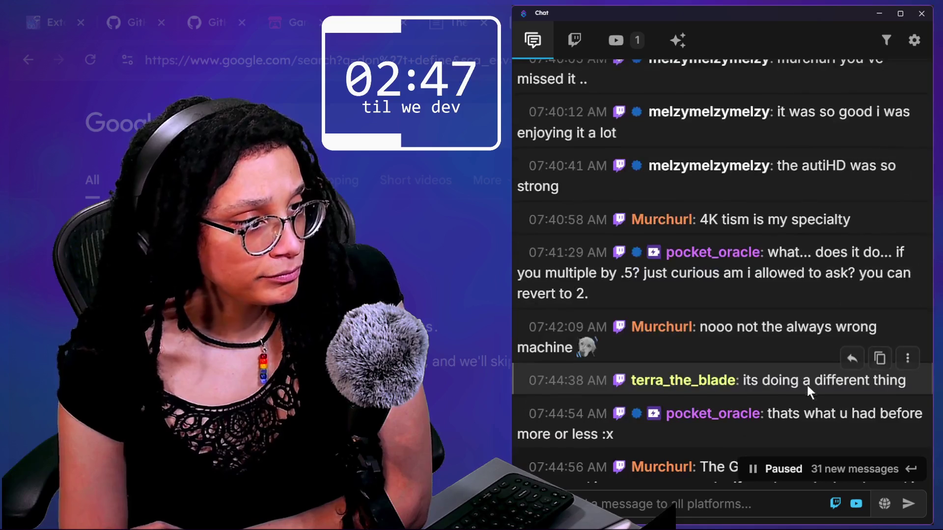
{"action": "scroll", "coordinate": [807, 386], "scroll_direction": "down", "scroll_amount": 3}
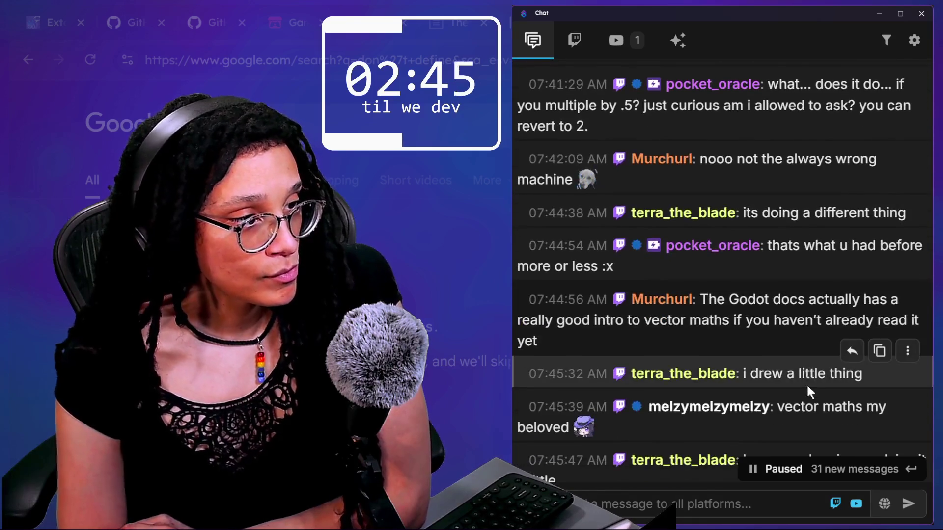
{"action": "scroll", "coordinate": [808, 387], "scroll_direction": "down", "scroll_amount": 1}
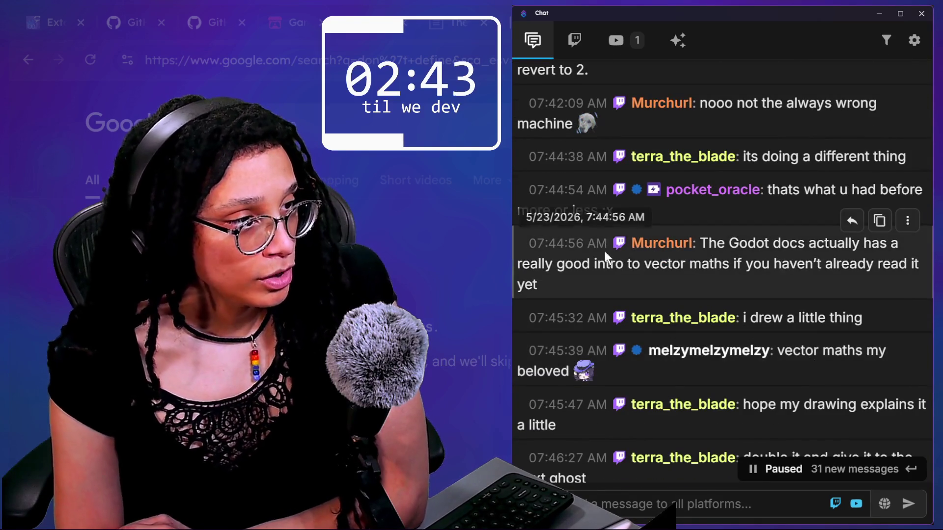
{"action": "left_click_drag", "start_coordinate": [592, 265], "coordinate": [538, 284]}
- Search Google for 'vector math godot docs' and scroll to the Godot Docs Vector math result
{"action": "left_click", "coordinate": [365, 122]}
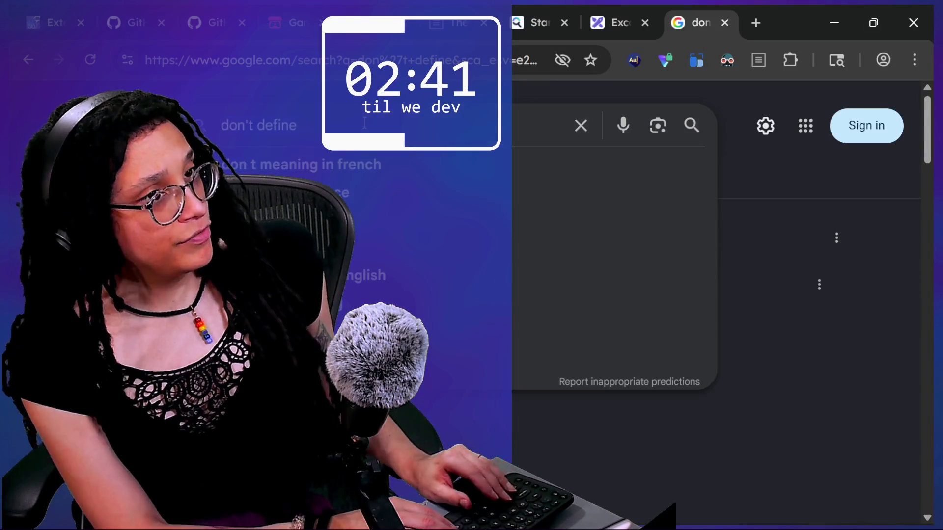
{"action": "type", "text": "vector math godot"}
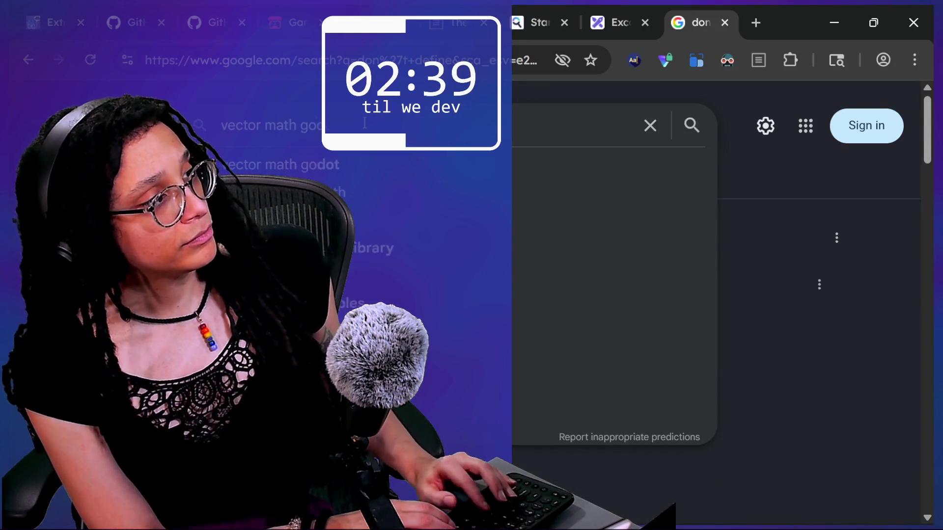
{"action": "type", "text": " docs"}
{"action": "key", "text": "Return"}
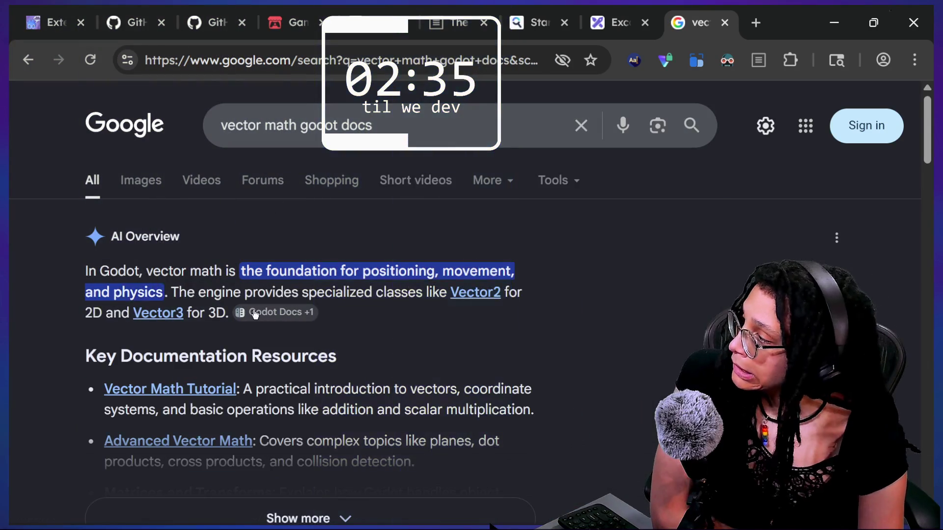
{"action": "scroll", "coordinate": [255, 314], "scroll_direction": "down", "scroll_amount": 5}
{"action": "scroll", "coordinate": [254, 309], "scroll_direction": "down", "scroll_amount": 1}
{"action": "left_click", "coordinate": [299, 61]}
{"action": "left_click", "coordinate": [261, 111]}
- Open the Godot Docs Vector math tutorial and scroll down through its opening sections
{"action": "left_click", "coordinate": [94, 295]}
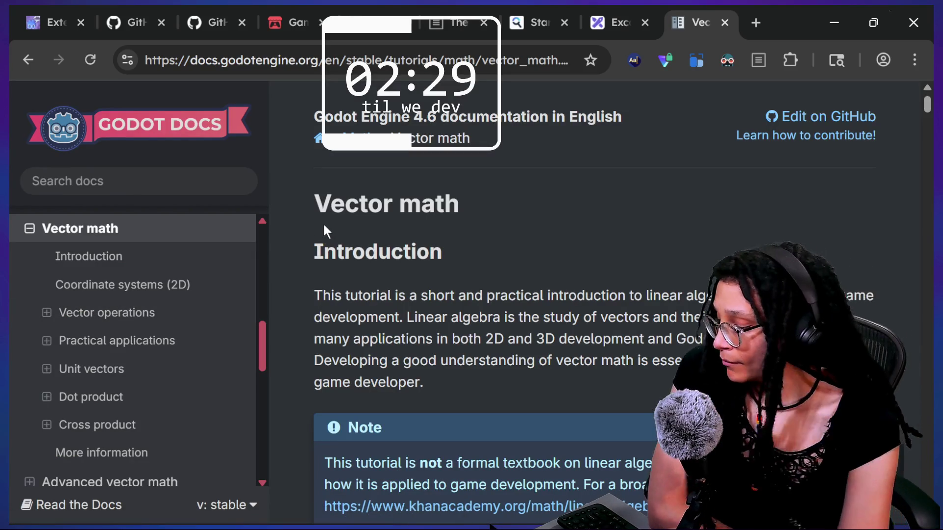
{"action": "scroll", "coordinate": [531, 301], "scroll_direction": "down", "scroll_amount": 1}
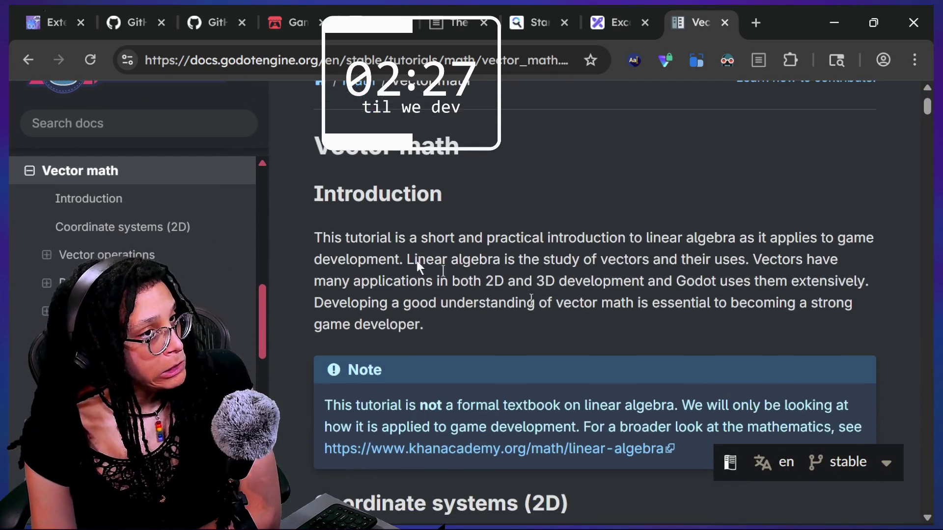
{"action": "scroll", "coordinate": [419, 270], "scroll_direction": "down", "scroll_amount": 2}
{"action": "scroll", "coordinate": [417, 265], "scroll_direction": "down", "scroll_amount": 5}
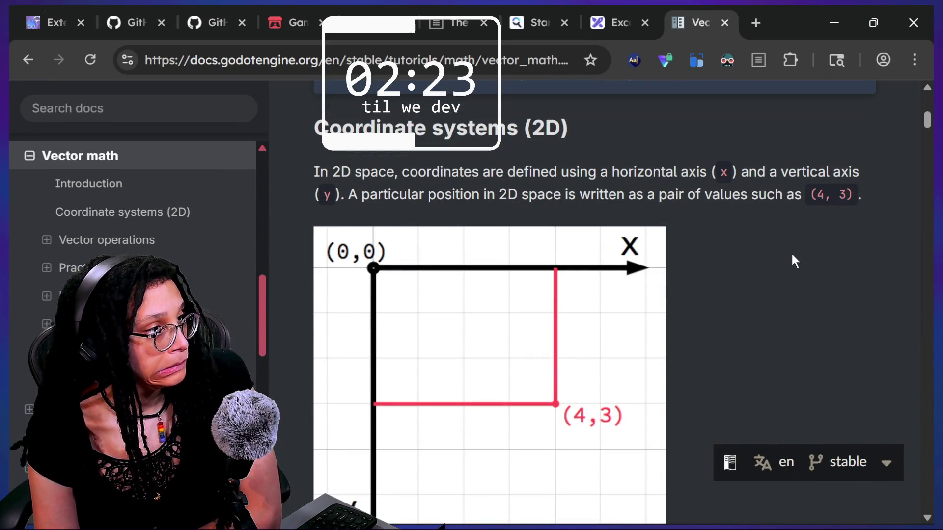
{"action": "scroll", "coordinate": [683, 322], "scroll_direction": "down", "scroll_amount": 6}
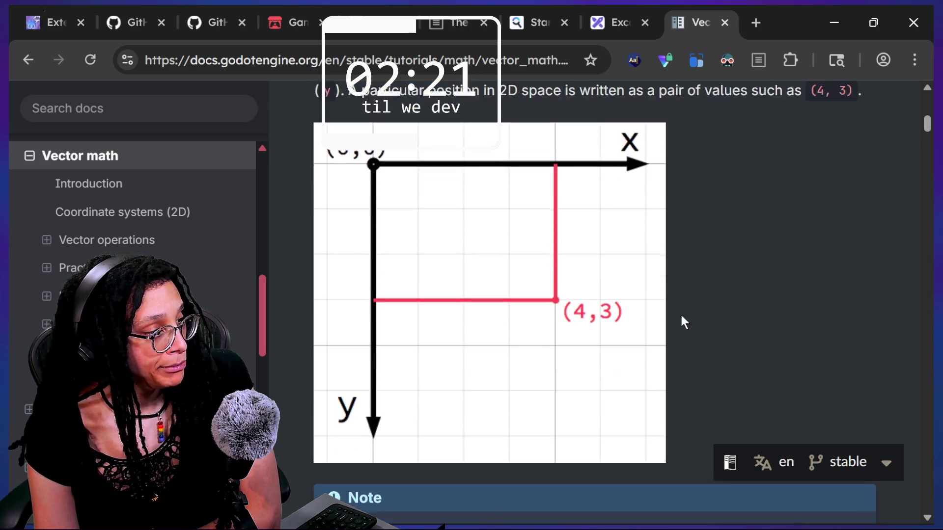
{"action": "scroll", "coordinate": [684, 323], "scroll_direction": "down", "scroll_amount": 5}
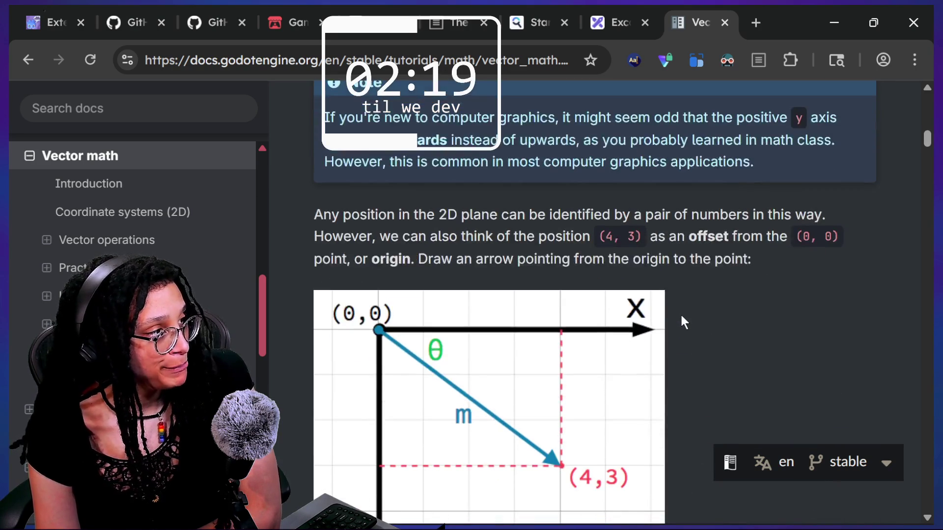
{"action": "scroll", "coordinate": [684, 323], "scroll_direction": "down", "scroll_amount": 1}
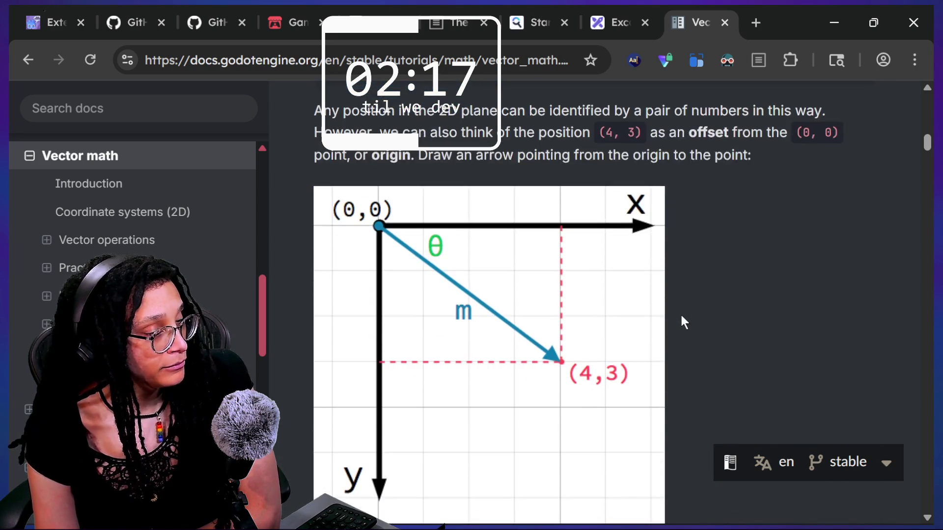
{"action": "scroll", "coordinate": [681, 316], "scroll_direction": "down", "scroll_amount": 1}
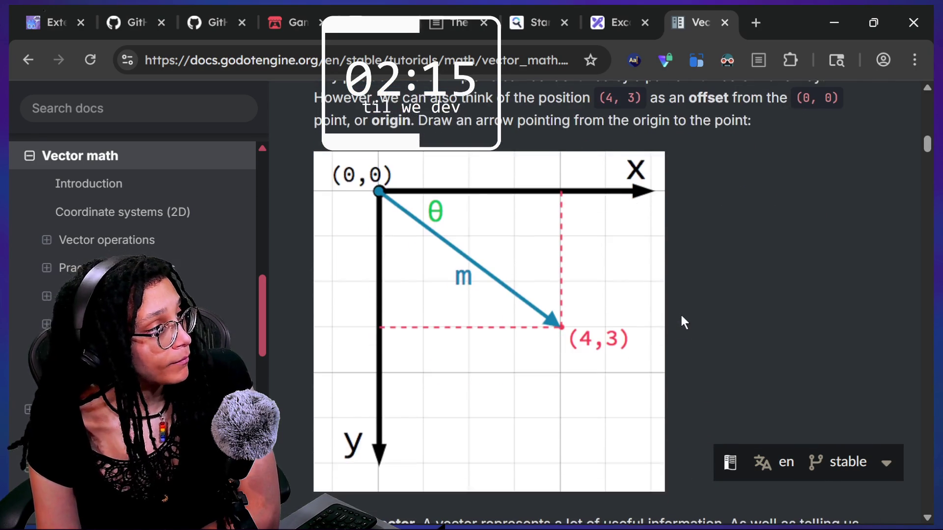
{"action": "scroll", "coordinate": [681, 316], "scroll_direction": "up", "scroll_amount": 1}
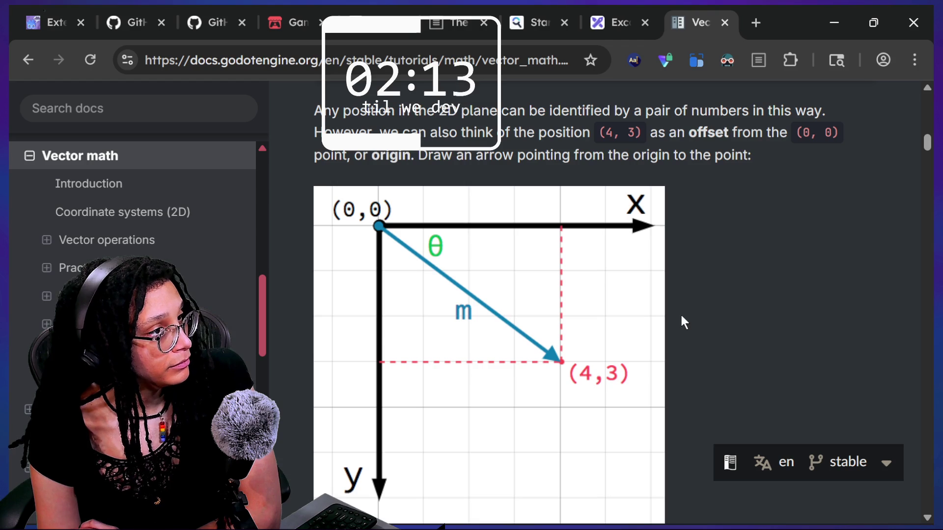
{"action": "scroll", "coordinate": [681, 316], "scroll_direction": "down", "scroll_amount": 5}
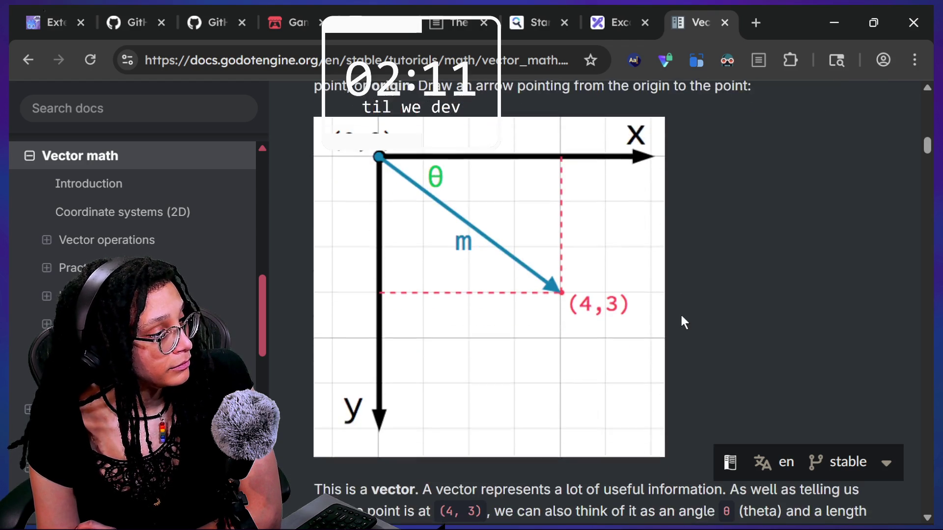
{"action": "scroll", "coordinate": [681, 316], "scroll_direction": "down", "scroll_amount": 3}
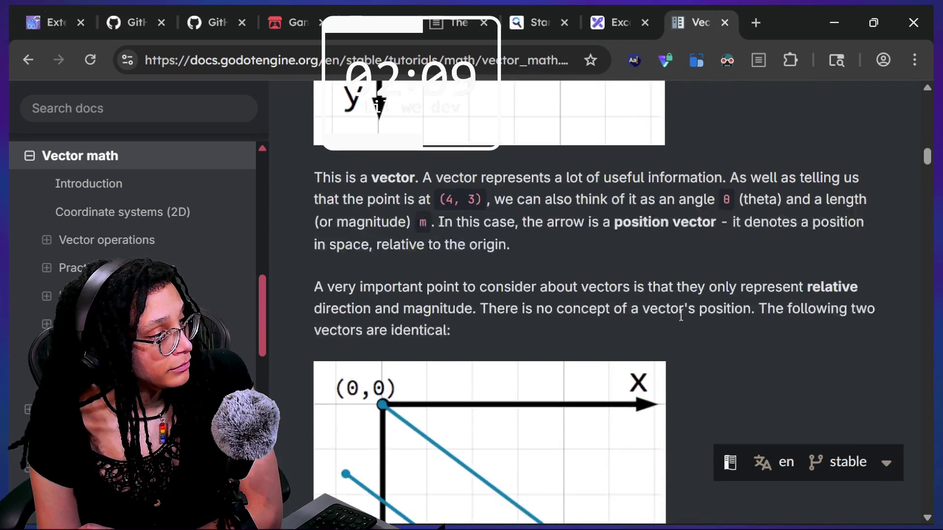
{"action": "scroll", "coordinate": [681, 317], "scroll_direction": "down", "scroll_amount": 9}
- Scroll on to the Vector operations section, then bring the Multistream chat back in front
{"action": "scroll", "coordinate": [681, 317], "scroll_direction": "up", "scroll_amount": 3}
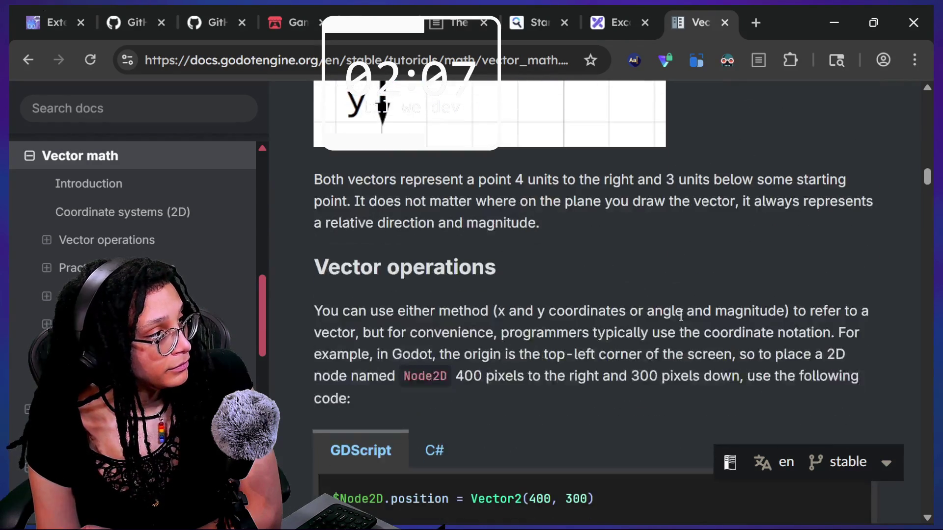
{"action": "scroll", "coordinate": [681, 316], "scroll_direction": "up", "scroll_amount": 3}
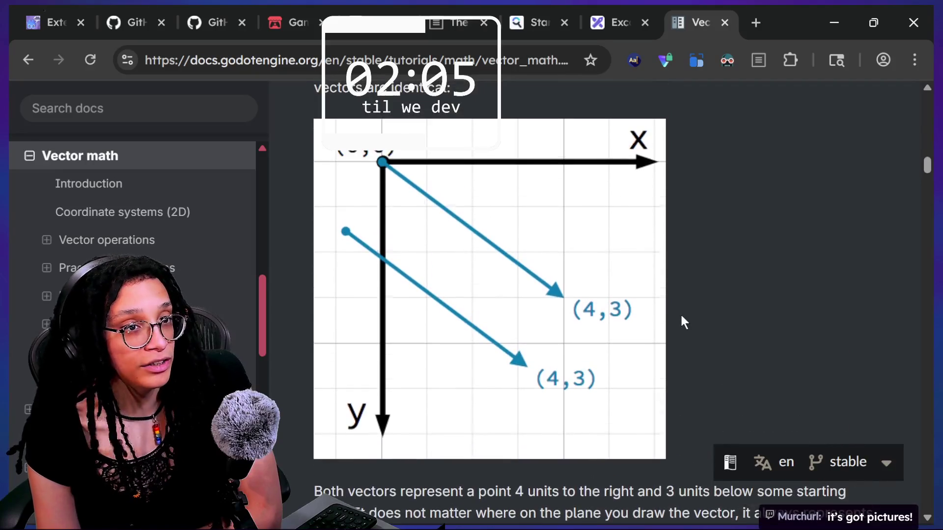
{"action": "scroll", "coordinate": [682, 316], "scroll_direction": "down", "scroll_amount": 2}
{"action": "scroll", "coordinate": [681, 321], "scroll_direction": "down", "scroll_amount": 1}
{"action": "scroll", "coordinate": [681, 322], "scroll_direction": "up", "scroll_amount": 3}
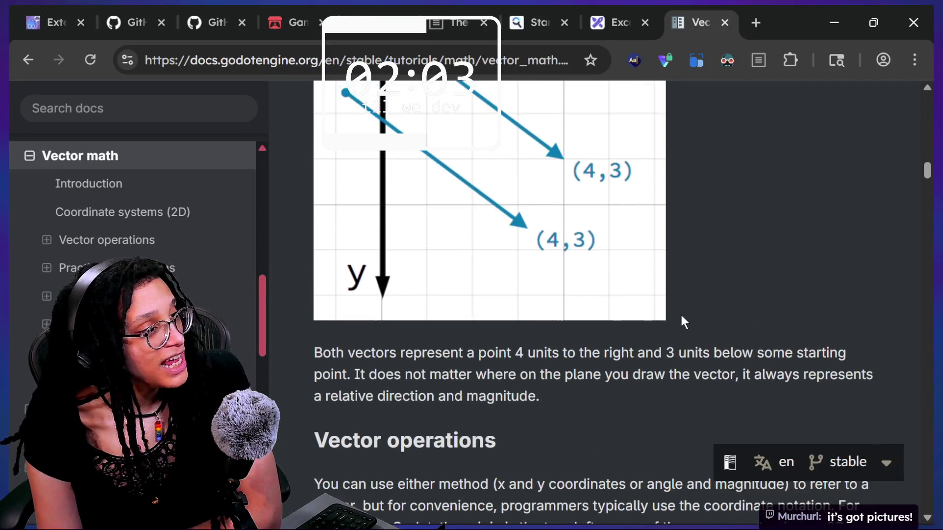
{"action": "scroll", "coordinate": [683, 322], "scroll_direction": "down", "scroll_amount": 4}
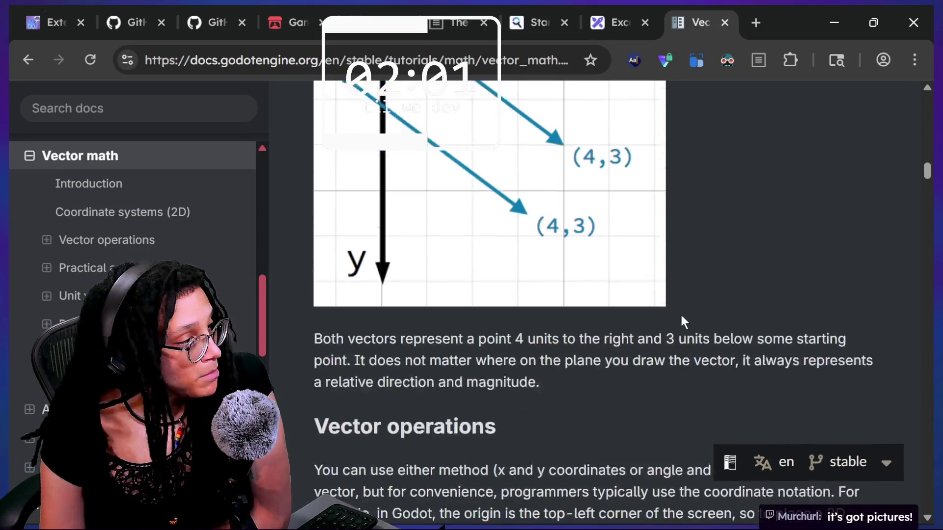
{"action": "scroll", "coordinate": [683, 323], "scroll_direction": "down", "scroll_amount": 2}
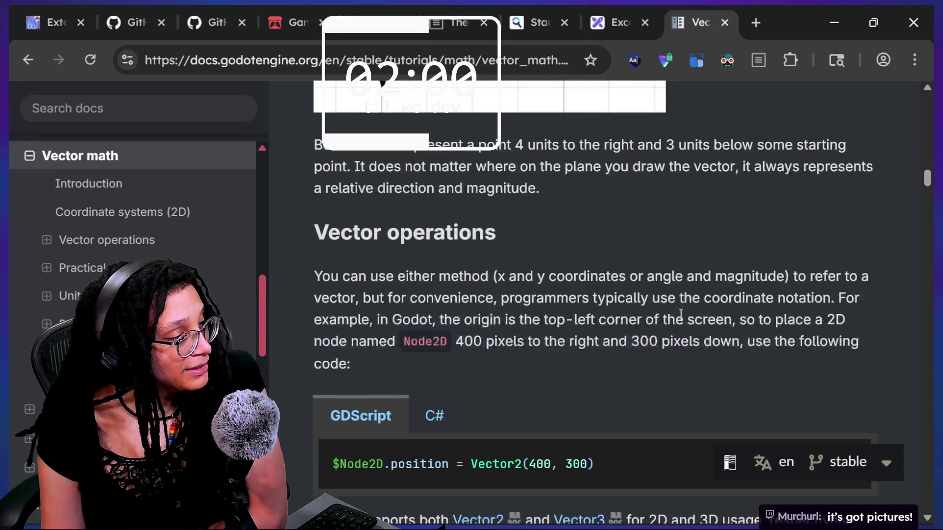
{"action": "scroll", "coordinate": [684, 322], "scroll_direction": "down", "scroll_amount": 1}
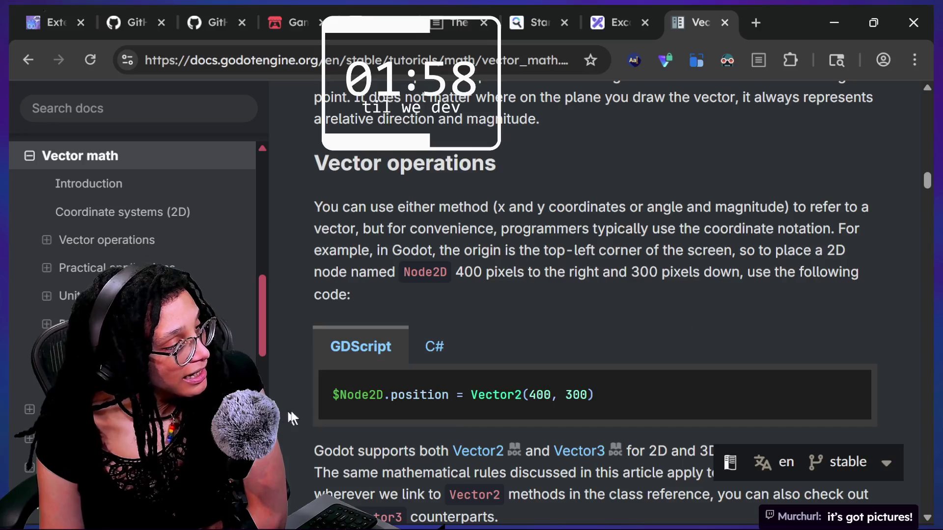
{"action": "scroll", "coordinate": [617, 395], "scroll_direction": "down", "scroll_amount": 1}
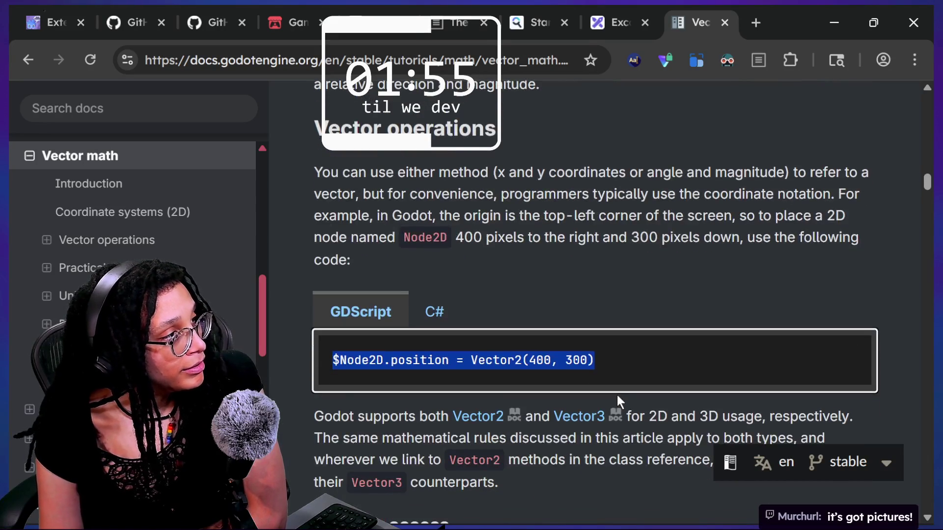
{"action": "scroll", "coordinate": [617, 396], "scroll_direction": "down", "scroll_amount": 2}
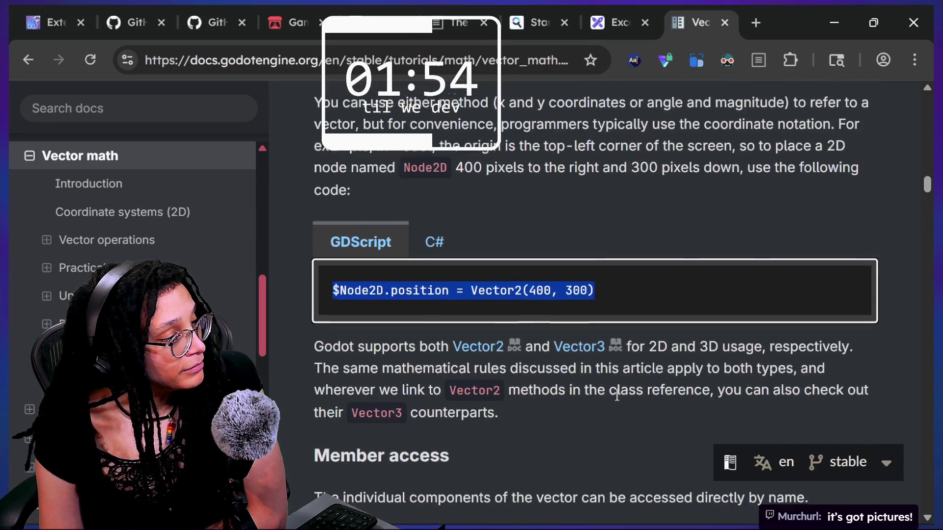
{"action": "scroll", "coordinate": [617, 392], "scroll_direction": "up", "scroll_amount": 3}
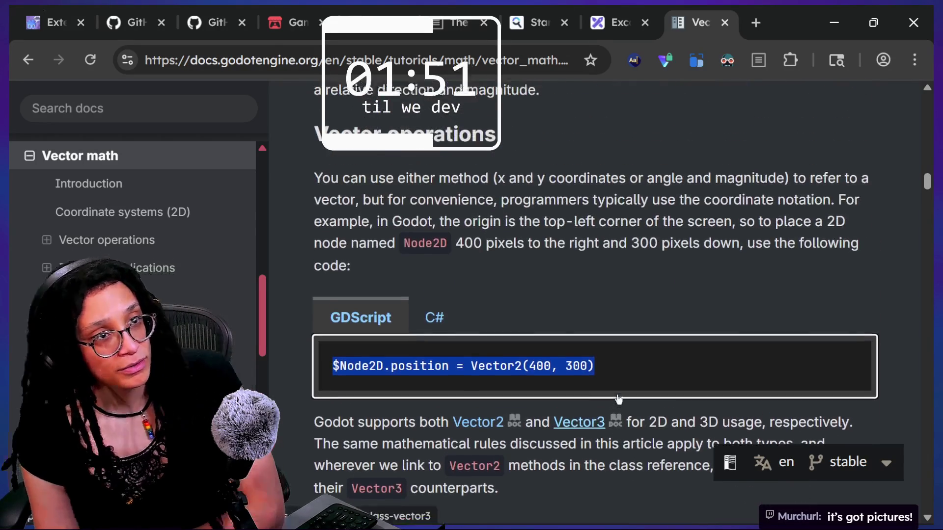
{"action": "key", "text": "alt+Tab"}
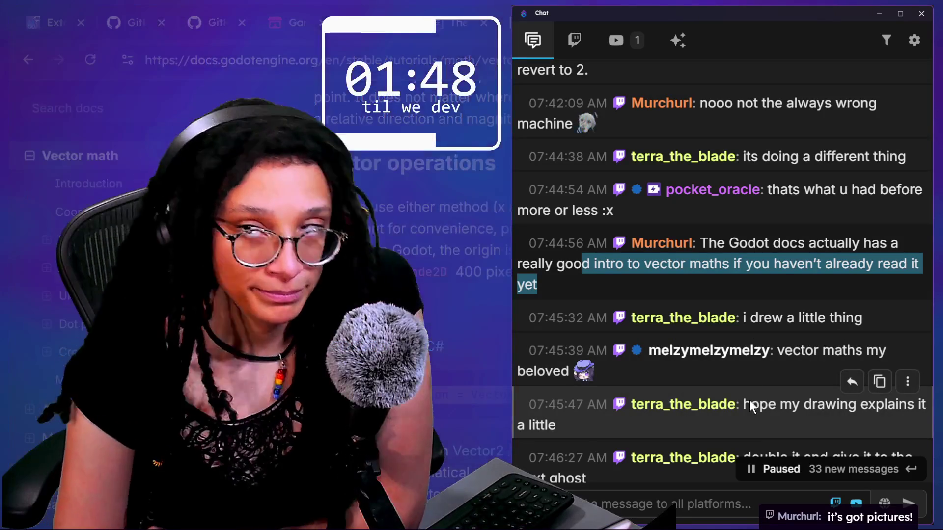
- Scroll through the paused chat messages, then bring the Godot Vector math docs forward
{"action": "scroll", "coordinate": [720, 363], "scroll_direction": "down", "scroll_amount": 2}
{"action": "scroll", "coordinate": [720, 362], "scroll_direction": "down", "scroll_amount": 3}
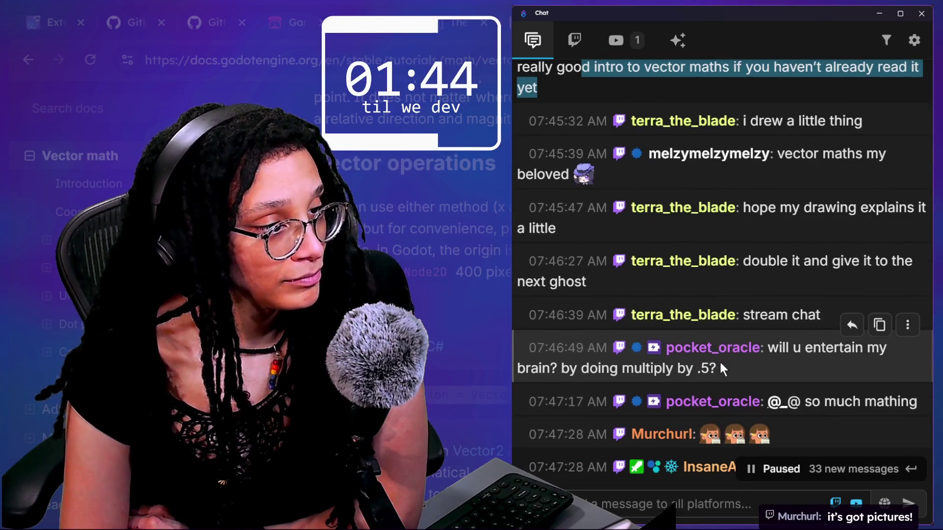
{"action": "scroll", "coordinate": [721, 366], "scroll_direction": "down", "scroll_amount": 2}
{"action": "scroll", "coordinate": [721, 366], "scroll_direction": "down", "scroll_amount": 3}
{"action": "scroll", "coordinate": [720, 366], "scroll_direction": "down", "scroll_amount": 2}
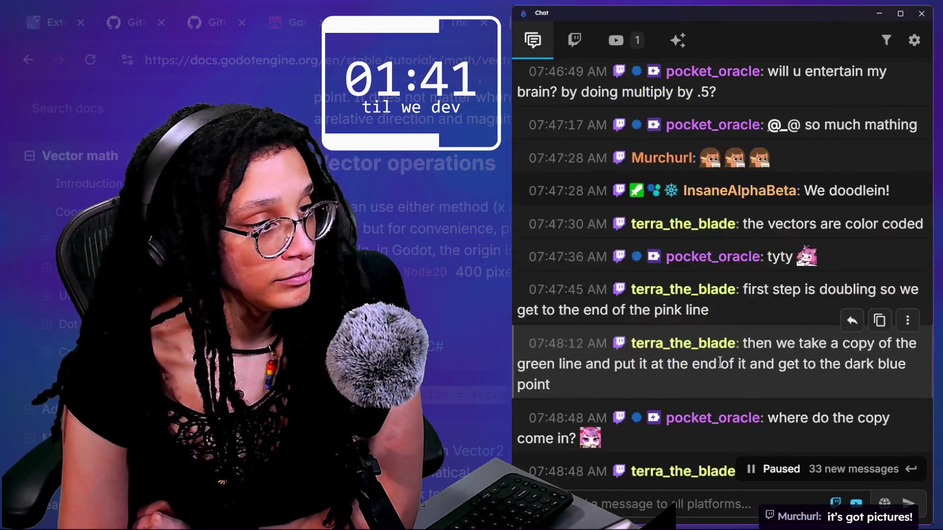
{"action": "scroll", "coordinate": [720, 366], "scroll_direction": "down", "scroll_amount": 8}
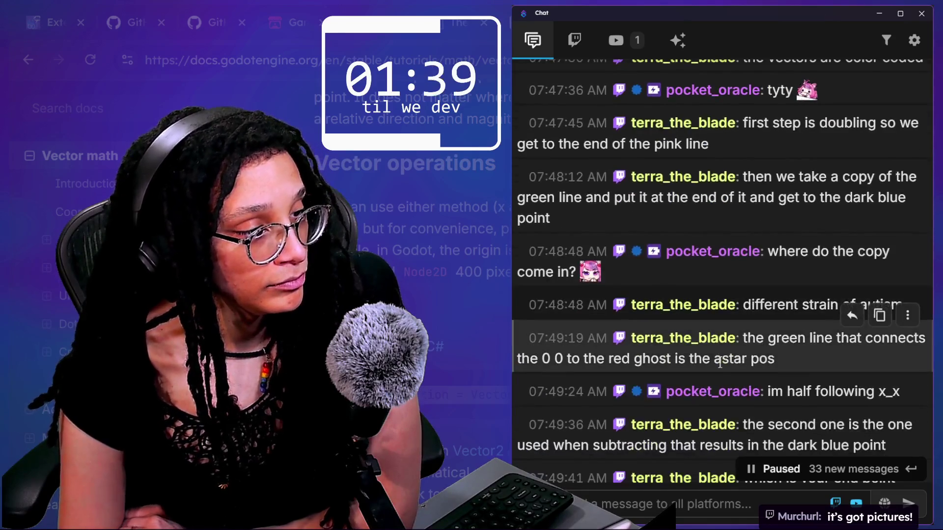
{"action": "scroll", "coordinate": [720, 362], "scroll_direction": "down", "scroll_amount": 2}
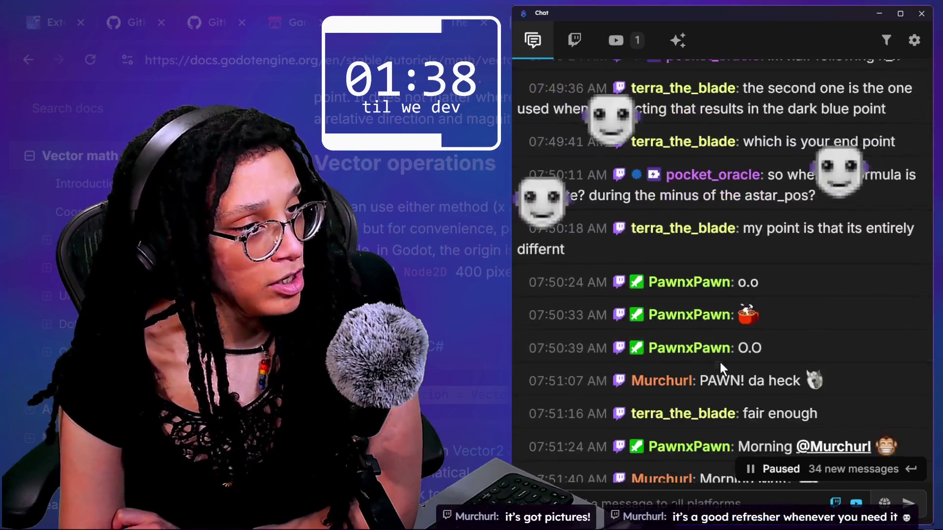
{"action": "scroll", "coordinate": [720, 362], "scroll_direction": "down", "scroll_amount": 2}
{"action": "scroll", "coordinate": [720, 362], "scroll_direction": "down", "scroll_amount": 1}
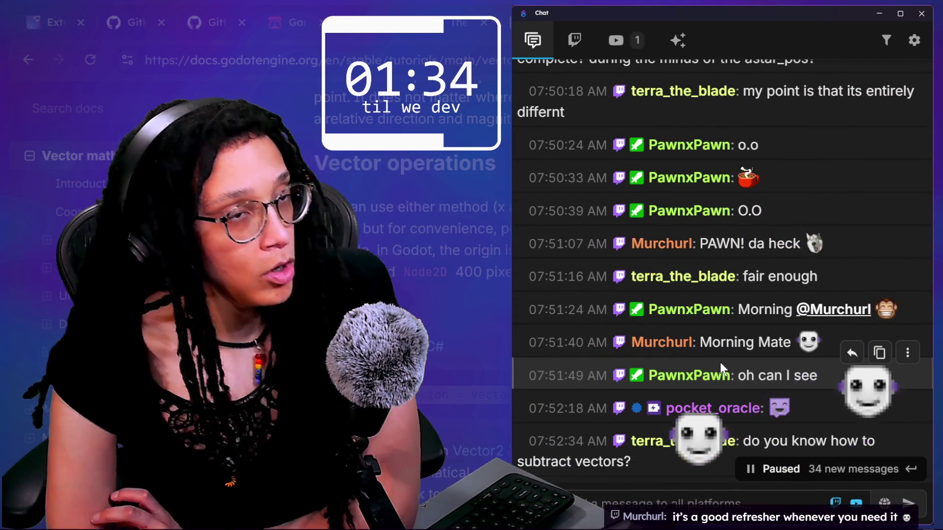
{"action": "left_click", "coordinate": [503, 339]}
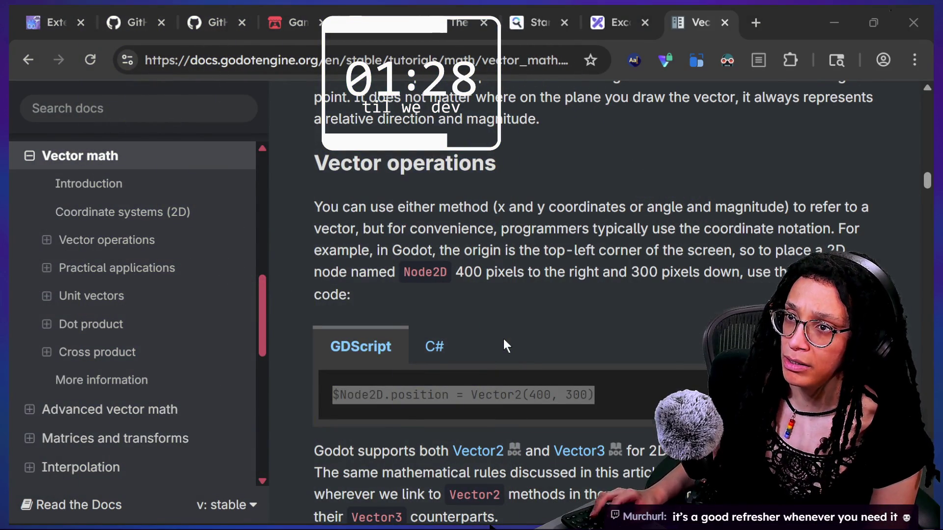
- Switch to Discord and watch the 1:48 tower-defence clip in #live_text full screen to the end
{"action": "key", "text": "alt+Tab"}
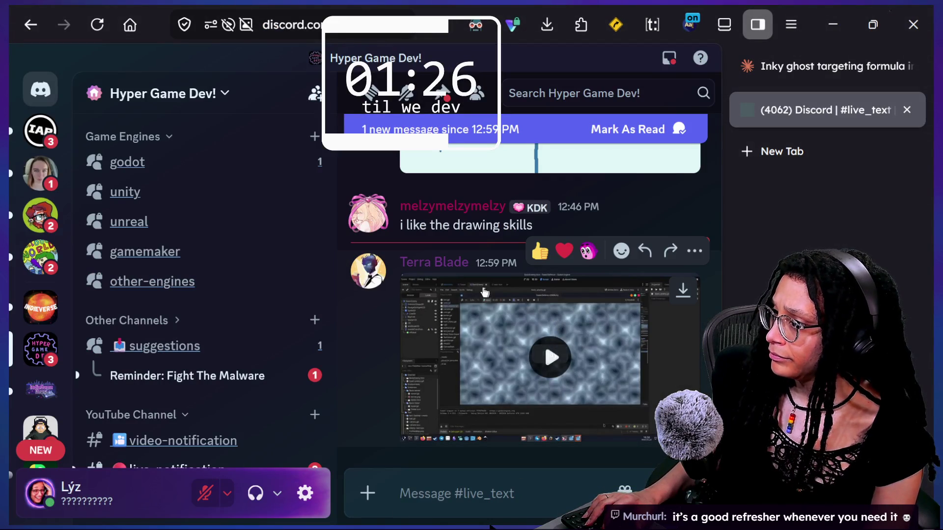
{"action": "left_click", "coordinate": [547, 353]}
{"action": "left_click", "coordinate": [665, 371]}
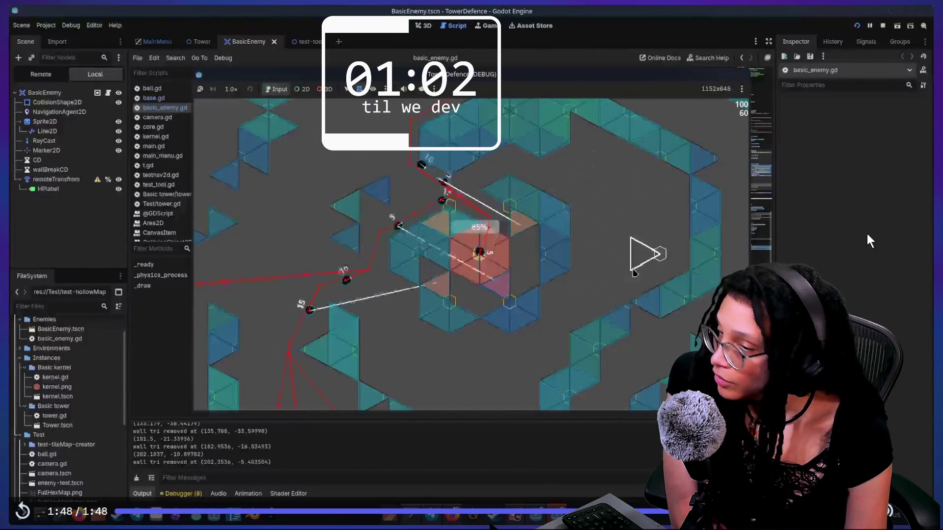
{"action": "key", "text": "Escape"}
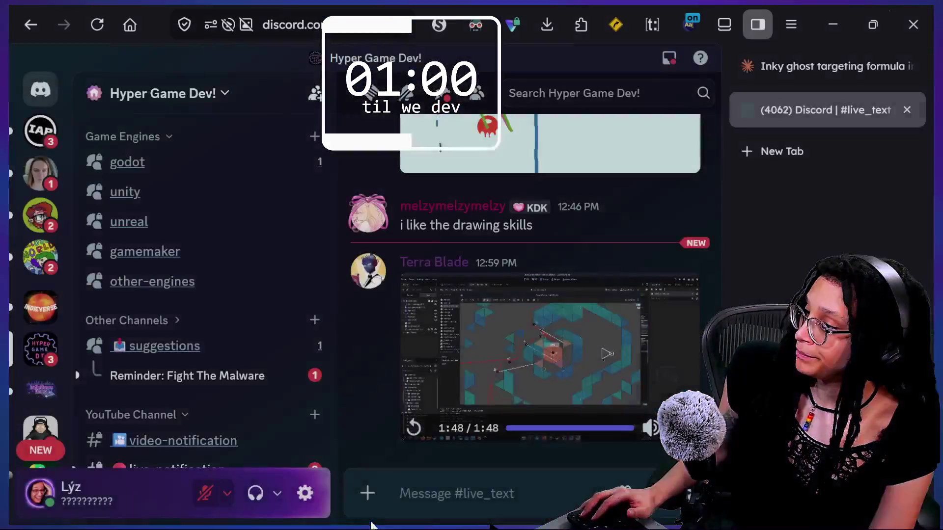
- Reply to the video post with a comment comparing it to Super Hexagon
{"action": "left_click", "coordinate": [644, 248]}
{"action": "type", "text": "Oooo neeat it's like super hex"}
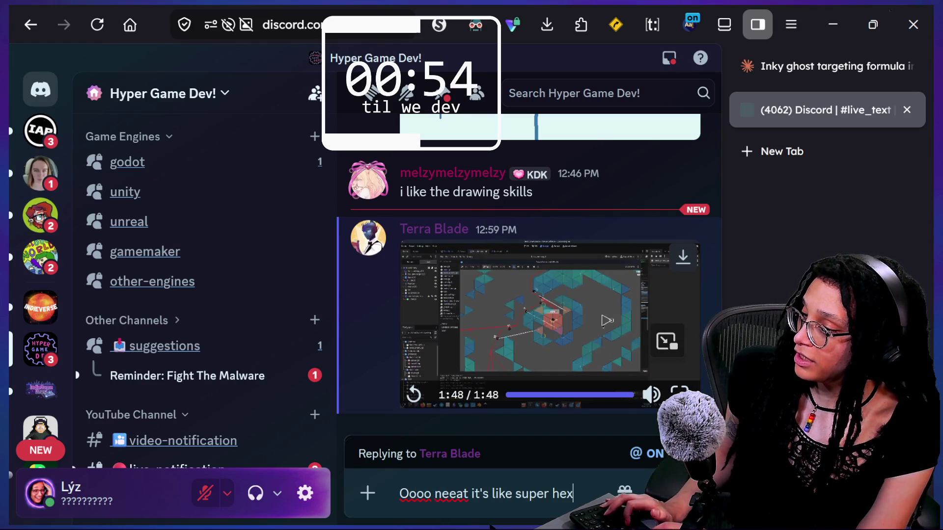
{"action": "type", "text": "agon except still..err?? Look fun to sp"}
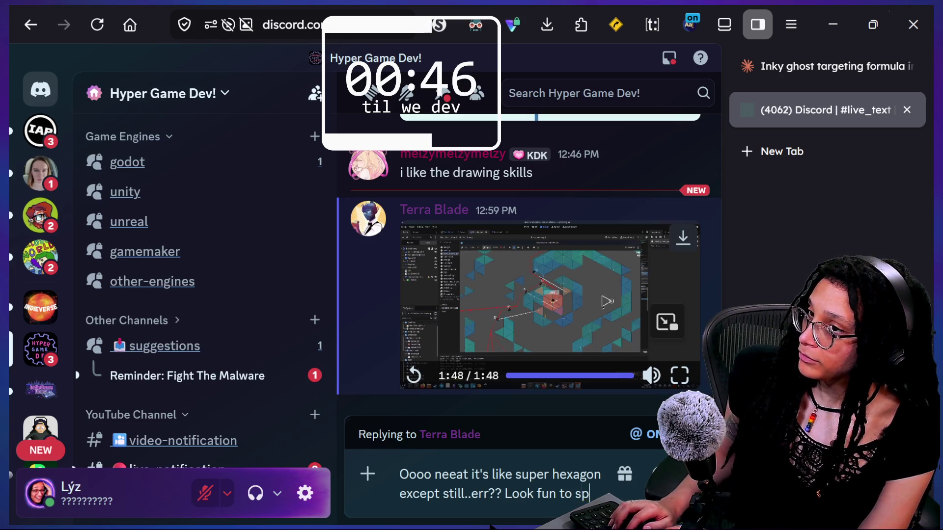
{"action": "type", "text": "lat down lil triagnels to stop the"}
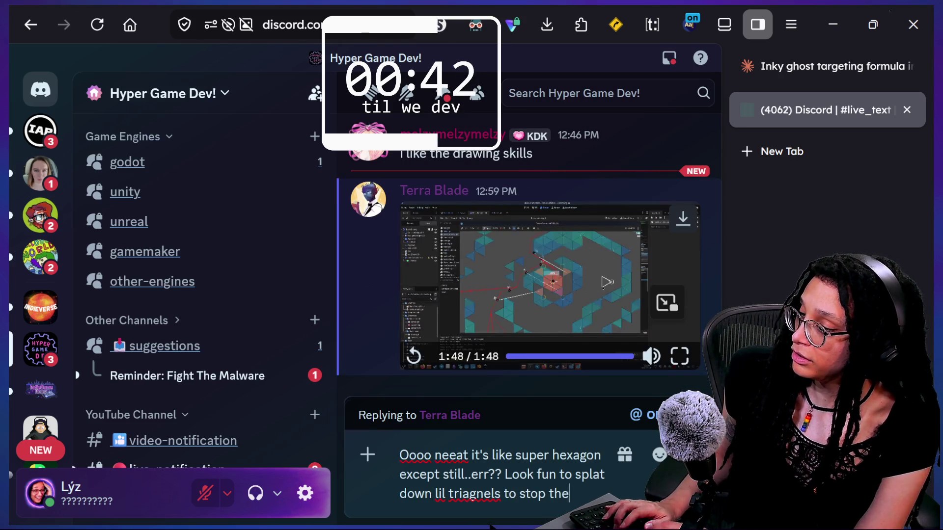
{"action": "type", "text": " mean shooter things"}
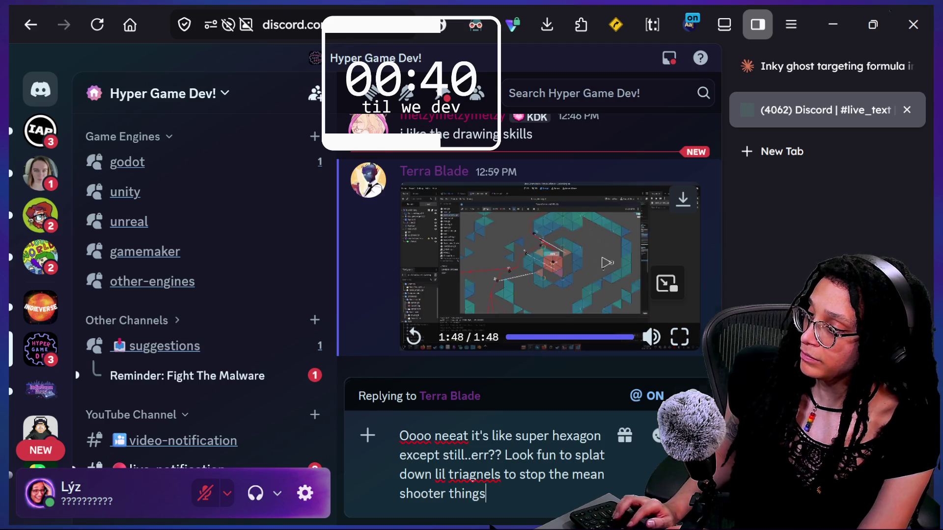
{"action": "key", "text": "Return"}
- Post the follow-up 'Nice work! I'd play it' and return to the Godot docs
{"action": "type", "text": "Nice work!"}
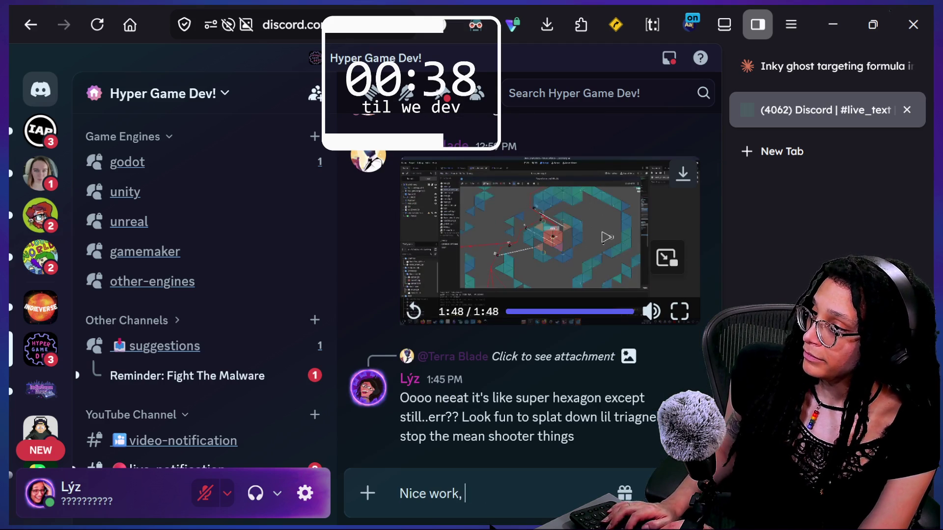
{"action": "type", "text": " I'd play it"}
{"action": "key", "text": "Return"}
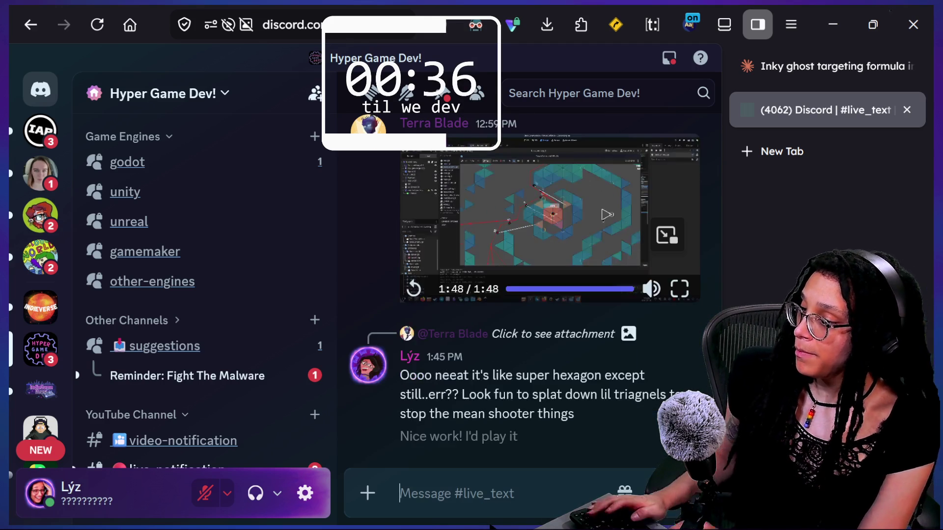
{"action": "key", "text": "alt+Tab"}
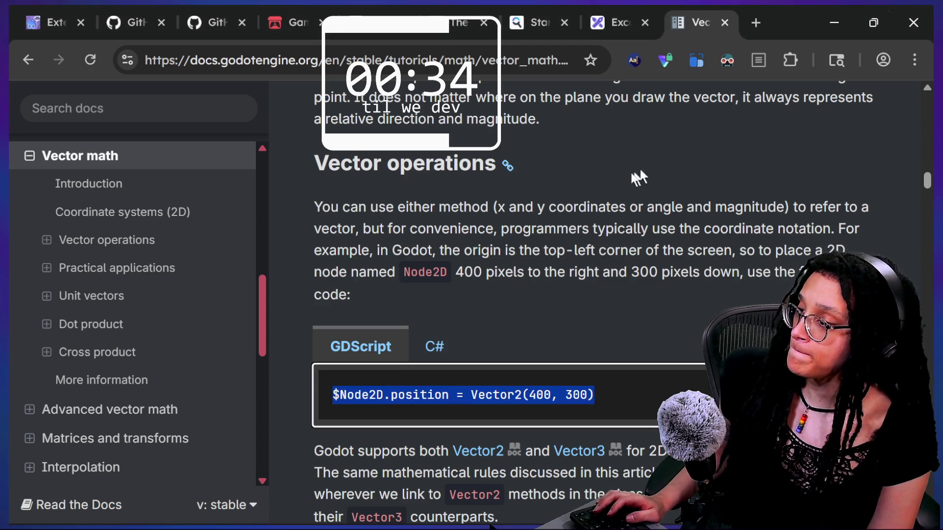
- Bring the stream chat back over the docs and scroll down through the newer messages
{"action": "key", "text": "alt+Tab"}
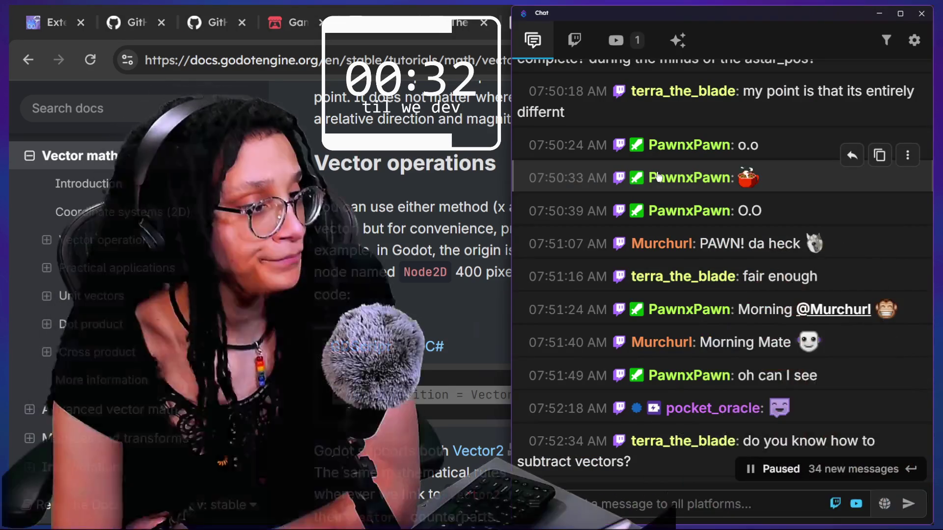
{"action": "scroll", "coordinate": [637, 384], "scroll_direction": "down", "scroll_amount": 4}
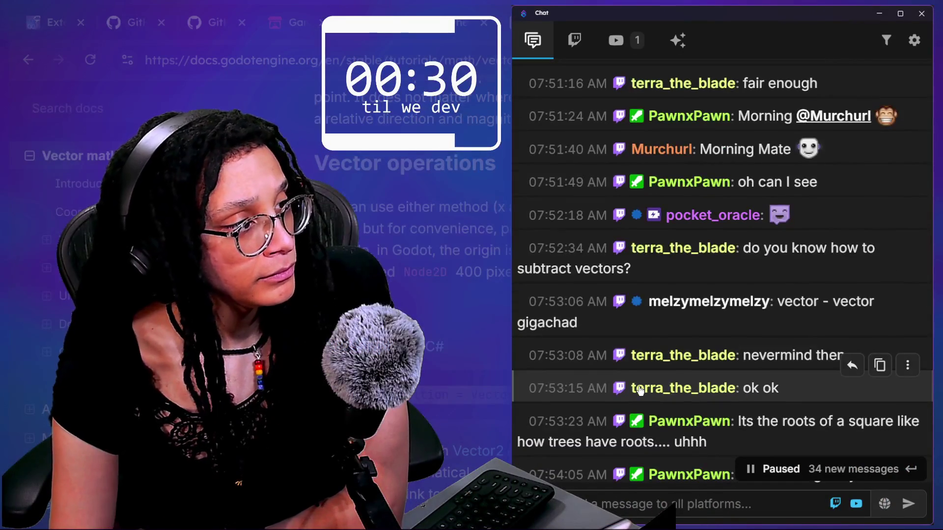
{"action": "scroll", "coordinate": [640, 390], "scroll_direction": "down", "scroll_amount": 8}
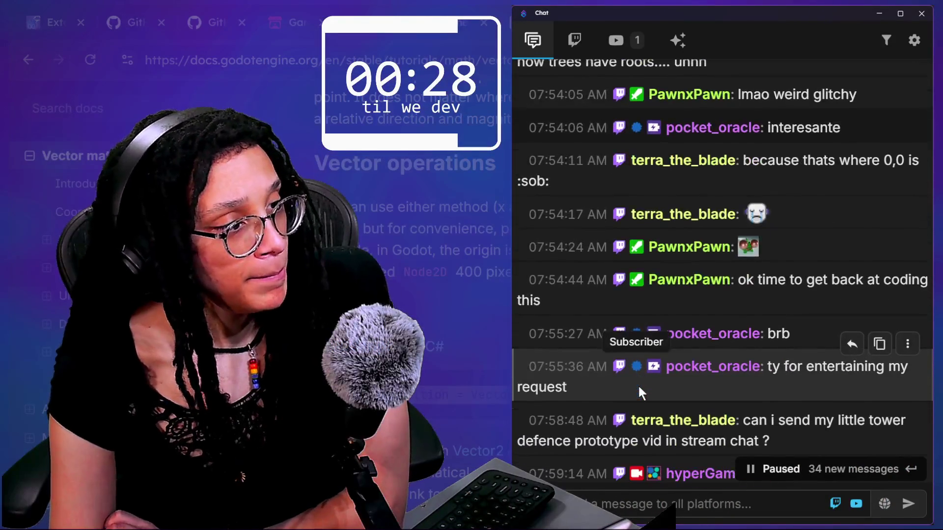
{"action": "scroll", "coordinate": [637, 384], "scroll_direction": "down", "scroll_amount": 2}
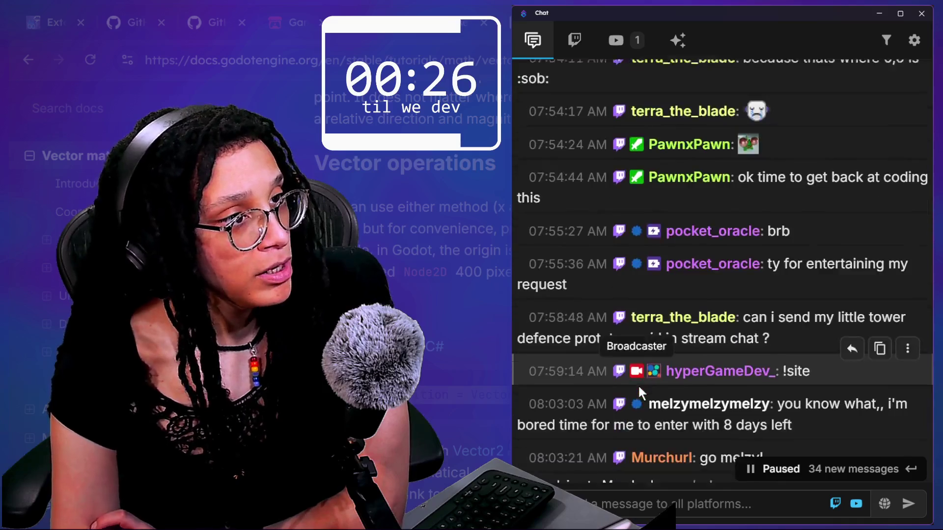
{"action": "scroll", "coordinate": [637, 384], "scroll_direction": "down", "scroll_amount": 3}
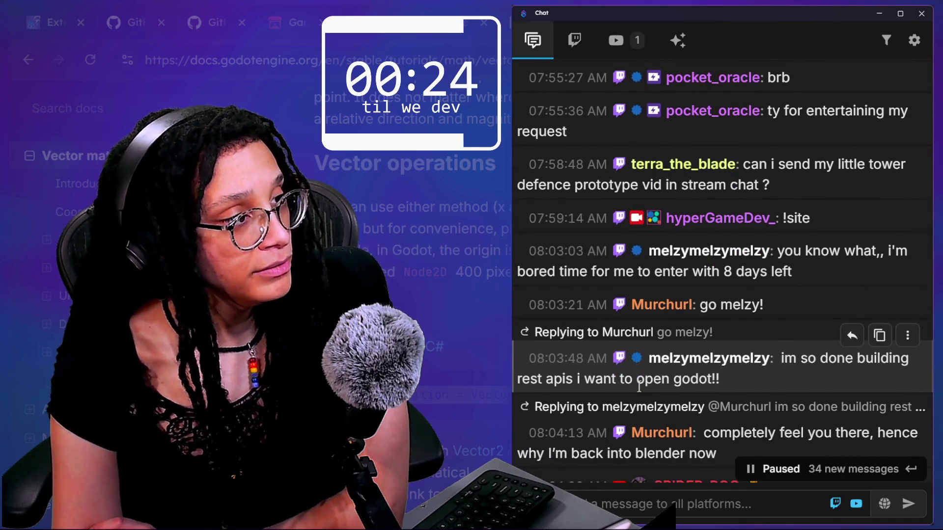
{"action": "scroll", "coordinate": [638, 385], "scroll_direction": "down", "scroll_amount": 2}
{"action": "scroll", "coordinate": [638, 384], "scroll_direction": "down", "scroll_amount": 1}
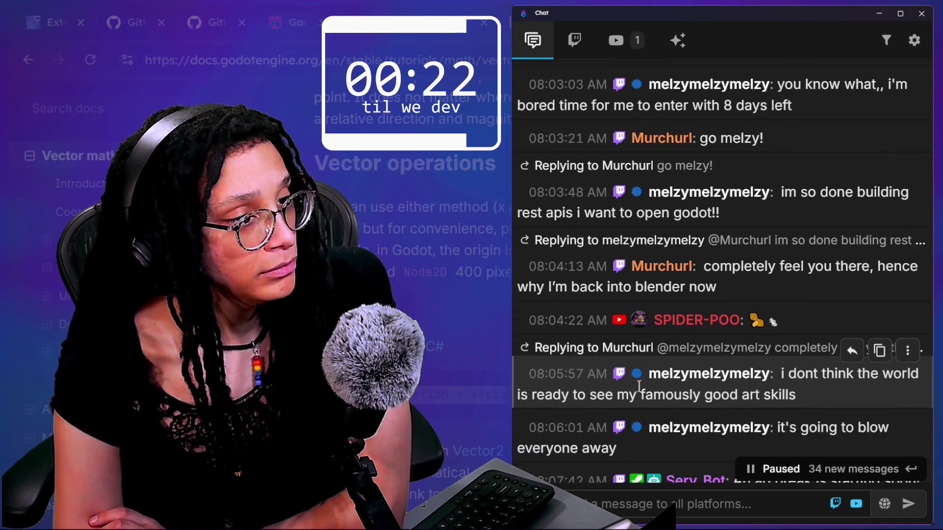
{"action": "scroll", "coordinate": [638, 385], "scroll_direction": "down", "scroll_amount": 3}
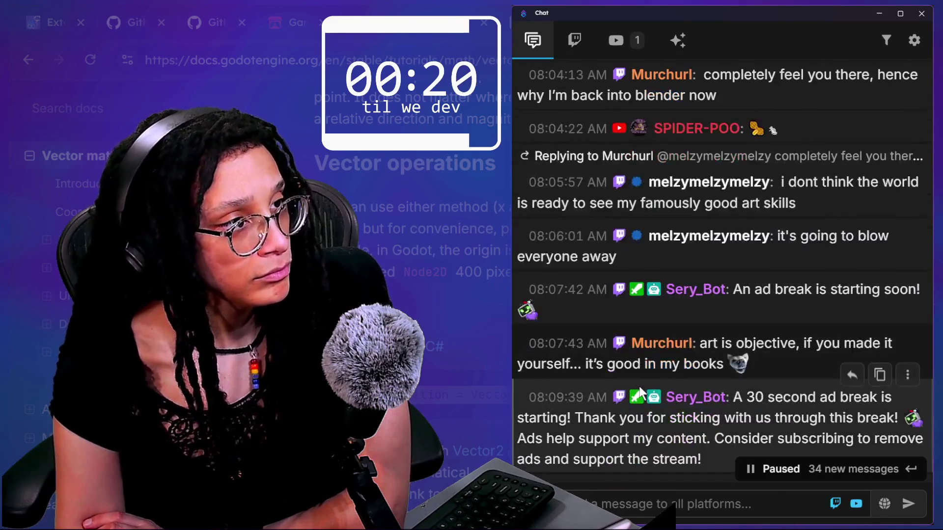
{"action": "scroll", "coordinate": [638, 384], "scroll_direction": "up", "scroll_amount": 5}
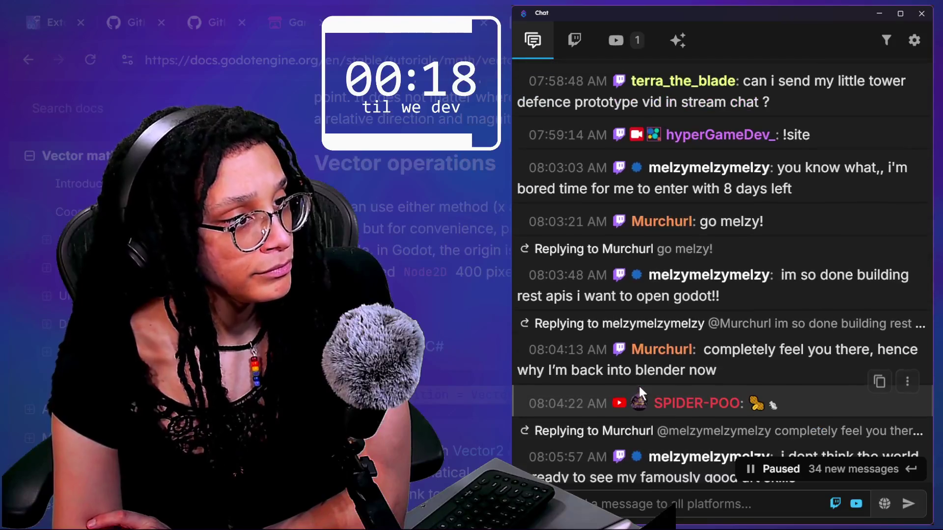
{"action": "scroll", "coordinate": [638, 387], "scroll_direction": "down", "scroll_amount": 2}
- Scroll further and highlight the viewer's message about using nodes for composition
{"action": "left_click_drag", "start_coordinate": [618, 288], "coordinate": [707, 294]}
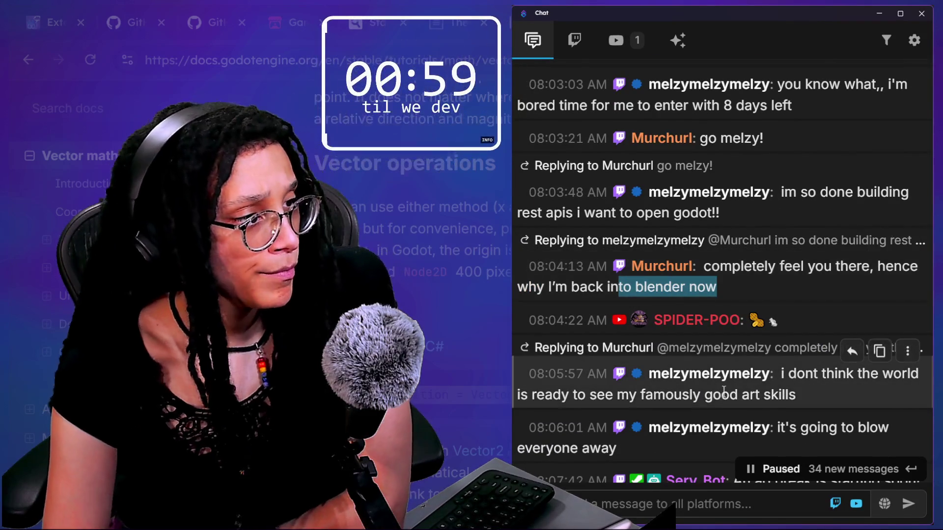
{"action": "scroll", "coordinate": [725, 393], "scroll_direction": "down", "scroll_amount": 1}
{"action": "scroll", "coordinate": [723, 391], "scroll_direction": "down", "scroll_amount": 2}
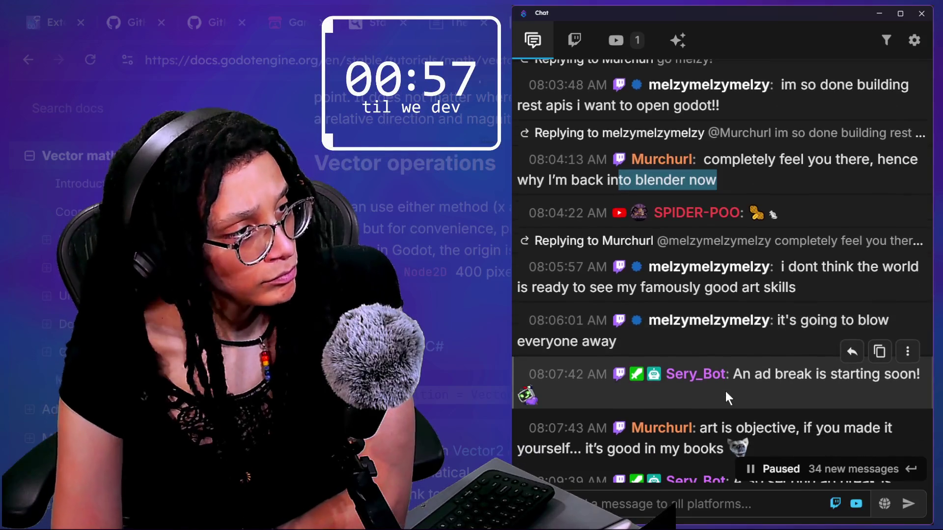
{"action": "scroll", "coordinate": [726, 390], "scroll_direction": "down", "scroll_amount": 5}
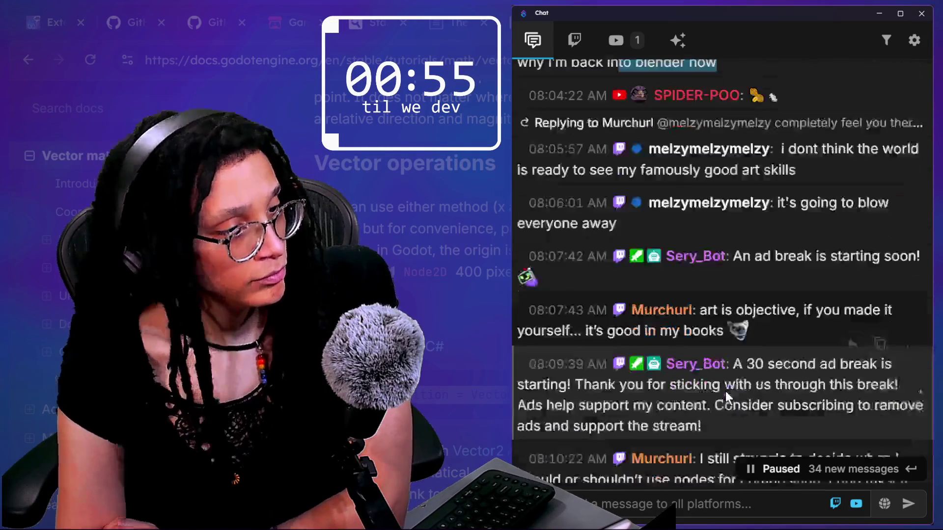
{"action": "scroll", "coordinate": [725, 392], "scroll_direction": "down", "scroll_amount": 1}
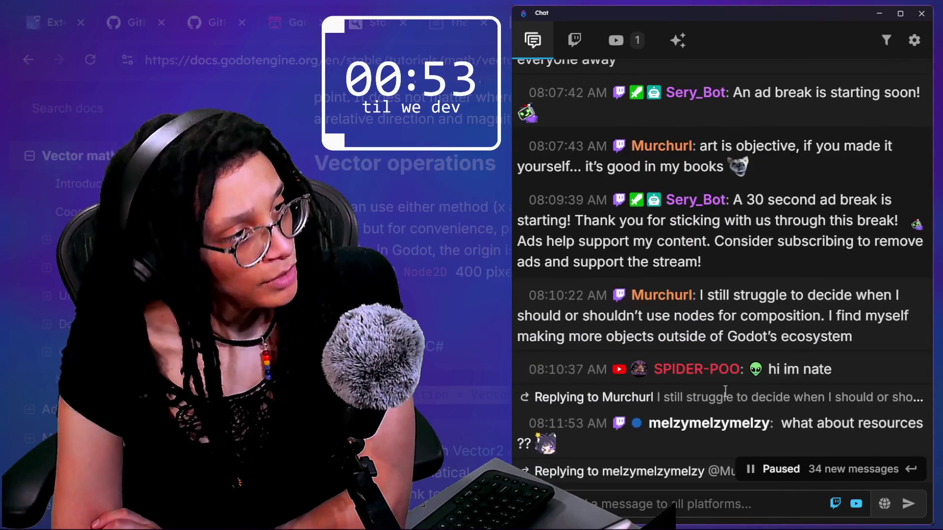
{"action": "left_click_drag", "start_coordinate": [734, 295], "coordinate": [860, 339]}
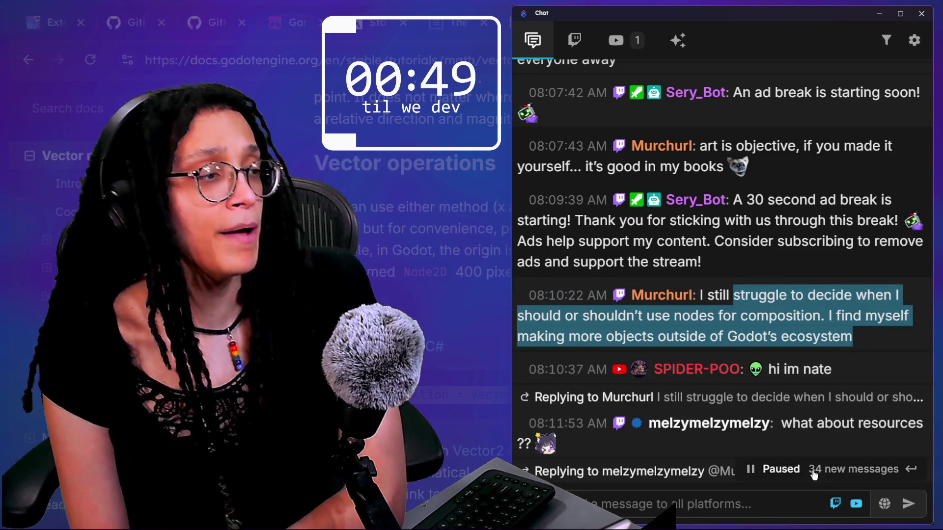
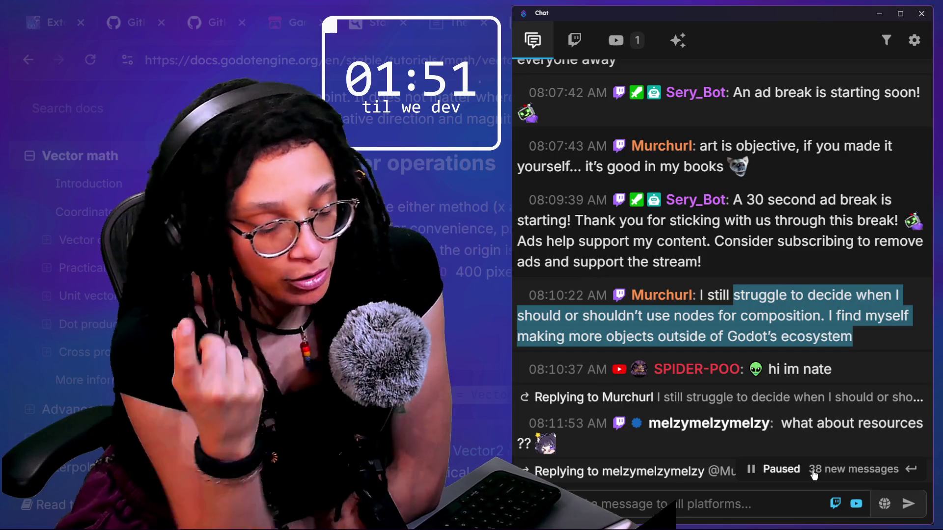
- Scroll the chat feed, then bring the Godot editor with the torus scene to the front
{"action": "scroll", "coordinate": [770, 350], "scroll_direction": "down", "scroll_amount": 1}
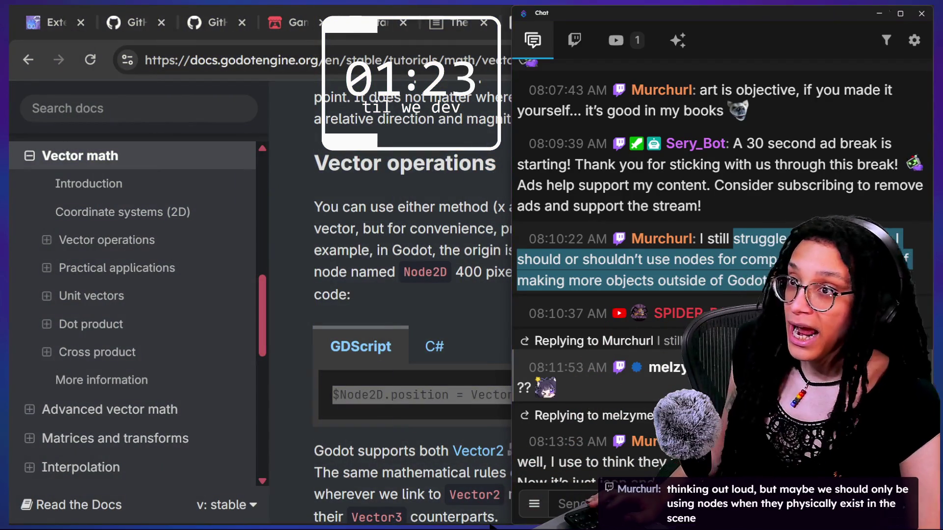
{"action": "key", "text": "alt+Tab"}
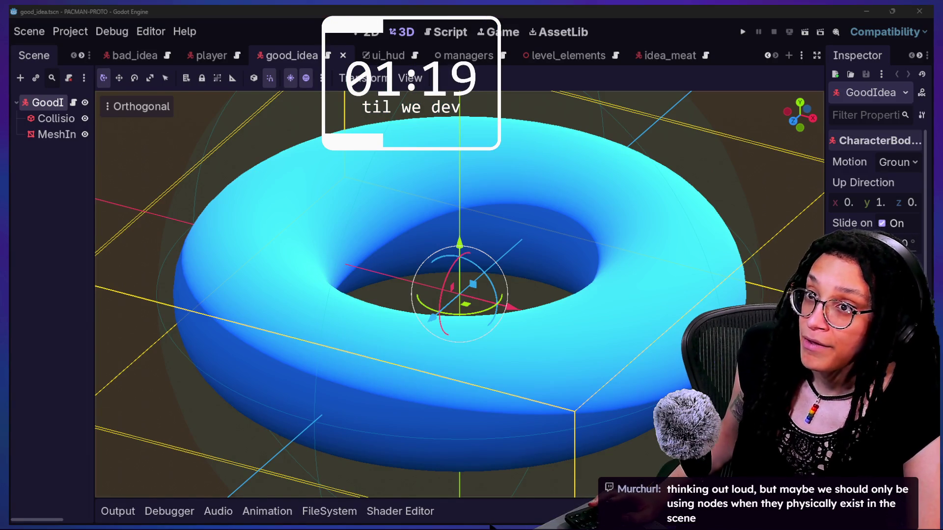
- Switch to the roguelike project's editor and restore its Scene and Inspector docks
{"action": "key", "text": "alt+Tab"}
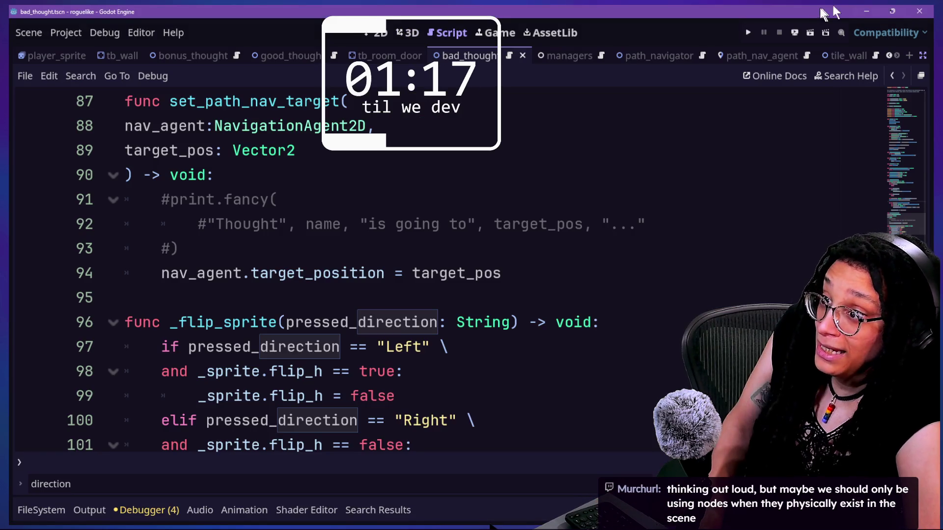
{"action": "left_click", "coordinate": [923, 56]}
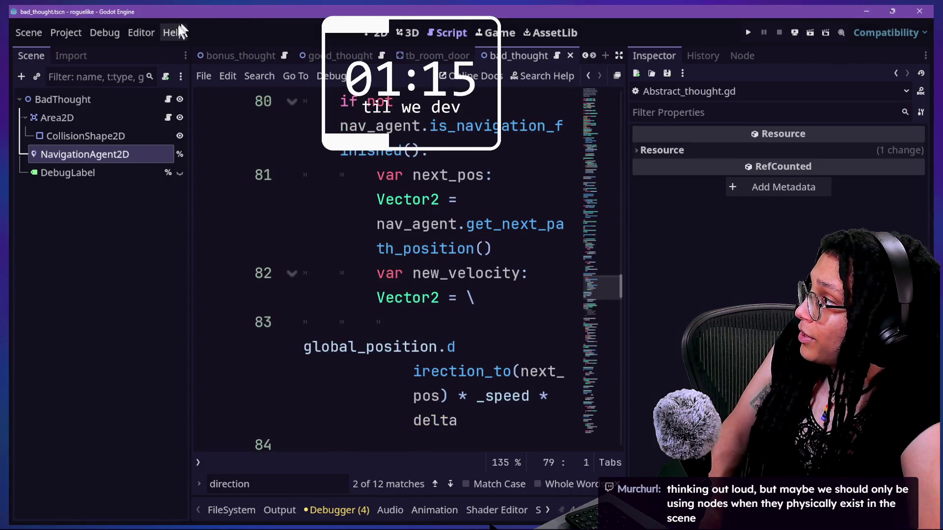
{"action": "left_click", "coordinate": [365, 38]}
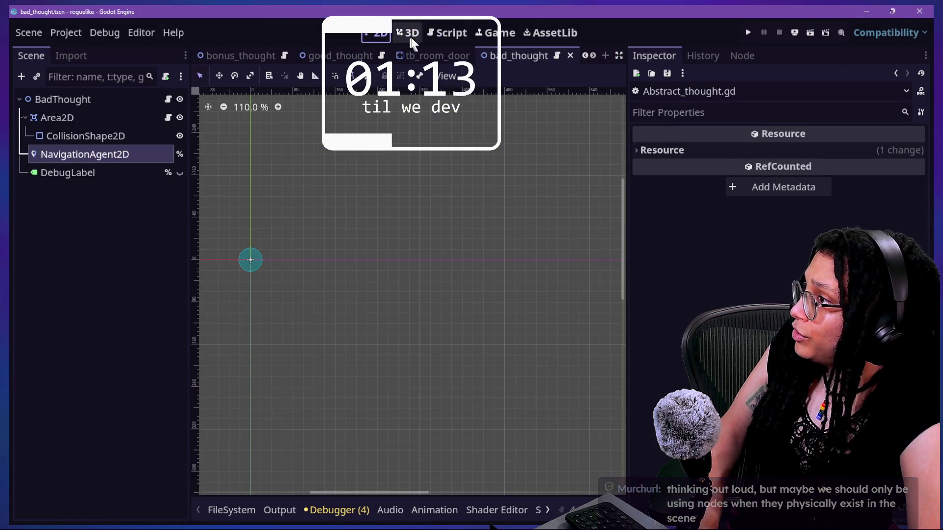
{"action": "left_click", "coordinate": [405, 34]}
{"action": "left_click", "coordinate": [134, 301]}
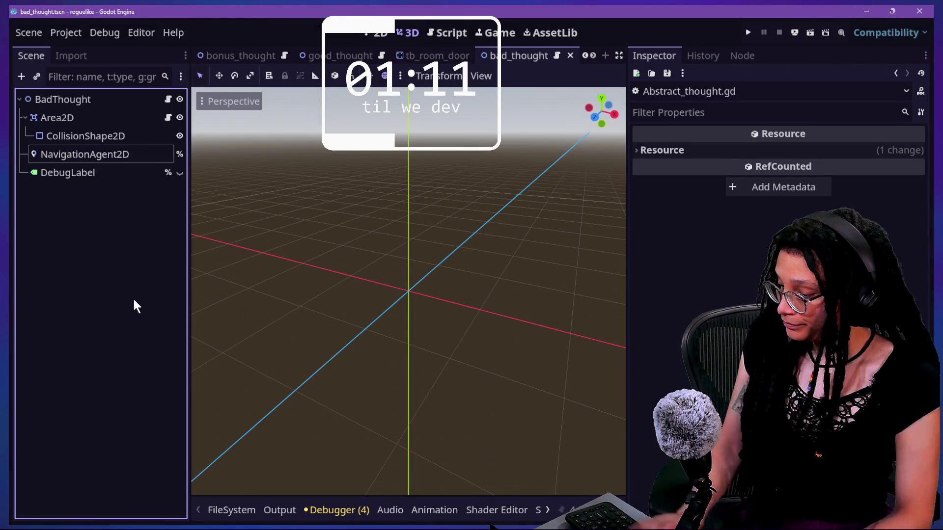
- Quick-open managers.tscn by searching 'manager' and select the ManageTileData node
{"action": "key", "text": "alt+shift+o"}
{"action": "type", "text": "manager"}
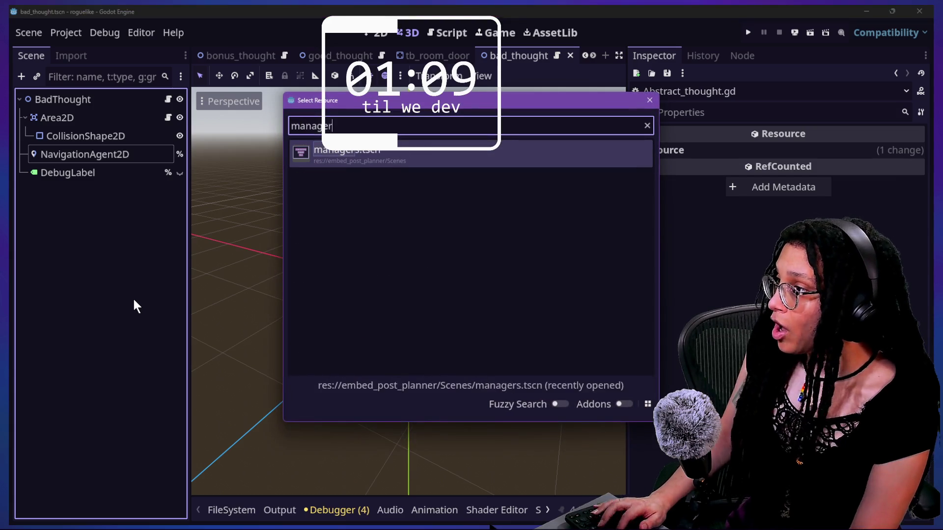
{"action": "key", "text": "Return"}
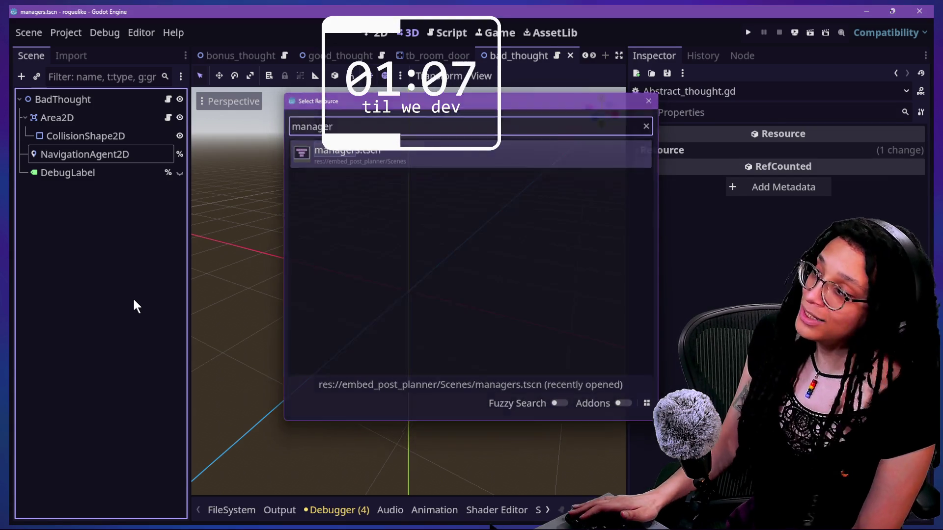
{"action": "left_click", "coordinate": [123, 176]}
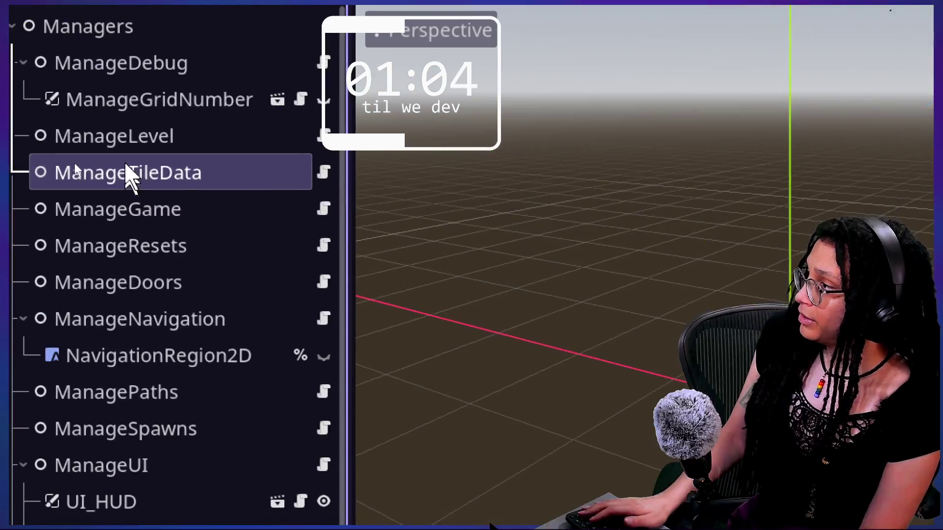
- Select the ManageGame node in the Managers tree and open its script, manage_game.gd
{"action": "left_click", "coordinate": [128, 144]}
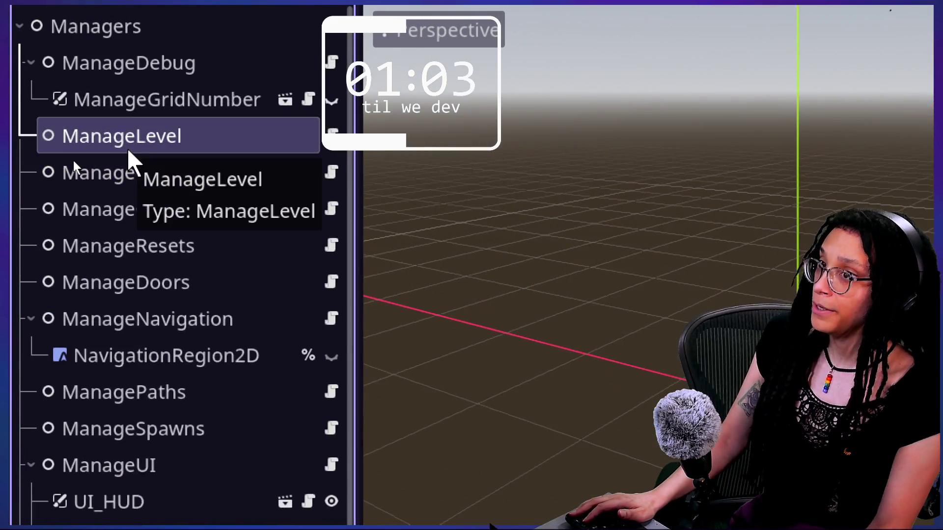
{"action": "left_click", "coordinate": [160, 319]}
{"action": "left_click", "coordinate": [140, 216]}
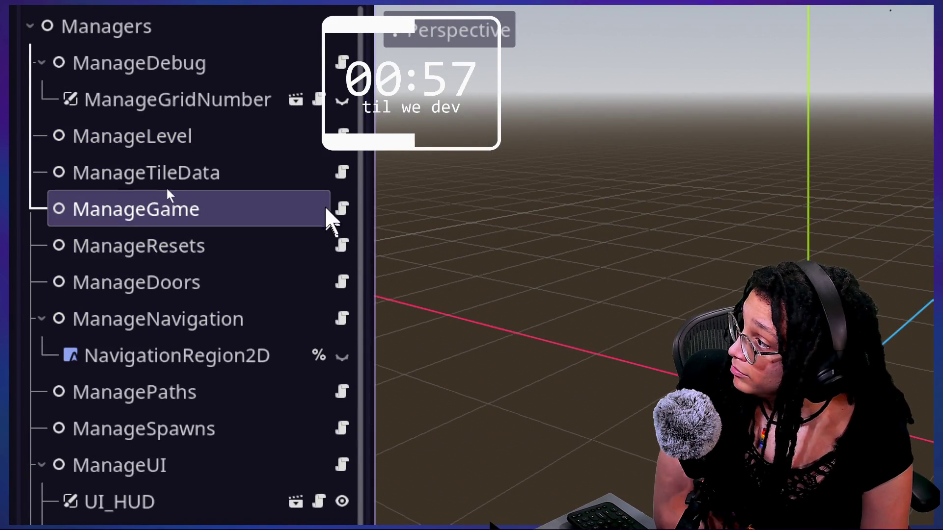
{"action": "left_click", "coordinate": [342, 210]}
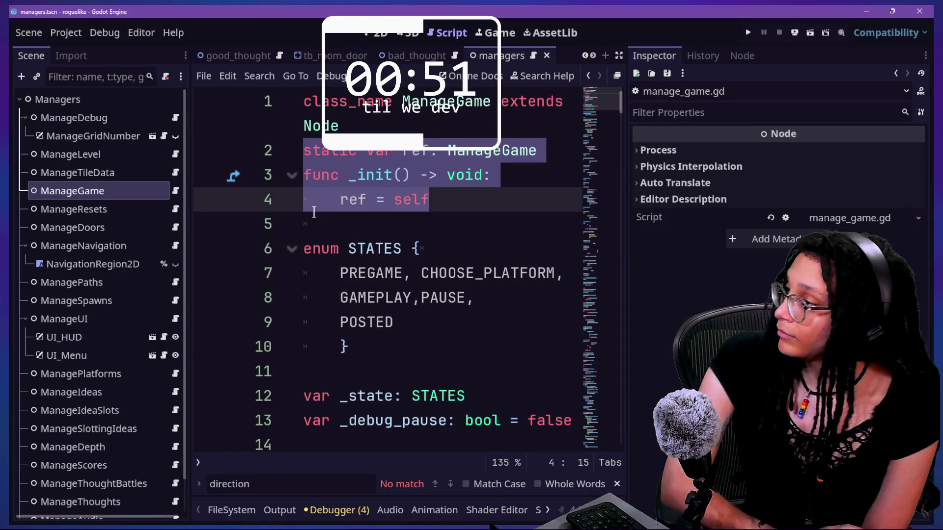
{"action": "key", "text": "Home"}
{"action": "key", "text": "Down"}
{"action": "key", "text": "Down"}
{"action": "key", "text": "Down"}
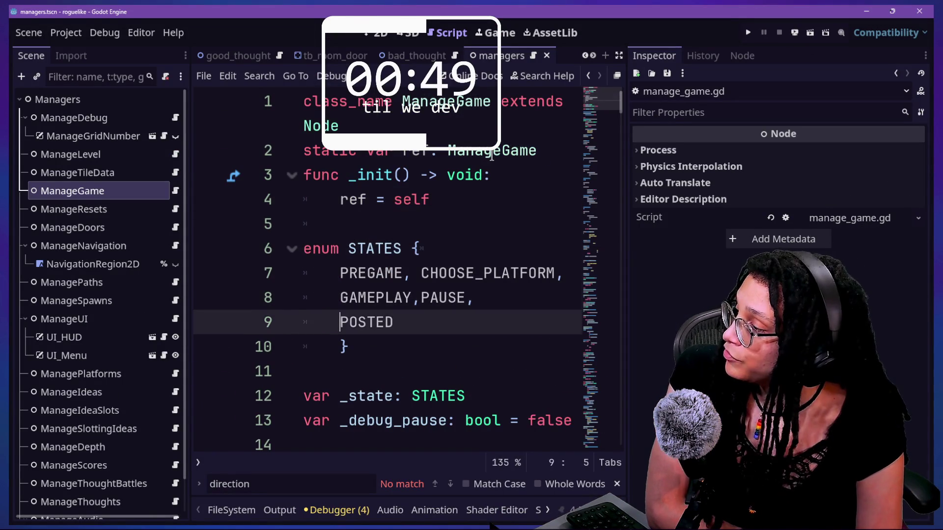
{"action": "key", "text": "Down"}
{"action": "key", "text": "Down"}
{"action": "key", "text": "Down"}
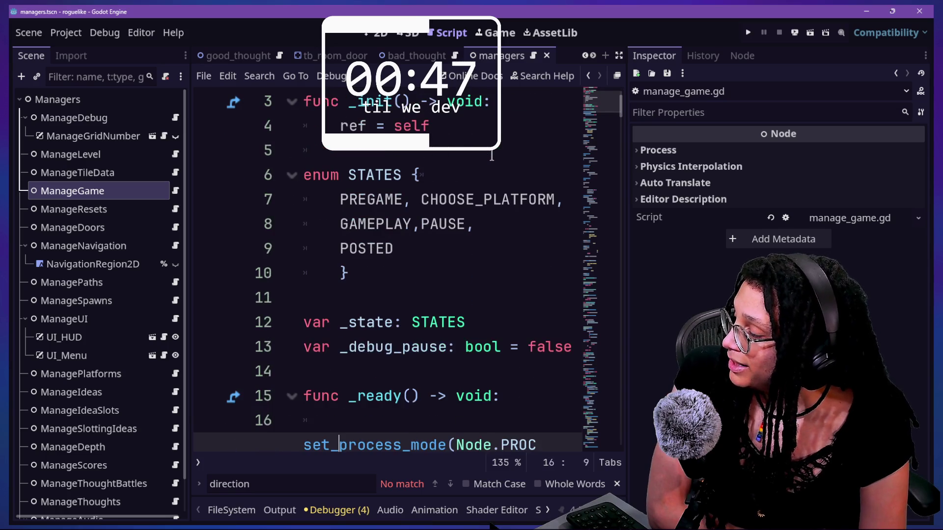
{"action": "key", "text": "Up"}
{"action": "key", "text": "Up"}
{"action": "key", "text": "Up"}
{"action": "key", "text": "ctrl+Home"}
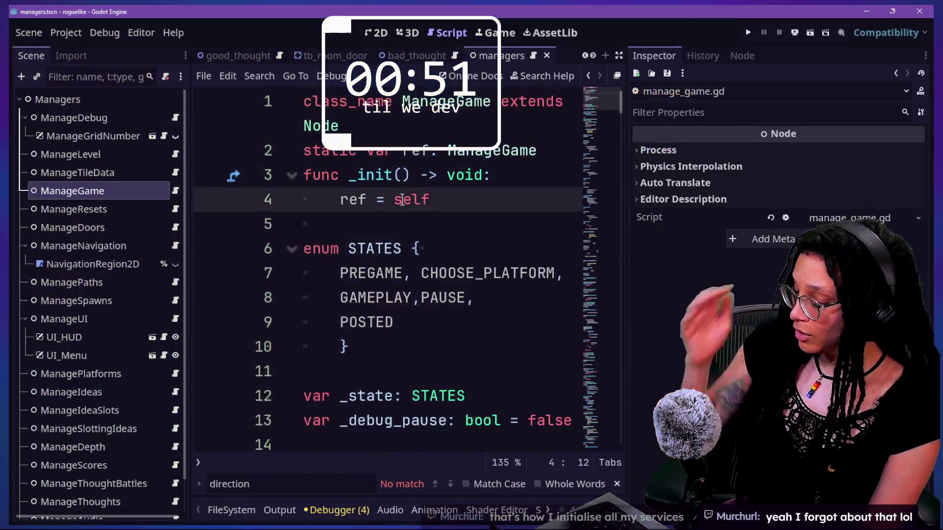
{"action": "key", "text": "shift+alt+o"}
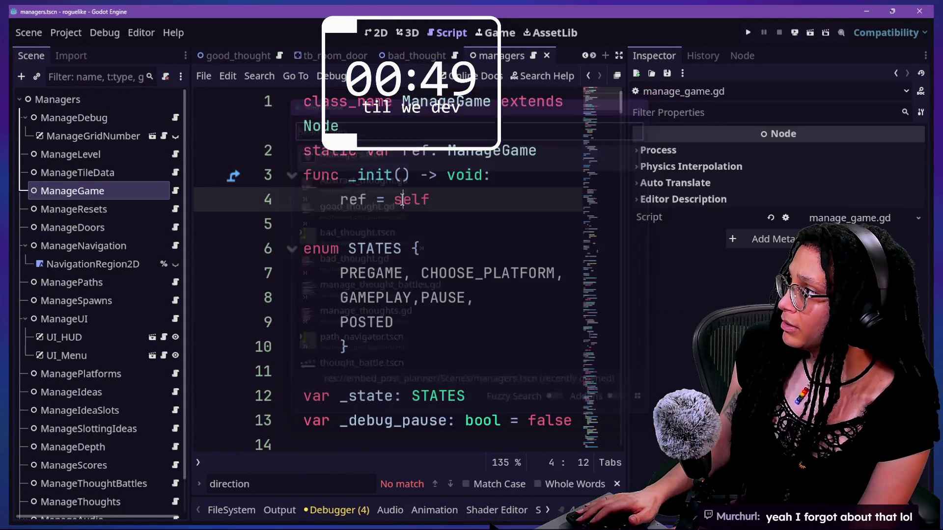
- Quick-open manage_game.gd by searching 'game' and switch to distraction-free mode
{"action": "key", "text": "Escape"}
{"action": "left_click", "coordinate": [486, 222]}
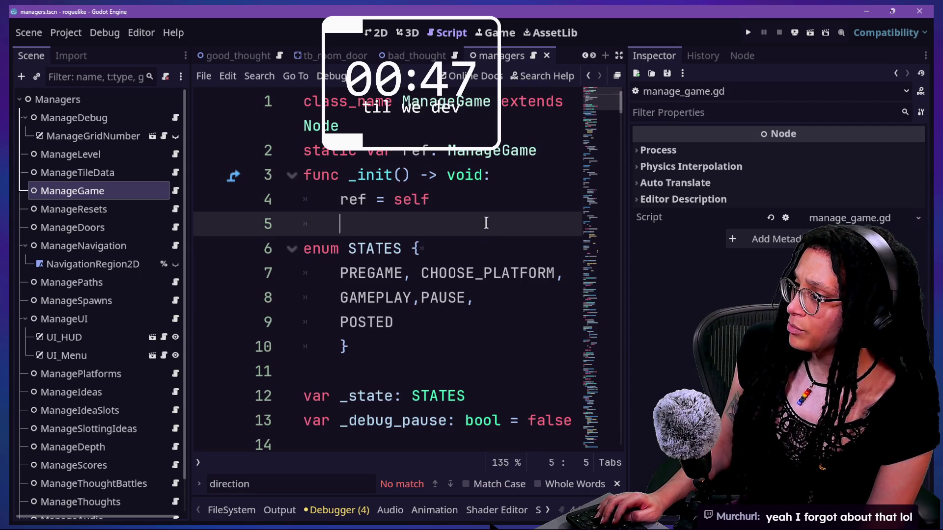
{"action": "type", "text": "g"}
{"action": "key", "text": "BackSpace"}
{"action": "key", "text": "shift+alt+o"}
{"action": "type", "text": "game"}
{"action": "key", "text": "Return"}
{"action": "key", "text": "ctrl+shift+F11"}
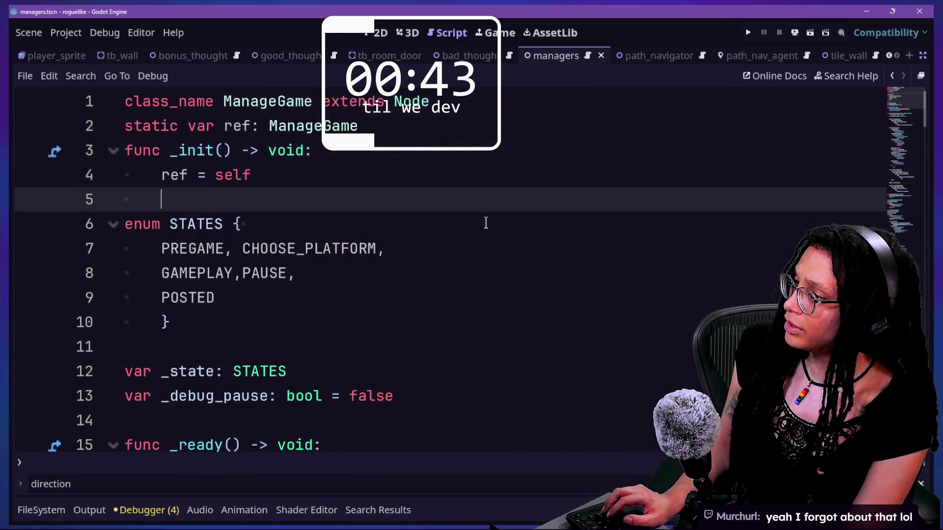
{"action": "key", "text": "ctrl+j"}
{"action": "key", "text": "ctrl+j"}
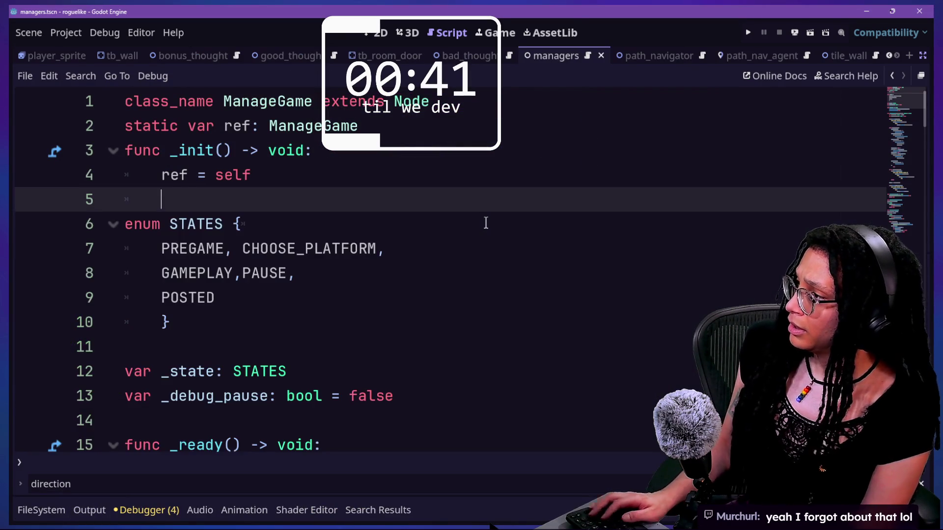
- Browse manage_game.gd and highlight the STATES enum names on lines 7–9
{"action": "scroll", "coordinate": [486, 223], "scroll_direction": "down", "scroll_amount": 7}
{"action": "scroll", "coordinate": [486, 223], "scroll_direction": "up", "scroll_amount": 5}
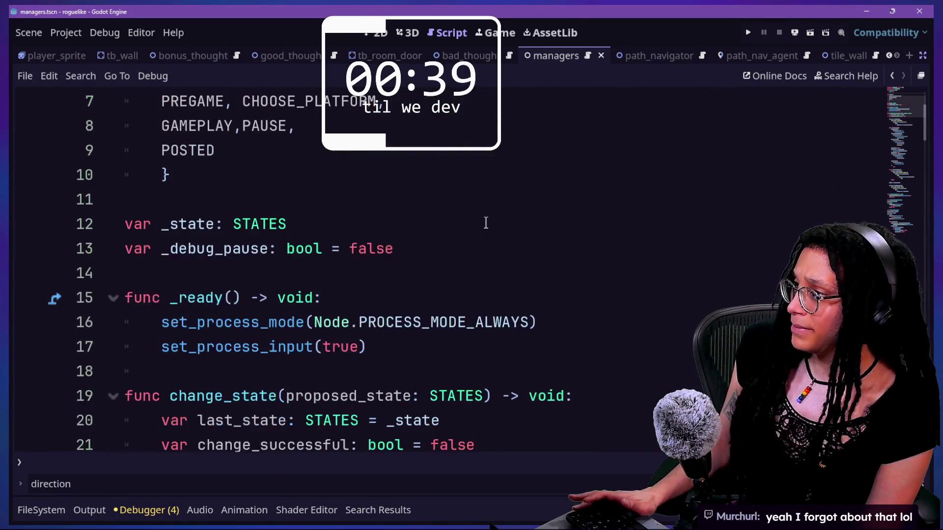
{"action": "scroll", "coordinate": [485, 223], "scroll_direction": "up", "scroll_amount": 2}
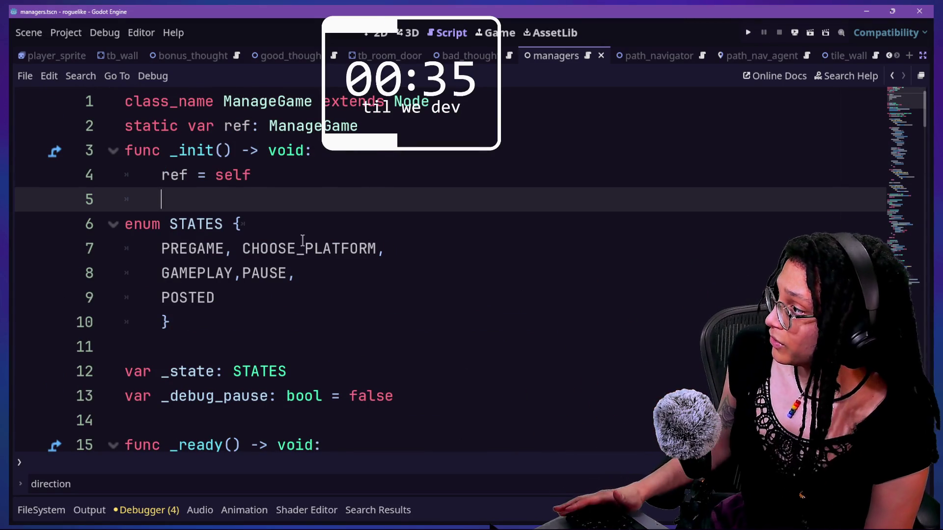
{"action": "scroll", "coordinate": [302, 240], "scroll_direction": "down", "scroll_amount": 1}
{"action": "scroll", "coordinate": [303, 240], "scroll_direction": "down", "scroll_amount": 4}
{"action": "scroll", "coordinate": [303, 240], "scroll_direction": "up", "scroll_amount": 5}
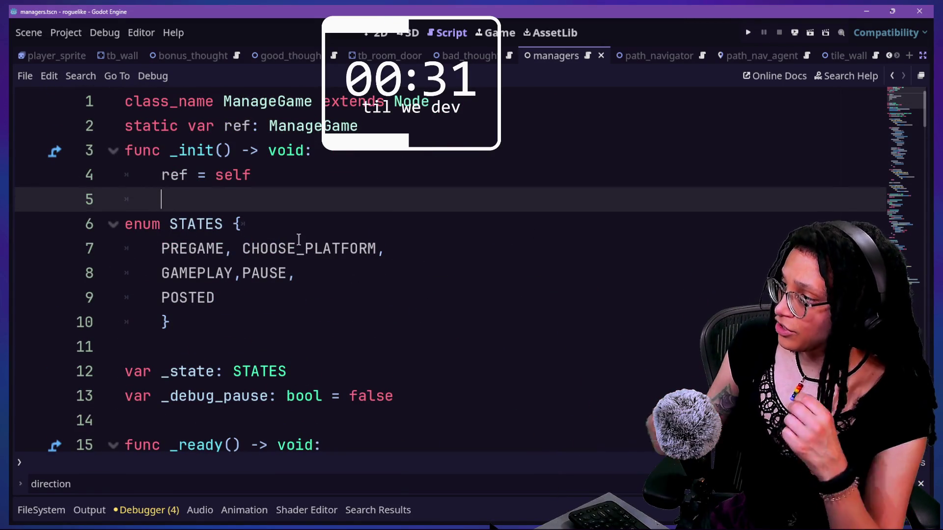
{"action": "left_click_drag", "start_coordinate": [200, 236], "coordinate": [257, 288]}
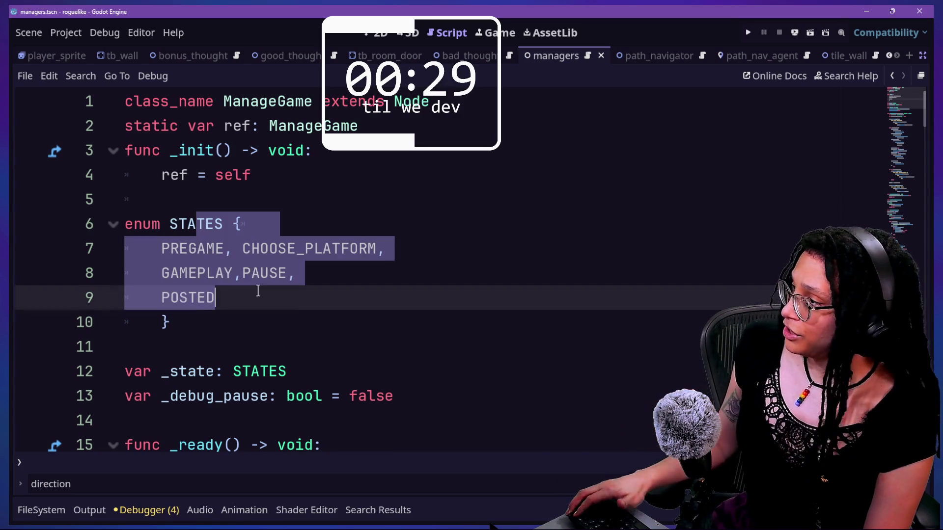
{"action": "left_click", "coordinate": [257, 291]}
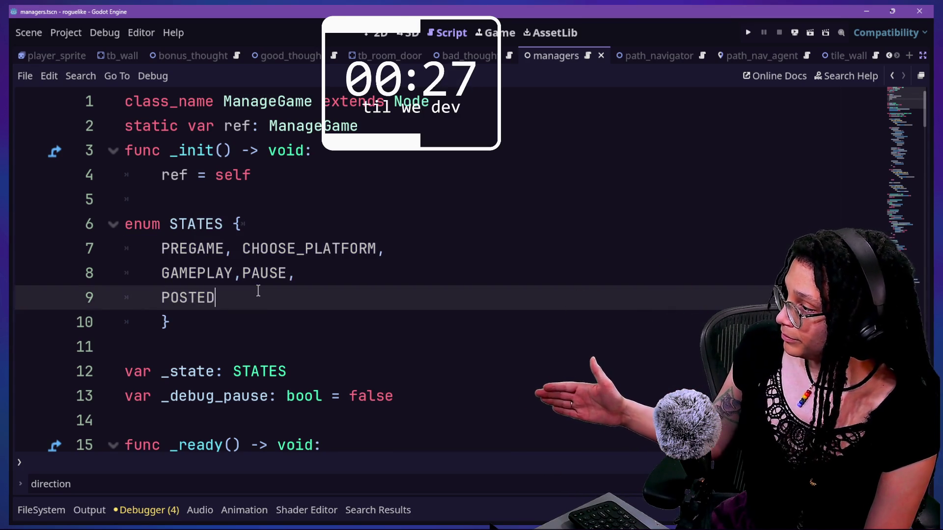
- Review the _state declaration and the _ready code further down the script
{"action": "mouse_move", "coordinate": [146, 369]}
{"action": "left_mouse_down"}
{"action": "mouse_move", "coordinate": [270, 371]}
{"action": "mouse_move", "coordinate": [169, 371]}
{"action": "left_mouse_up"}
{"action": "scroll", "coordinate": [158, 365], "scroll_direction": "down", "scroll_amount": 2}
{"action": "scroll", "coordinate": [158, 365], "scroll_direction": "down", "scroll_amount": 2}
{"action": "scroll", "coordinate": [157, 365], "scroll_direction": "up", "scroll_amount": 3}
{"action": "left_click", "coordinate": [188, 297]}
{"action": "left_click", "coordinate": [207, 350]}
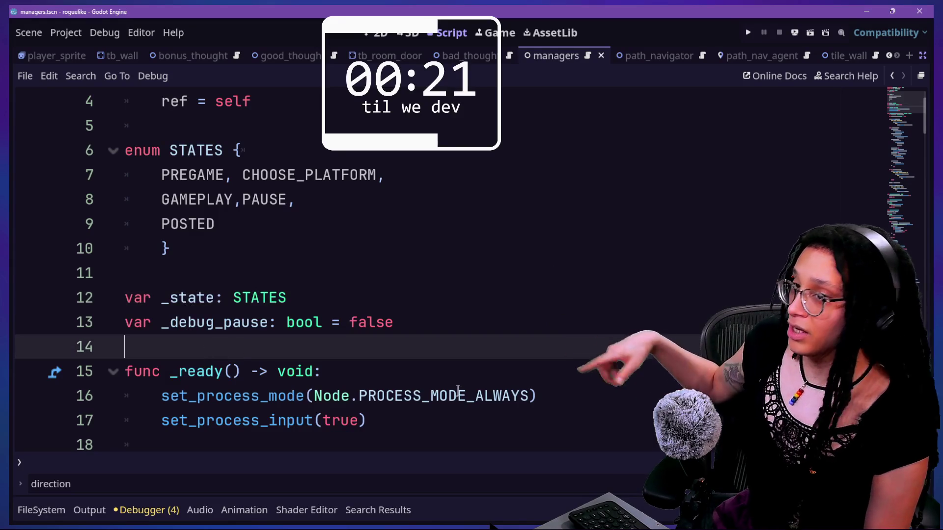
{"action": "mouse_move", "coordinate": [458, 391]}
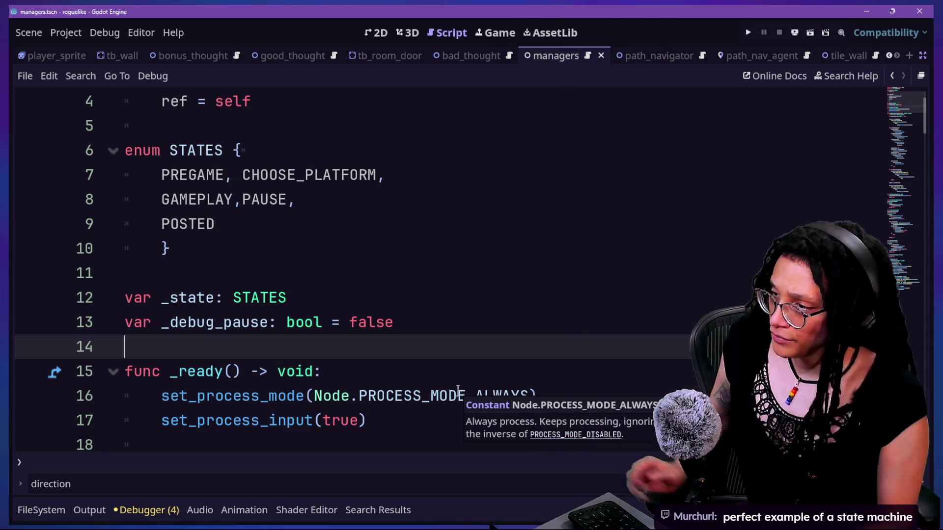
{"action": "scroll", "coordinate": [421, 324], "scroll_direction": "down", "scroll_amount": 7}
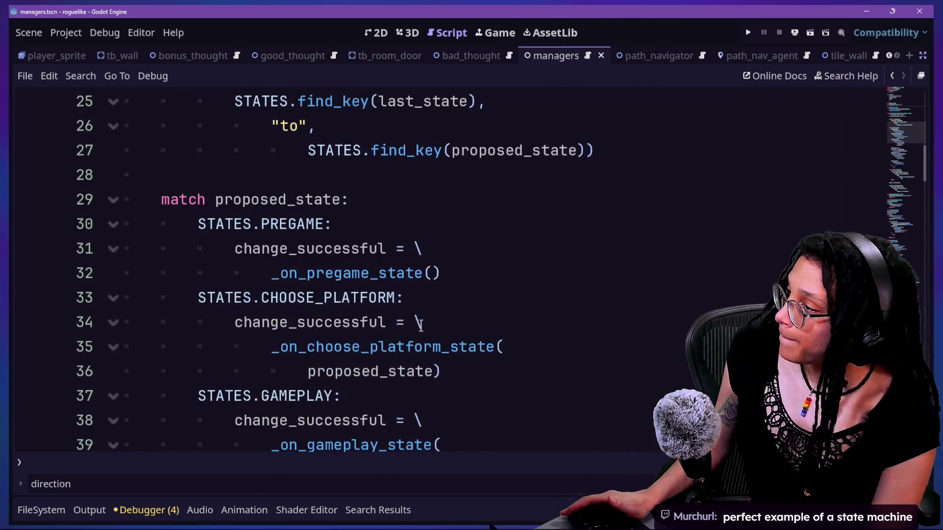
{"action": "scroll", "coordinate": [421, 324], "scroll_direction": "down", "scroll_amount": 3}
{"action": "scroll", "coordinate": [421, 324], "scroll_direction": "up", "scroll_amount": 6}
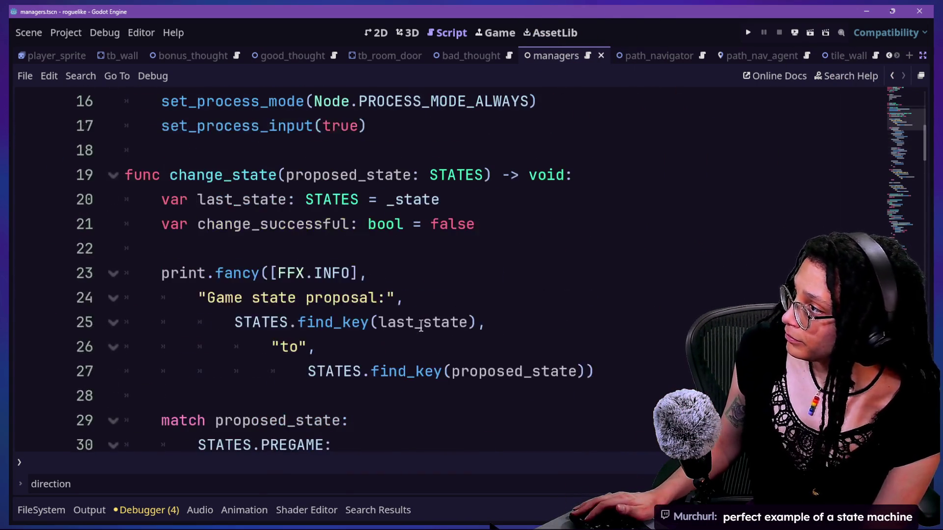
{"action": "left_click", "coordinate": [126, 174]}
{"action": "left_click", "coordinate": [230, 226]}
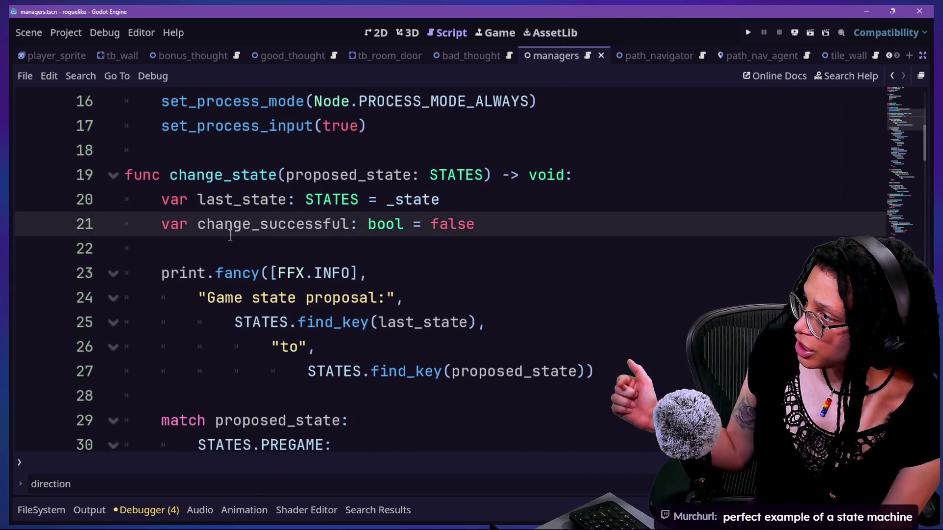
{"action": "mouse_move", "coordinate": [277, 174]}
{"action": "left_mouse_down"}
{"action": "mouse_move", "coordinate": [386, 175]}
{"action": "mouse_move", "coordinate": [265, 175]}
{"action": "mouse_move", "coordinate": [342, 181]}
{"action": "left_mouse_up"}
{"action": "left_click", "coordinate": [343, 181]}
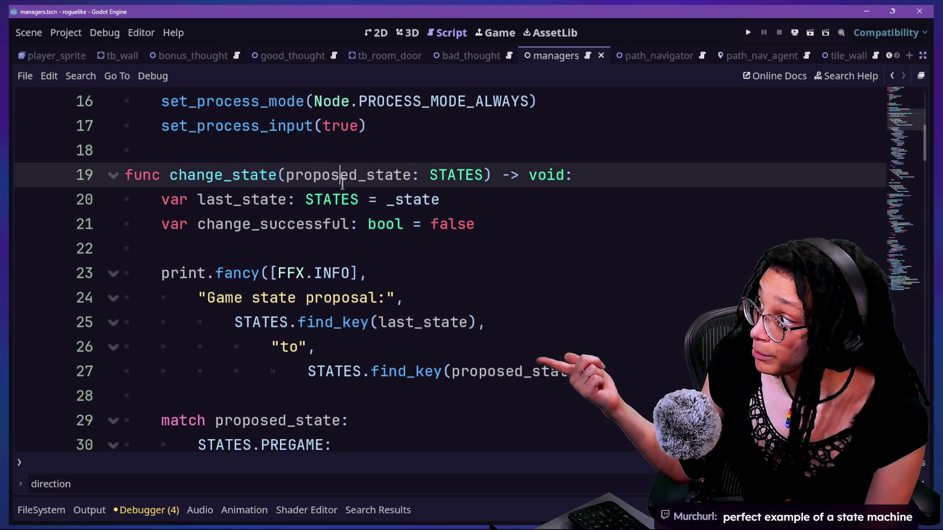
{"action": "left_click", "coordinate": [269, 205]}
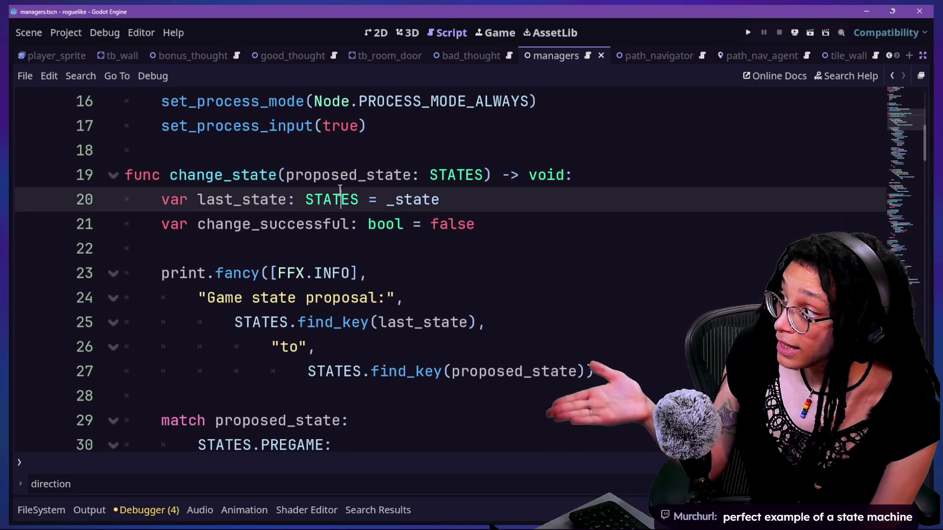
{"action": "left_click_drag", "start_coordinate": [215, 226], "coordinate": [417, 214]}
{"action": "scroll", "coordinate": [417, 214], "scroll_direction": "down", "scroll_amount": 3}
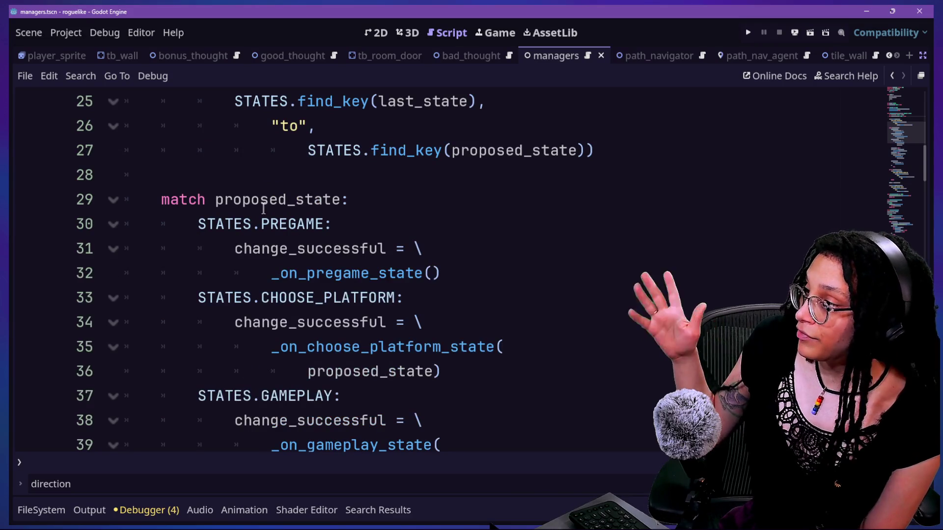
{"action": "mouse_move", "coordinate": [230, 199]}
{"action": "left_mouse_down"}
{"action": "mouse_move", "coordinate": [256, 224]}
{"action": "mouse_move", "coordinate": [279, 273]}
{"action": "left_mouse_up"}
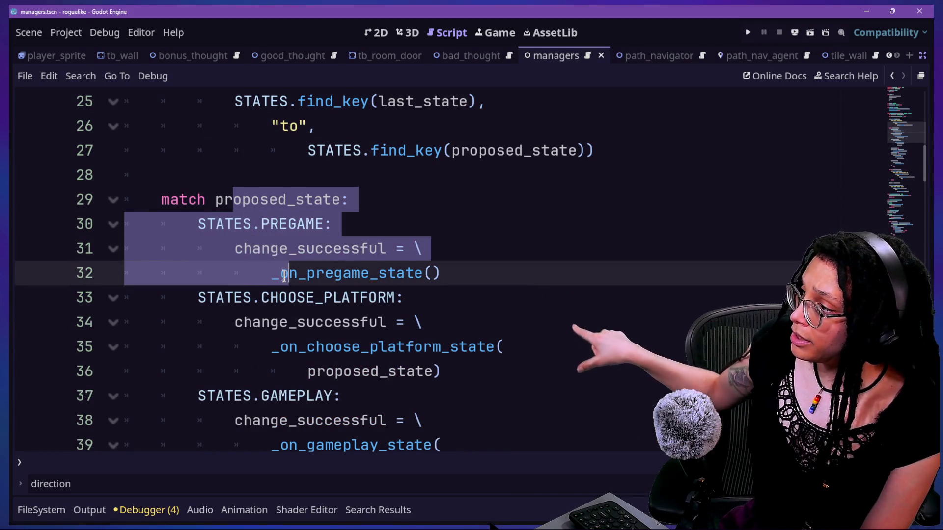
{"action": "left_click", "coordinate": [280, 273]}
{"action": "scroll", "coordinate": [285, 270], "scroll_direction": "down", "scroll_amount": 1}
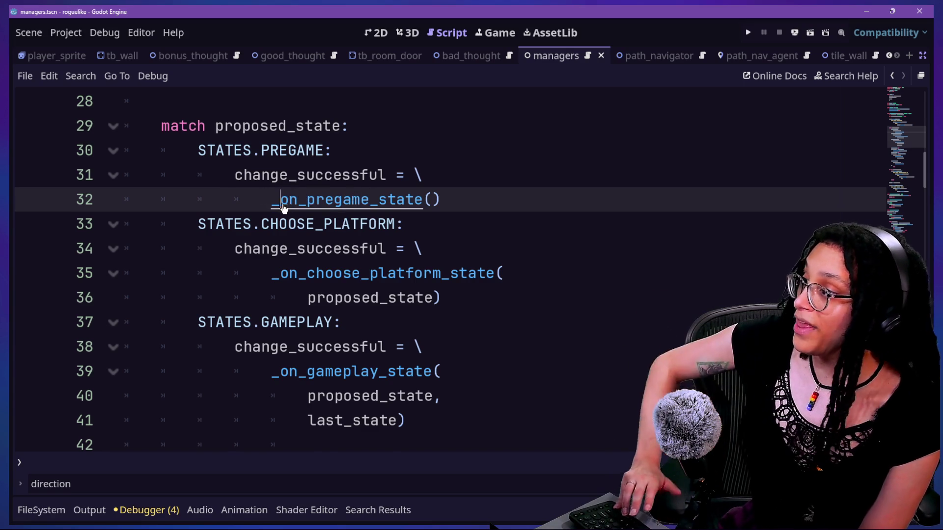
{"action": "left_click", "coordinate": [288, 201], "text": "ctrl"}
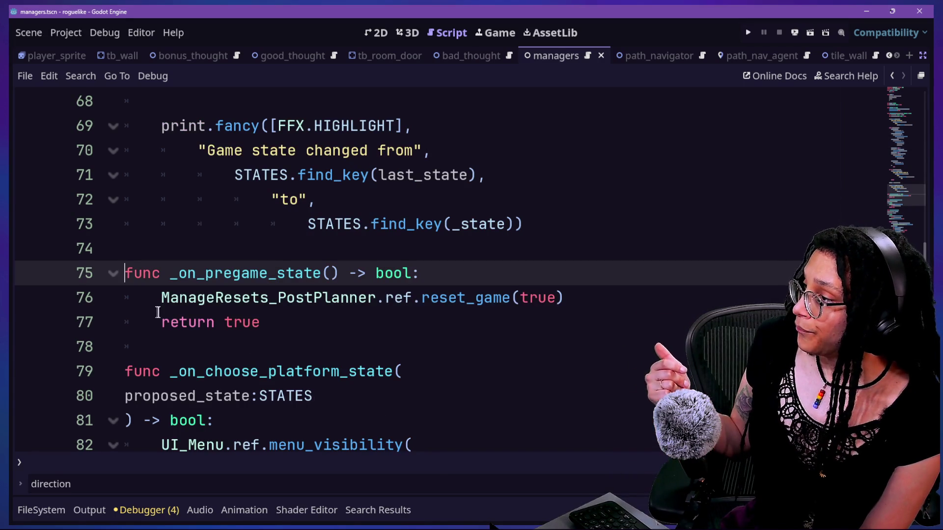
{"action": "left_click_drag", "start_coordinate": [160, 312], "coordinate": [347, 294]}
{"action": "left_click", "coordinate": [378, 297]}
{"action": "left_click", "coordinate": [217, 327]}
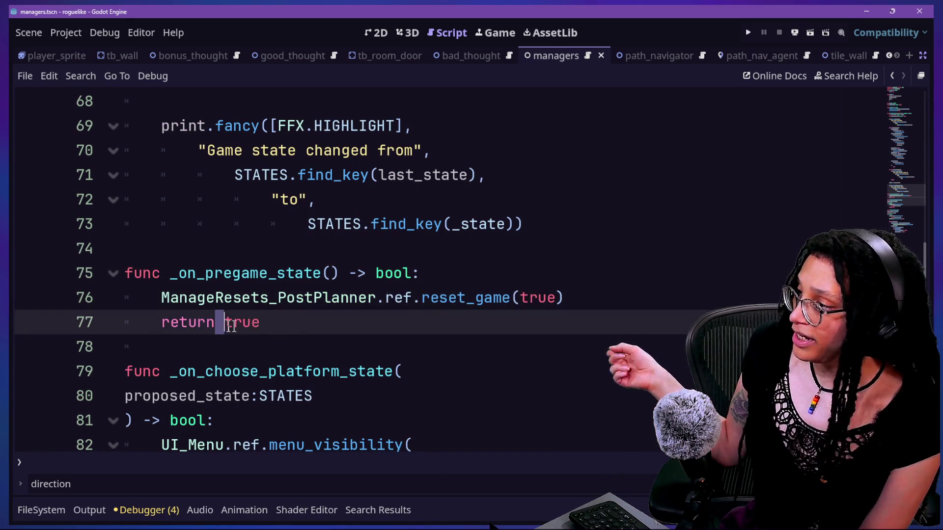
{"action": "scroll", "coordinate": [301, 325], "scroll_direction": "down", "scroll_amount": 7}
{"action": "scroll", "coordinate": [301, 326], "scroll_direction": "down", "scroll_amount": 3}
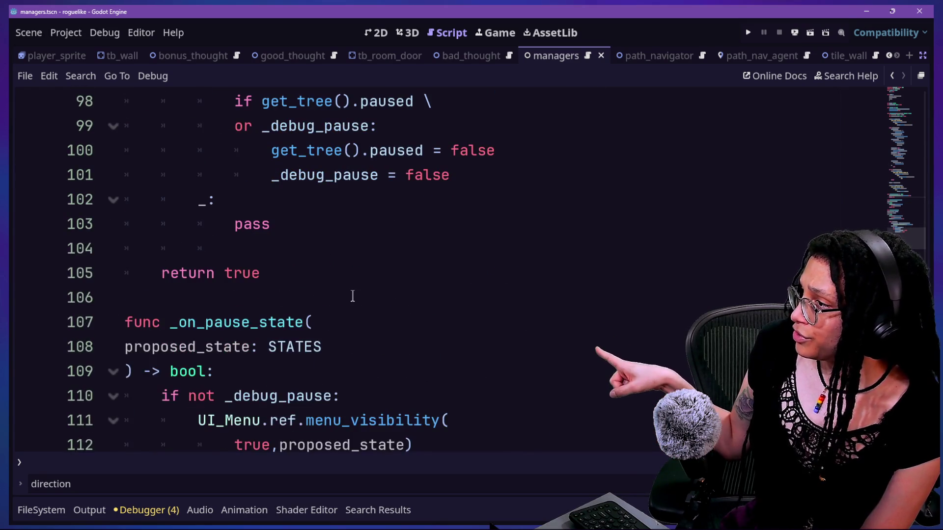
{"action": "scroll", "coordinate": [353, 296], "scroll_direction": "up", "scroll_amount": 2}
{"action": "scroll", "coordinate": [352, 295], "scroll_direction": "down", "scroll_amount": 10}
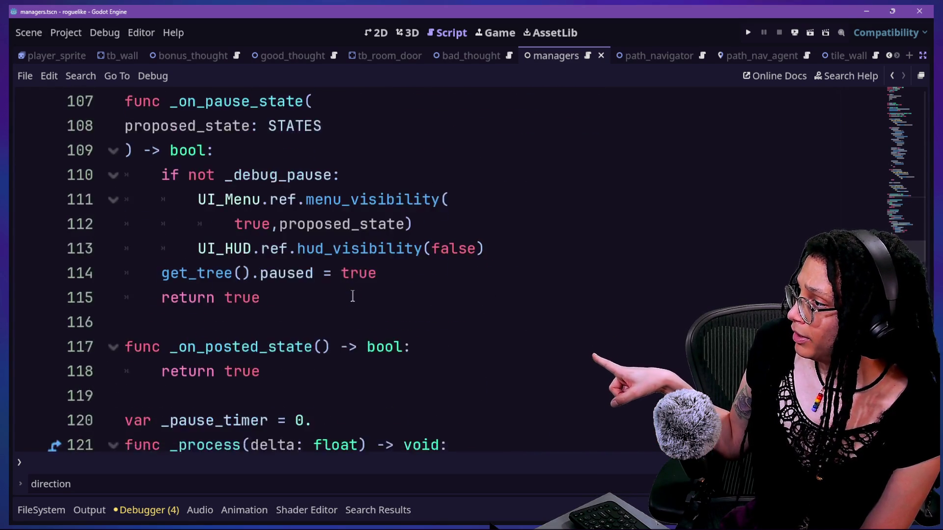
{"action": "scroll", "coordinate": [353, 296], "scroll_direction": "down", "scroll_amount": 4}
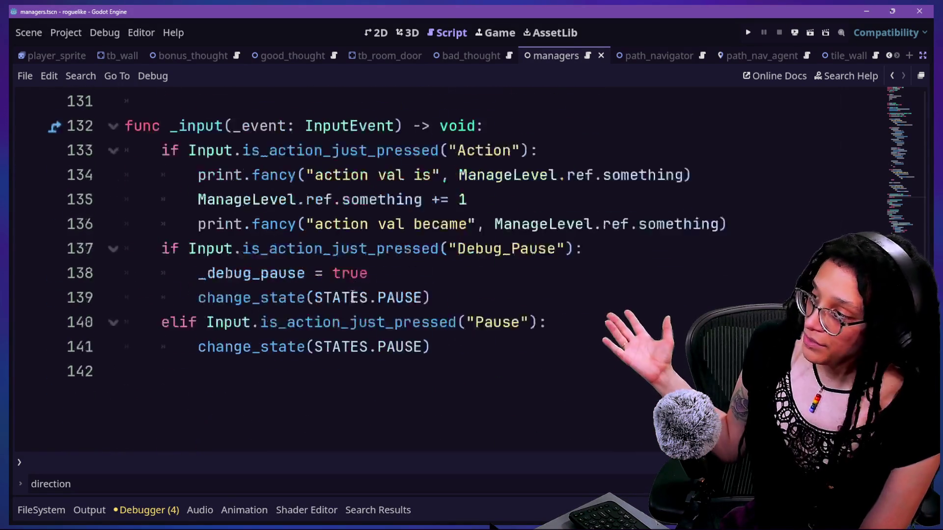
{"action": "scroll", "coordinate": [353, 296], "scroll_direction": "up", "scroll_amount": 3}
{"action": "scroll", "coordinate": [352, 295], "scroll_direction": "up", "scroll_amount": 2}
{"action": "scroll", "coordinate": [352, 295], "scroll_direction": "up", "scroll_amount": 4}
{"action": "scroll", "coordinate": [353, 295], "scroll_direction": "up", "scroll_amount": 2}
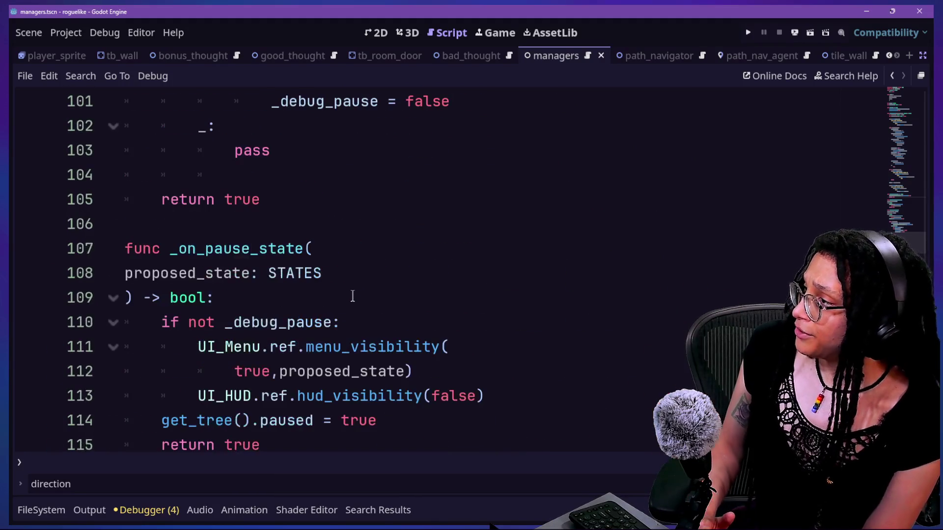
{"action": "scroll", "coordinate": [353, 295], "scroll_direction": "up", "scroll_amount": 3}
{"action": "scroll", "coordinate": [352, 296], "scroll_direction": "up", "scroll_amount": 8}
{"action": "scroll", "coordinate": [352, 296], "scroll_direction": "up", "scroll_amount": 11}
{"action": "scroll", "coordinate": [353, 295], "scroll_direction": "up", "scroll_amount": 4}
{"action": "scroll", "coordinate": [353, 295], "scroll_direction": "down", "scroll_amount": 2}
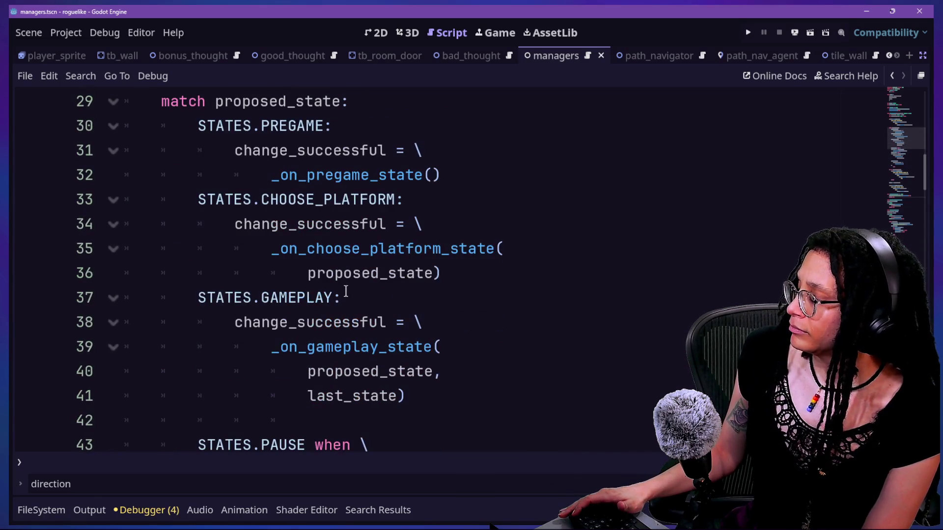
{"action": "scroll", "coordinate": [345, 292], "scroll_direction": "up", "scroll_amount": 10}
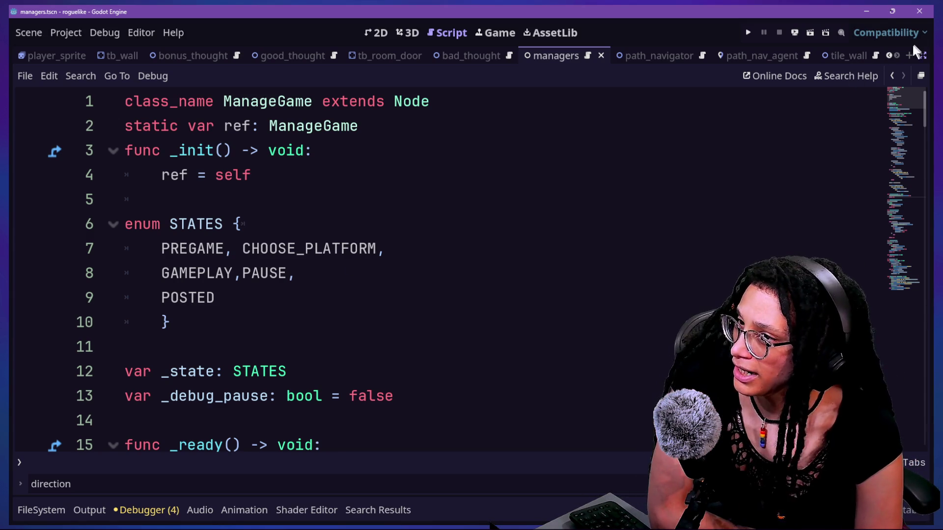
- Leave distraction-free mode so the Scene and Inspector docks reappear beside the ManageGame script
{"action": "left_click", "coordinate": [924, 57]}
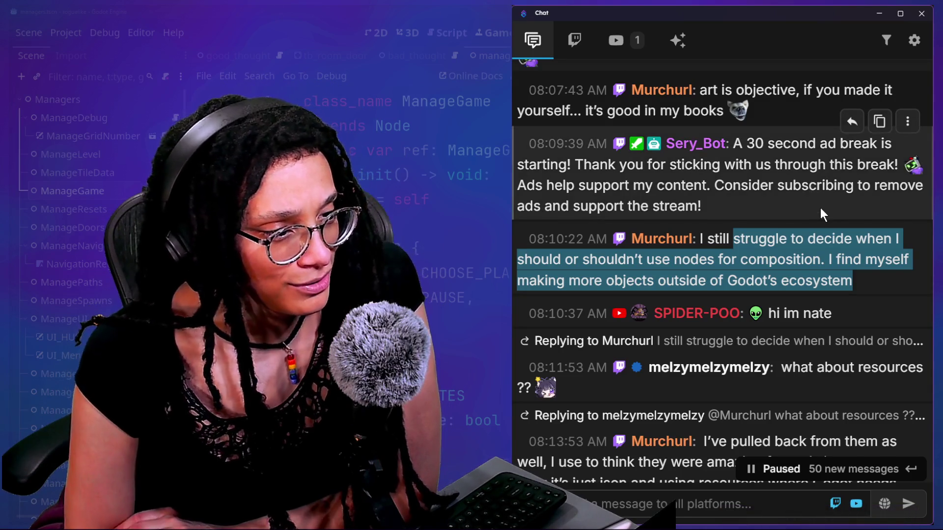
{"action": "scroll", "coordinate": [820, 207], "scroll_direction": "down", "scroll_amount": 2}
{"action": "scroll", "coordinate": [819, 208], "scroll_direction": "down", "scroll_amount": 2}
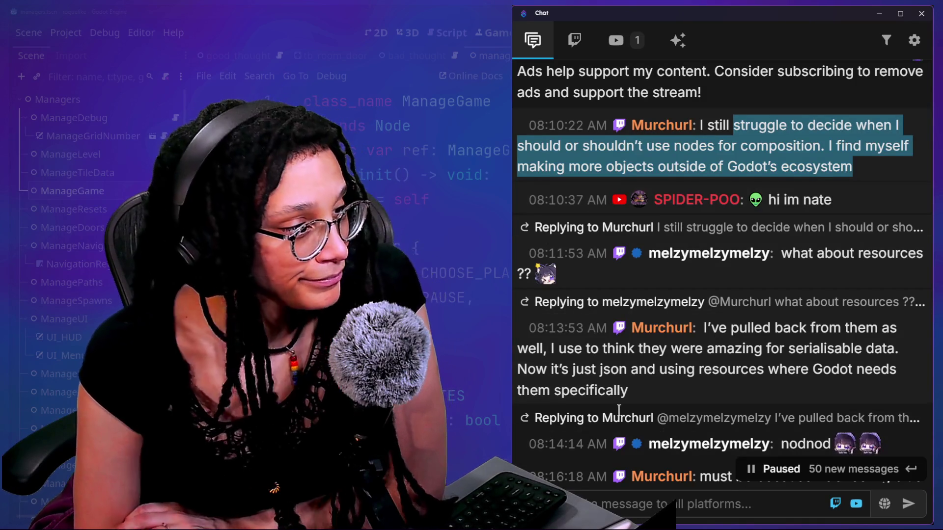
{"action": "scroll", "coordinate": [717, 368], "scroll_direction": "down", "scroll_amount": 2}
{"action": "scroll", "coordinate": [715, 362], "scroll_direction": "down", "scroll_amount": 2}
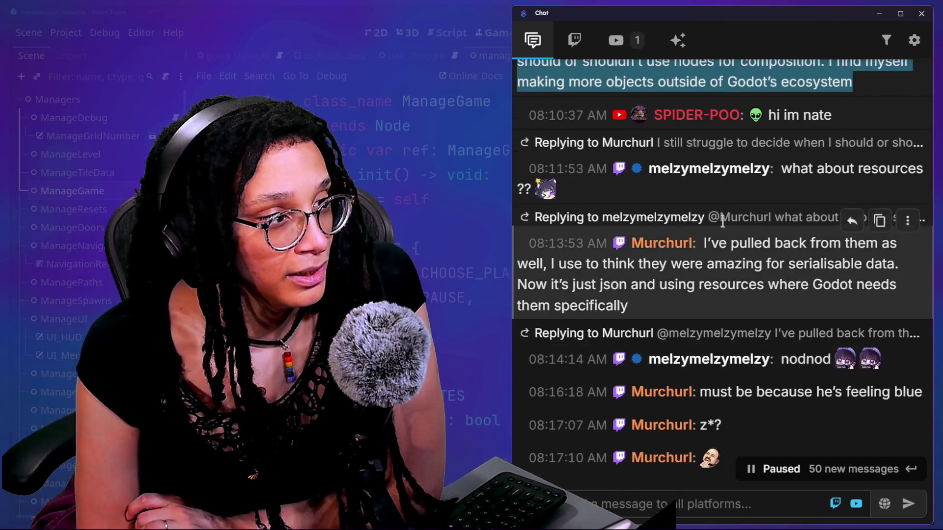
- Highlight the chat reply about JSON and resources, then return to the Godot editor
{"action": "left_click_drag", "start_coordinate": [713, 242], "coordinate": [727, 287]}
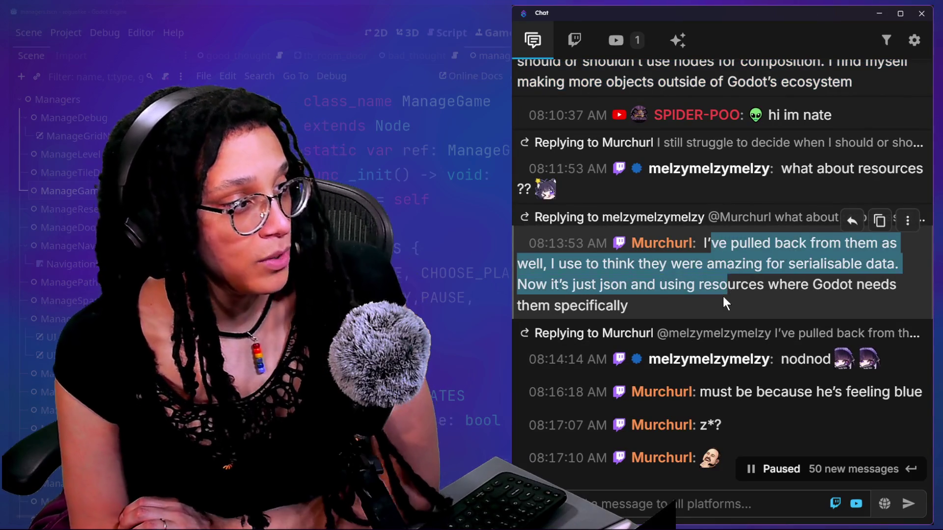
{"action": "left_click_drag", "start_coordinate": [539, 293], "coordinate": [673, 301]}
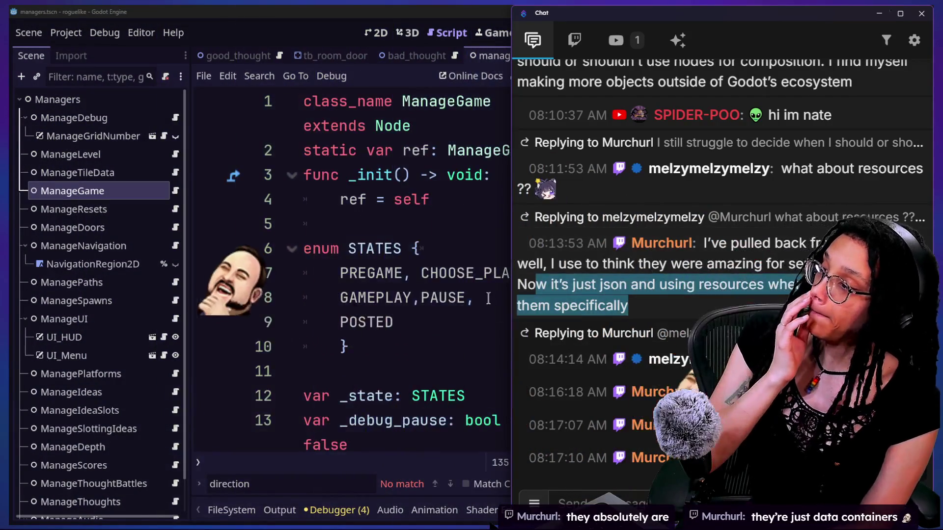
{"action": "left_click", "coordinate": [436, 265]}
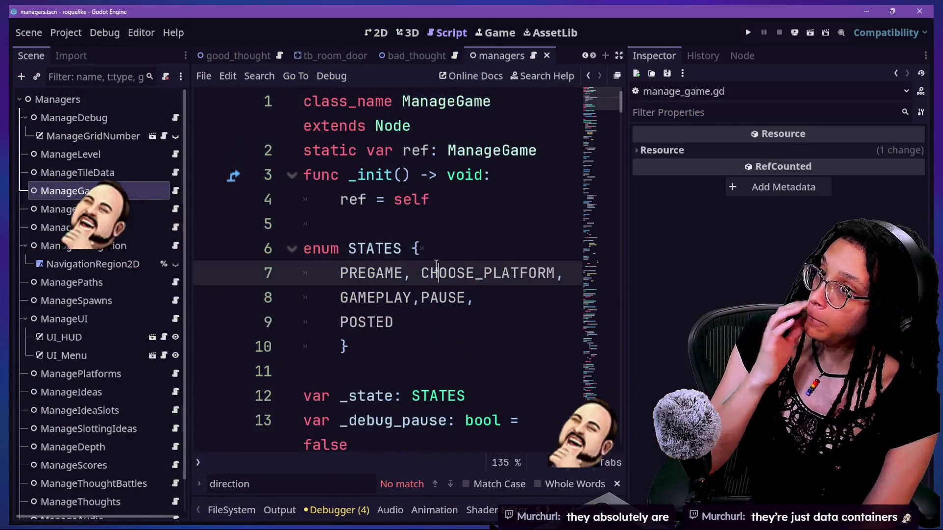
- Switch to the cat-care-game project and quick-open IntegratedAnimationTree.gd via the 'inte' search
{"action": "key", "text": "alt+shift+o"}
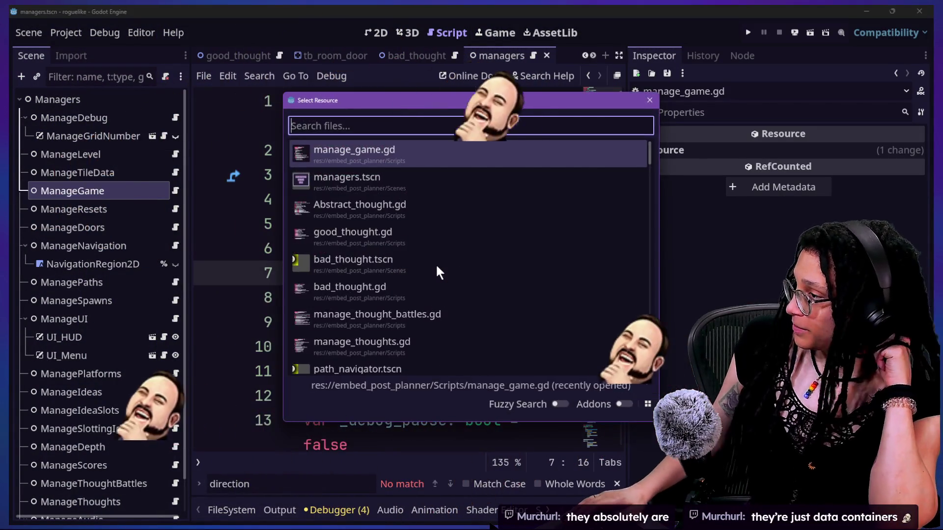
{"action": "key", "text": "Escape"}
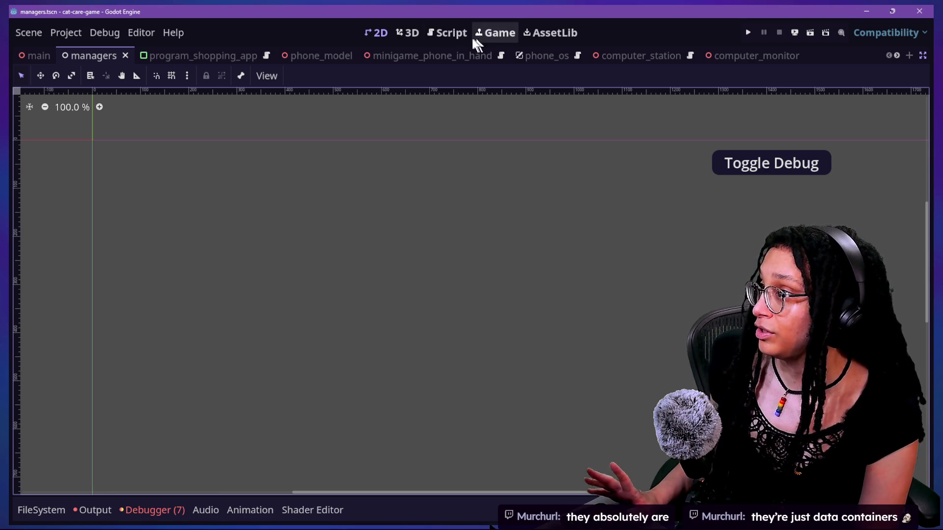
{"action": "left_click", "coordinate": [465, 37]}
{"action": "left_click", "coordinate": [536, 200]}
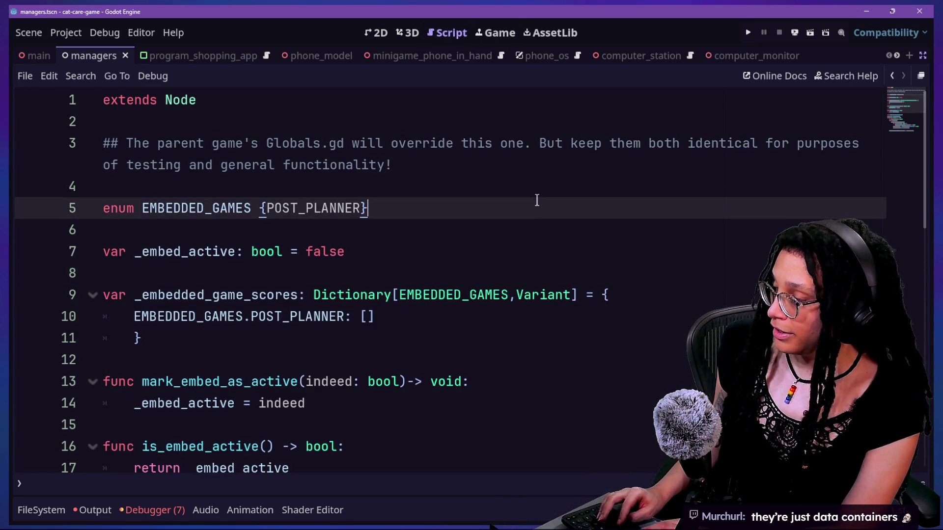
{"action": "key", "text": "shift+alt+o"}
{"action": "type", "text": "inte"}
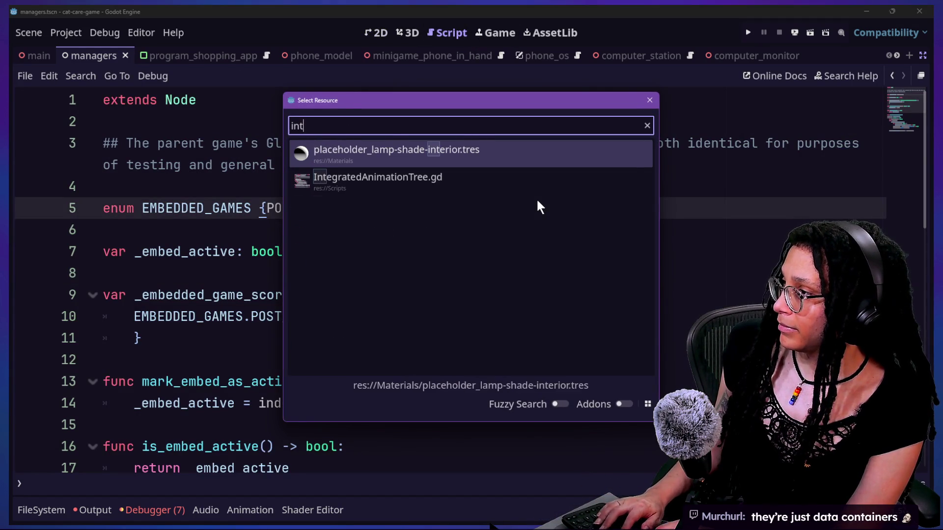
{"action": "key", "text": "Down"}
{"action": "key", "text": "Return"}
- Quick-open Action_Animation.gd by searching 'anima'
{"action": "scroll", "coordinate": [486, 236], "scroll_direction": "up", "scroll_amount": 7}
{"action": "key", "text": "shift+alt+o"}
{"action": "type", "text": "anim"}
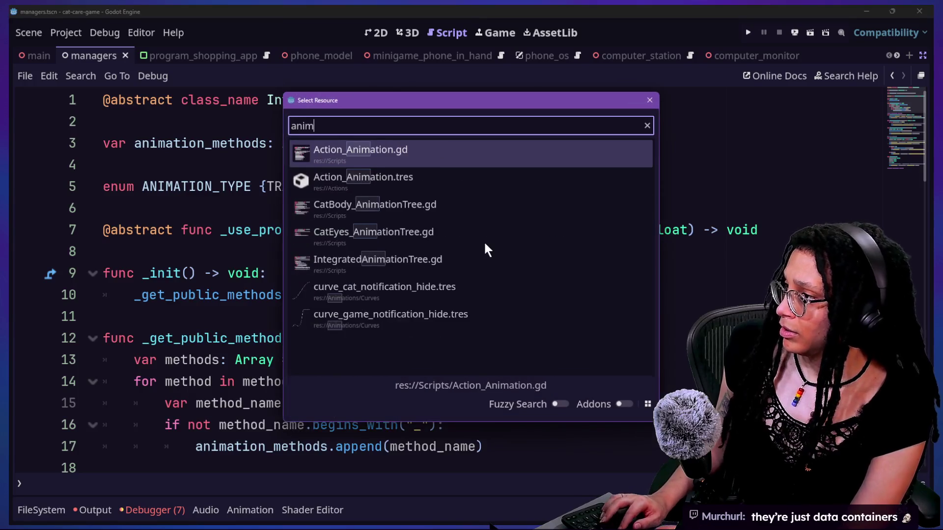
{"action": "type", "text": "a"}
{"action": "key", "text": "Return"}
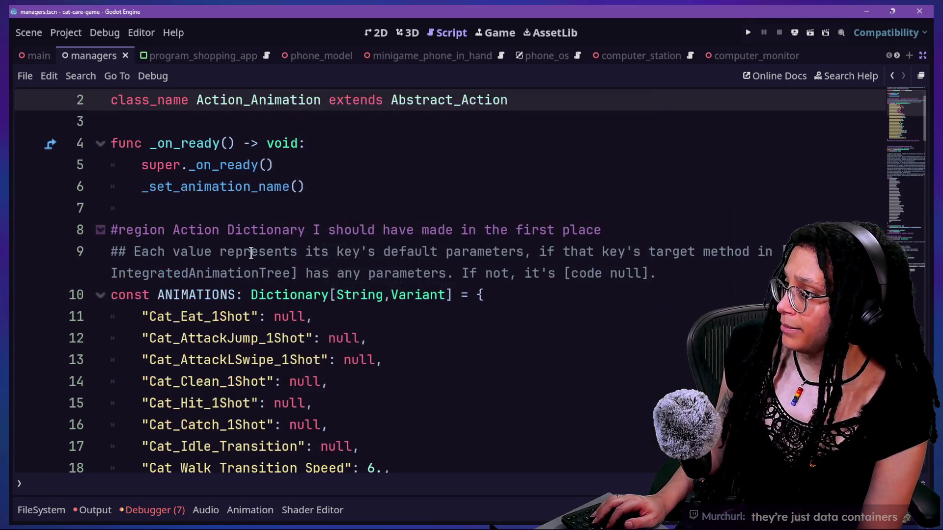
{"action": "scroll", "coordinate": [251, 253], "scroll_direction": "down", "scroll_amount": 15}
{"action": "scroll", "coordinate": [251, 252], "scroll_direction": "up", "scroll_amount": 3}
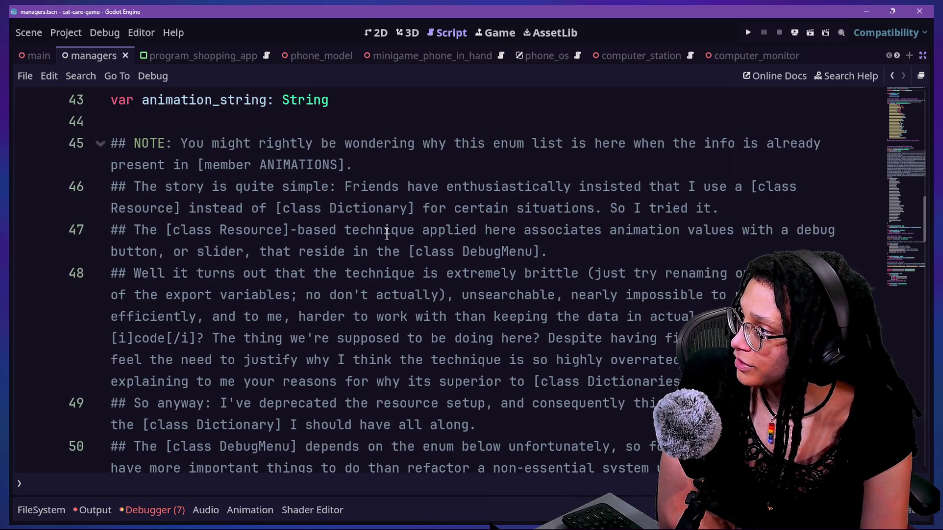
{"action": "left_click", "coordinate": [213, 142]}
{"action": "left_click", "coordinate": [420, 206]}
{"action": "left_click", "coordinate": [415, 251]}
{"action": "left_click", "coordinate": [422, 272]}
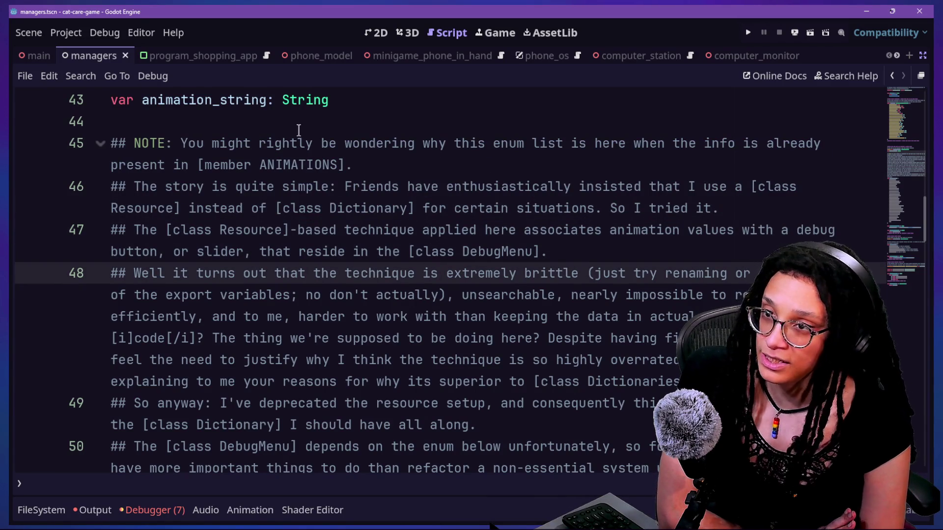
{"action": "scroll", "coordinate": [298, 130], "scroll_direction": "up", "scroll_amount": 2}
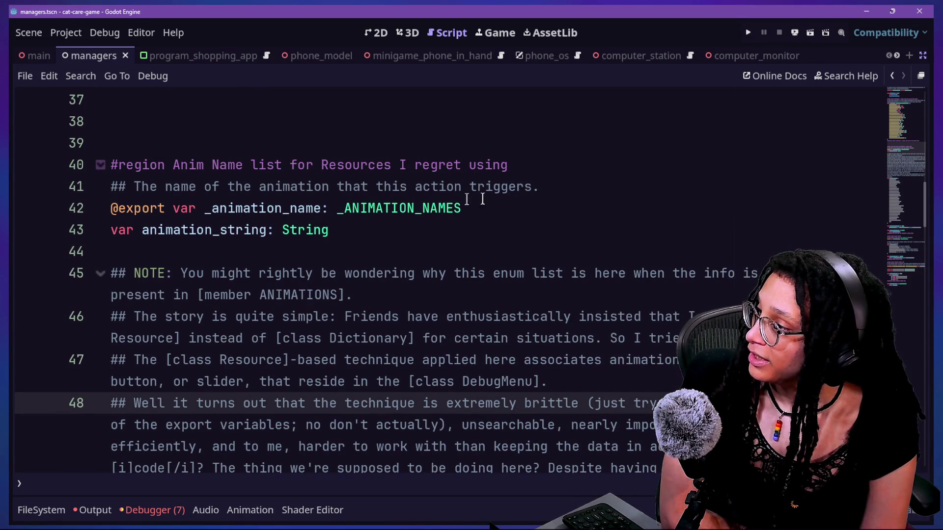
{"action": "key", "text": "Down"}
{"action": "key", "text": "Down"}
{"action": "key", "text": "Down"}
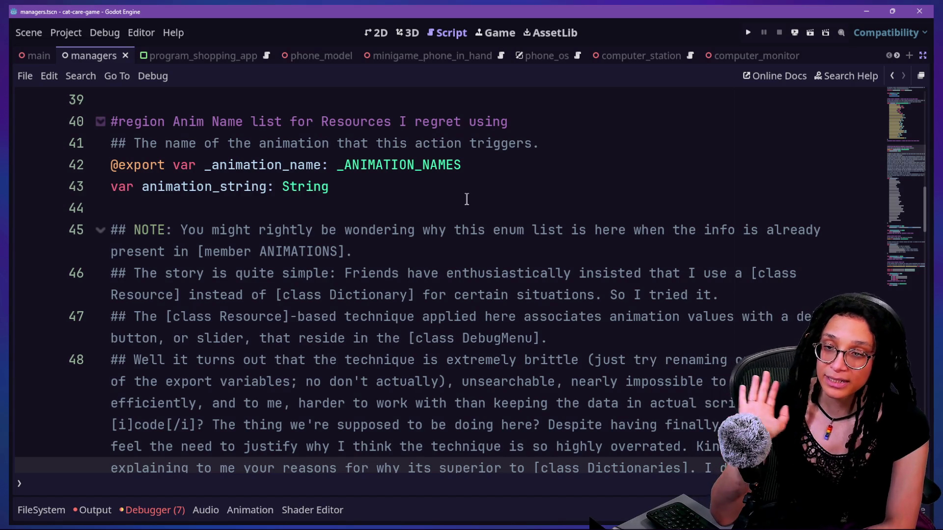
{"action": "scroll", "coordinate": [466, 199], "scroll_direction": "down", "scroll_amount": 3}
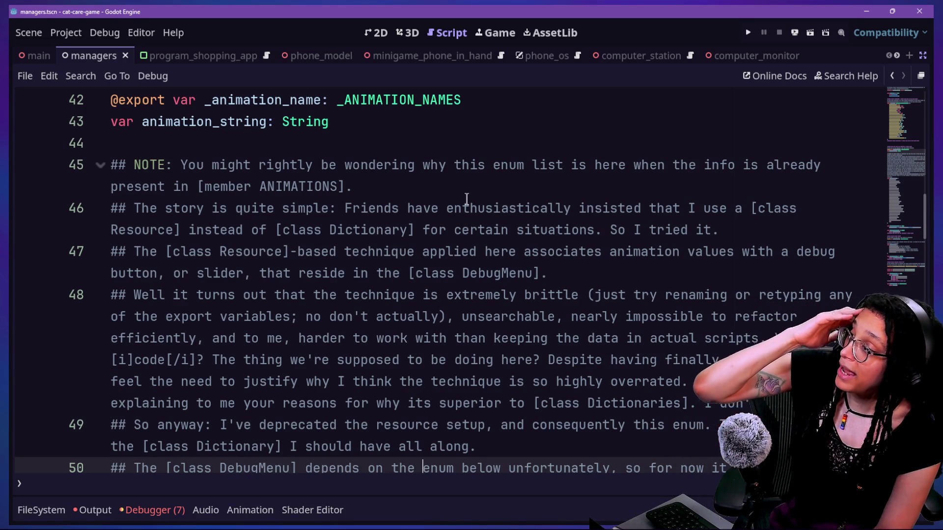
{"action": "scroll", "coordinate": [467, 199], "scroll_direction": "down", "scroll_amount": 7}
{"action": "scroll", "coordinate": [466, 198], "scroll_direction": "up", "scroll_amount": 3}
{"action": "scroll", "coordinate": [467, 199], "scroll_direction": "down", "scroll_amount": 4}
{"action": "left_click", "coordinate": [204, 231]}
{"action": "left_click", "coordinate": [315, 405]}
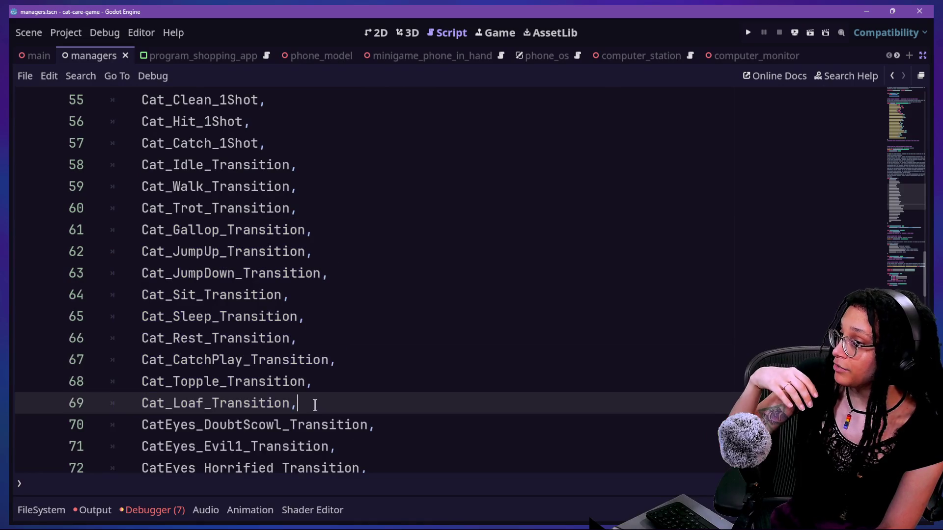
{"action": "scroll", "coordinate": [314, 405], "scroll_direction": "down", "scroll_amount": 4}
{"action": "left_click_drag", "start_coordinate": [316, 399], "coordinate": [315, 270]}
{"action": "left_click", "coordinate": [313, 229]}
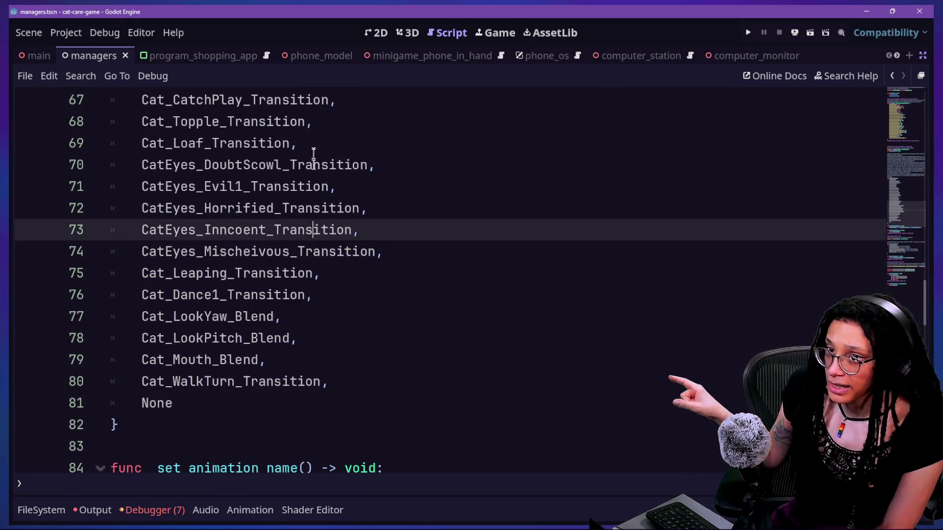
{"action": "left_click_drag", "start_coordinate": [313, 188], "coordinate": [381, 305]}
{"action": "triple_click", "coordinate": [375, 314]}
{"action": "scroll", "coordinate": [375, 312], "scroll_direction": "up", "scroll_amount": 7}
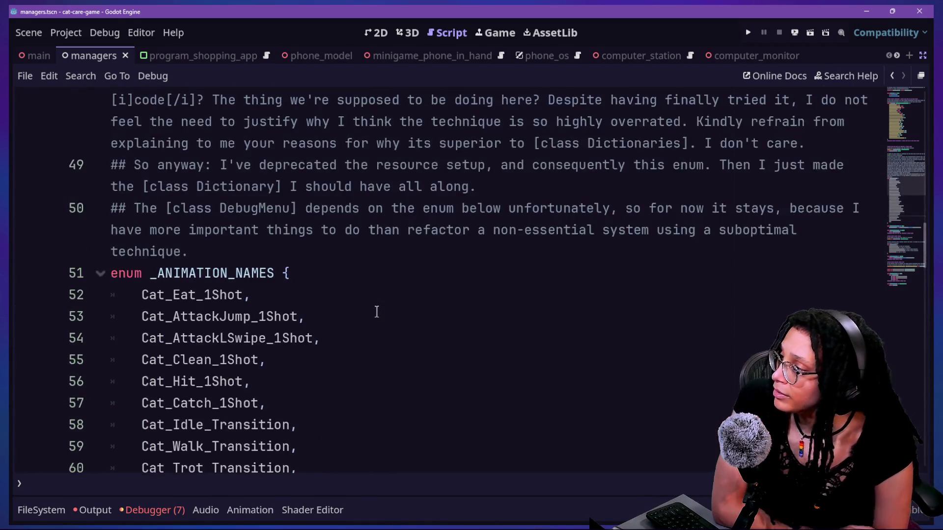
{"action": "scroll", "coordinate": [376, 313], "scroll_direction": "down", "scroll_amount": 5}
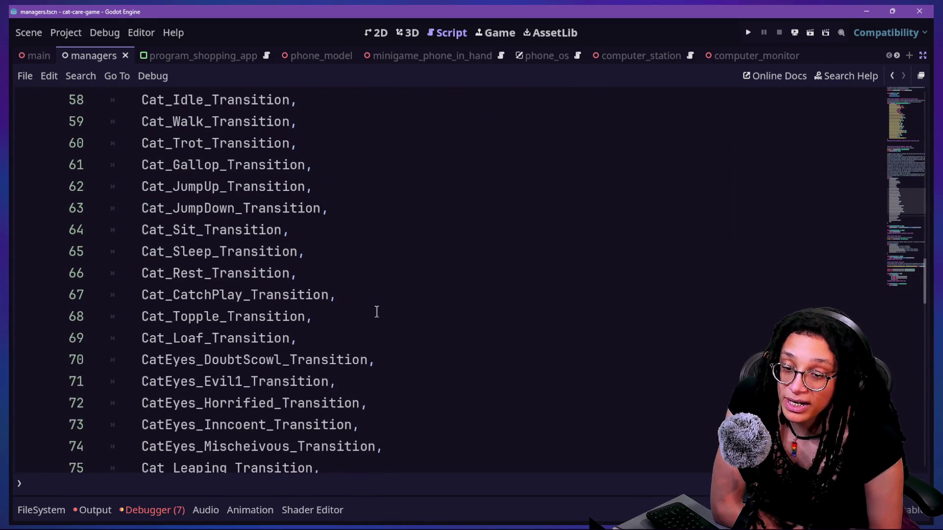
{"action": "scroll", "coordinate": [377, 313], "scroll_direction": "down", "scroll_amount": 3}
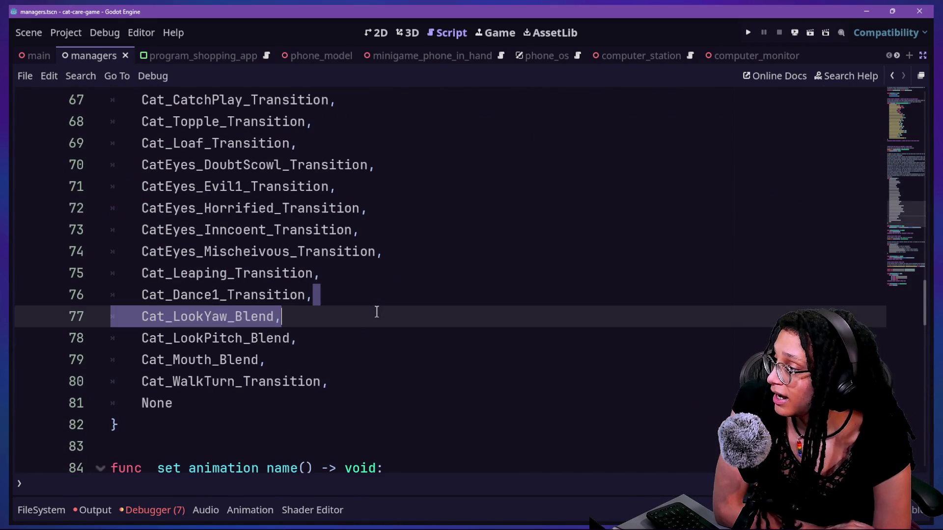
{"action": "scroll", "coordinate": [377, 312], "scroll_direction": "up", "scroll_amount": 5}
{"action": "scroll", "coordinate": [376, 312], "scroll_direction": "up", "scroll_amount": 6}
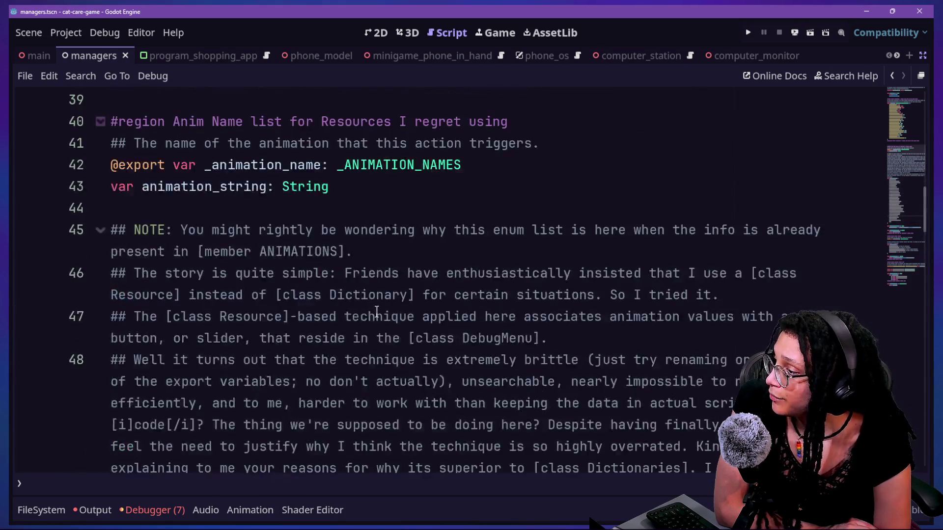
{"action": "scroll", "coordinate": [376, 312], "scroll_direction": "down", "scroll_amount": 4}
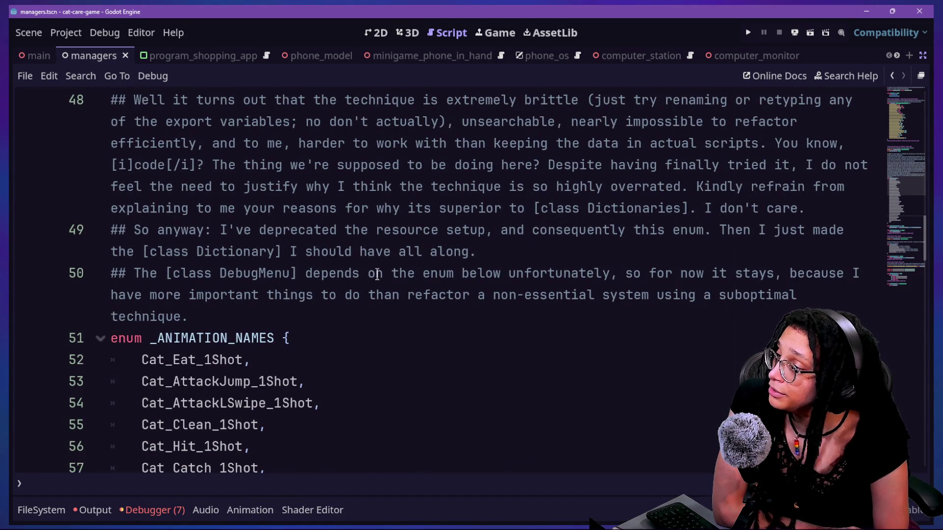
{"action": "left_click_drag", "start_coordinate": [366, 125], "coordinate": [471, 297]}
{"action": "left_click", "coordinate": [495, 351]}
{"action": "left_click", "coordinate": [508, 388]}
{"action": "left_click", "coordinate": [497, 335]}
{"action": "left_click_drag", "start_coordinate": [458, 228], "coordinate": [479, 284]}
{"action": "left_click", "coordinate": [543, 381]}
{"action": "left_click_drag", "start_coordinate": [543, 425], "coordinate": [537, 273]}
{"action": "left_click_drag", "start_coordinate": [506, 208], "coordinate": [537, 294]}
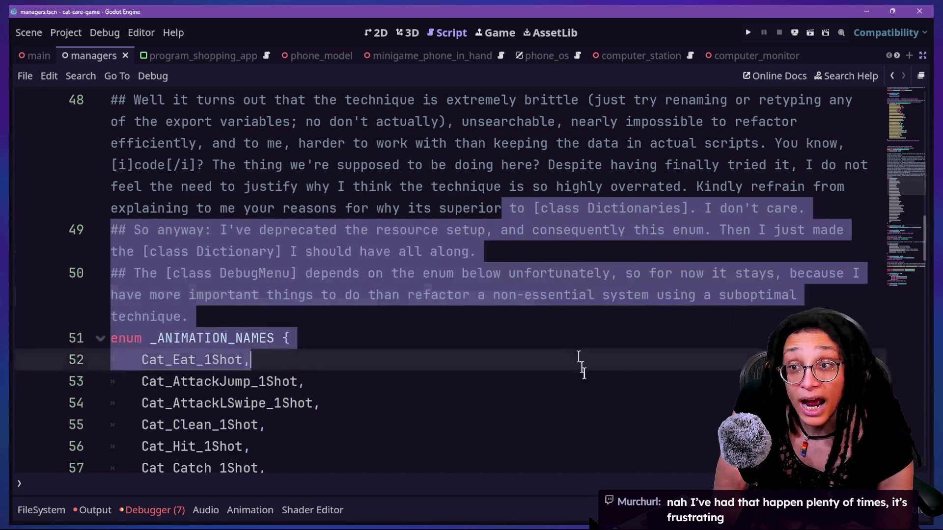
{"action": "left_click", "coordinate": [588, 374]}
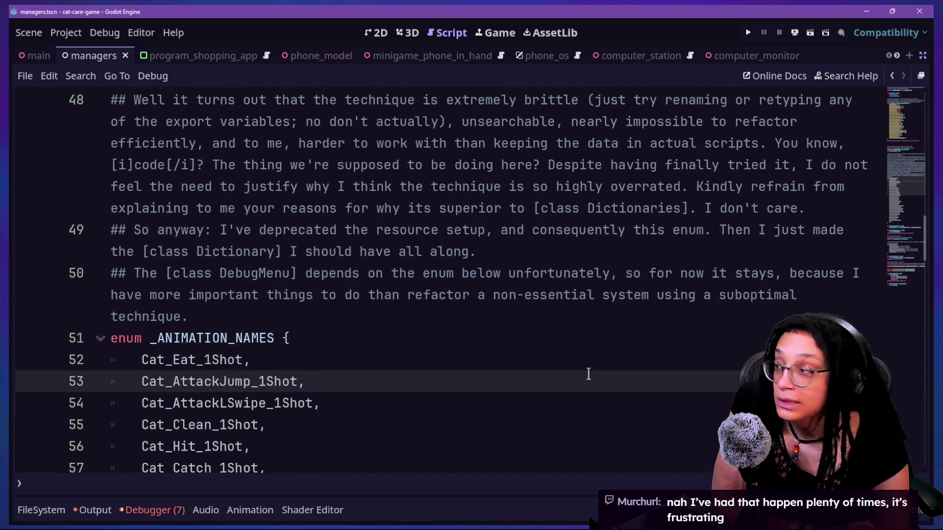
{"action": "scroll", "coordinate": [588, 374], "scroll_direction": "up", "scroll_amount": 6}
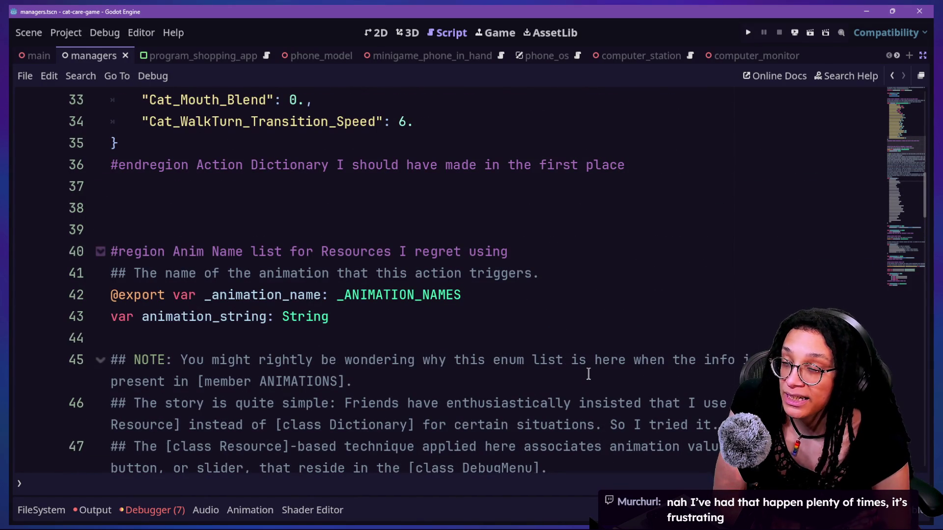
- Scroll the managers script up slightly
{"action": "scroll", "coordinate": [567, 319], "scroll_direction": "up", "scroll_amount": 1}
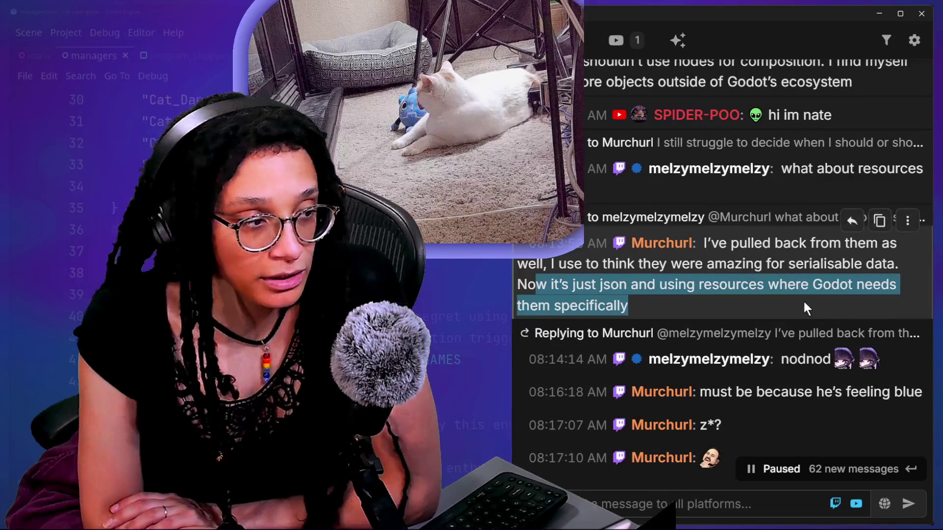
- Scroll down through the new chat messages, highlighting one line while reading
{"action": "scroll", "coordinate": [804, 309], "scroll_direction": "down", "scroll_amount": 3}
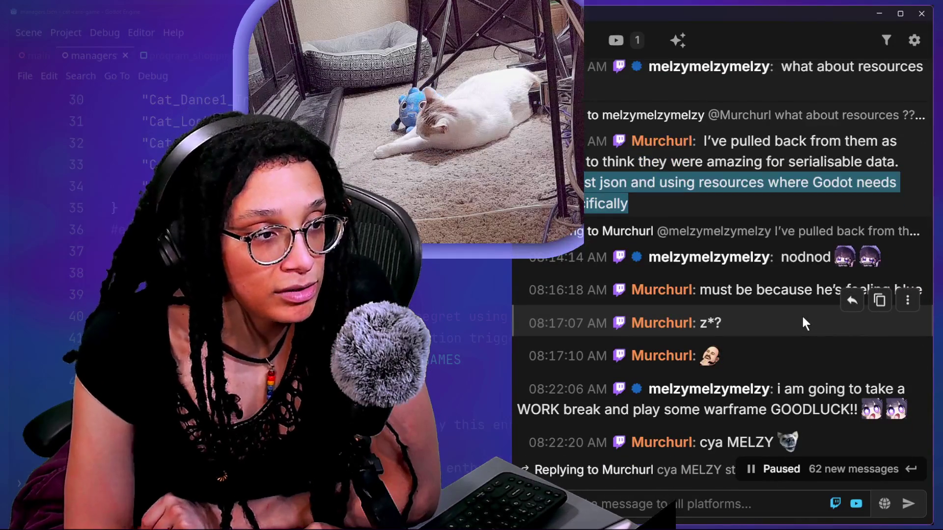
{"action": "scroll", "coordinate": [803, 320], "scroll_direction": "down", "scroll_amount": 1}
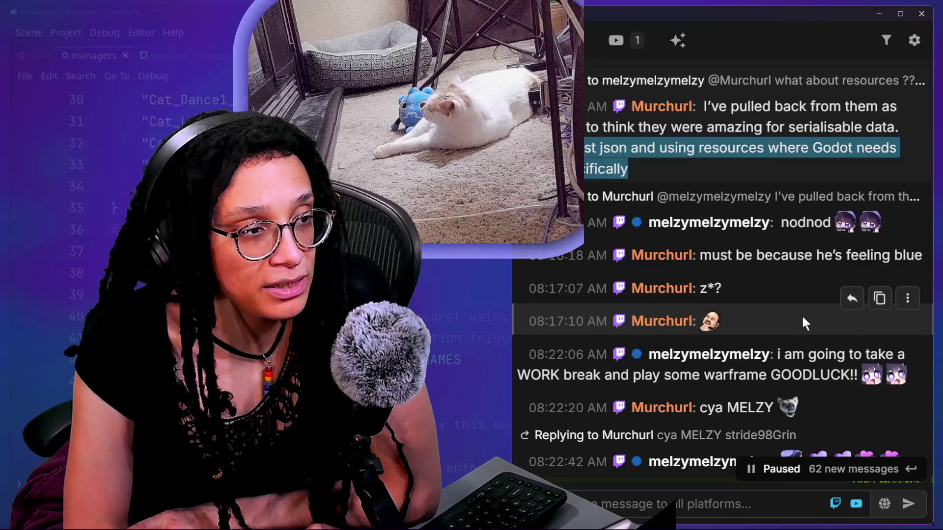
{"action": "scroll", "coordinate": [802, 318], "scroll_direction": "down", "scroll_amount": 1}
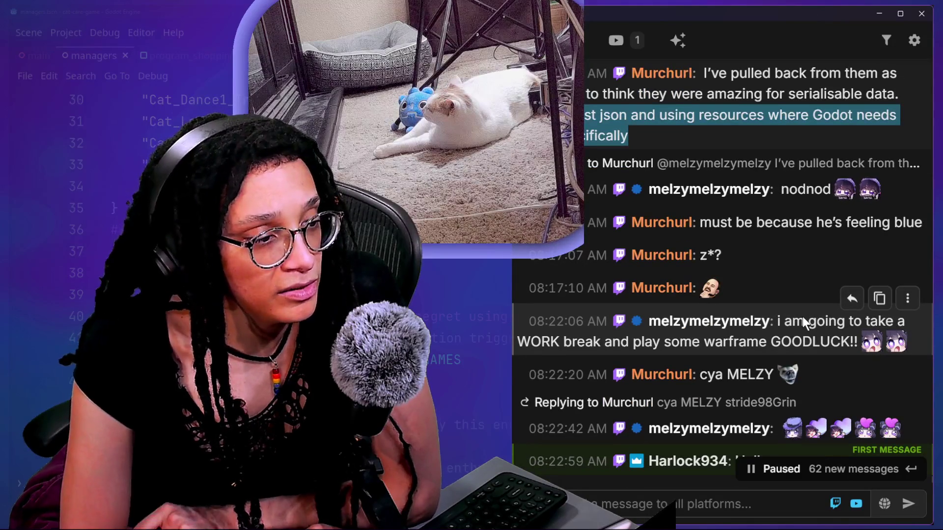
{"action": "scroll", "coordinate": [803, 319], "scroll_direction": "down", "scroll_amount": 1}
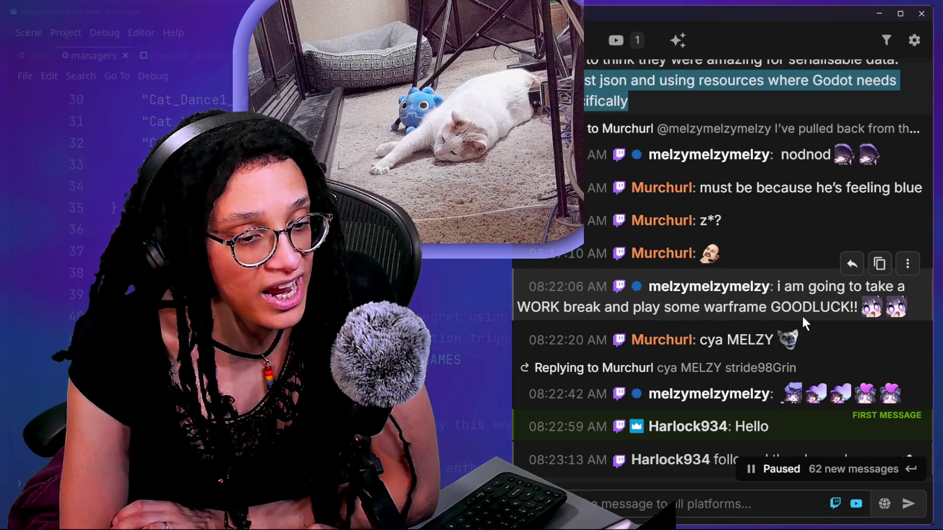
{"action": "scroll", "coordinate": [803, 318], "scroll_direction": "down", "scroll_amount": 1}
{"action": "scroll", "coordinate": [801, 314], "scroll_direction": "down", "scroll_amount": 20}
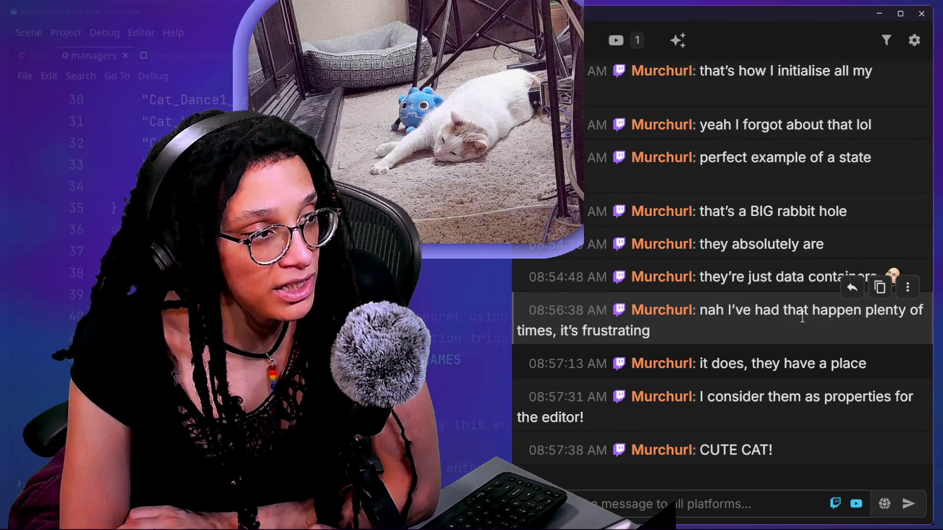
{"action": "scroll", "coordinate": [801, 314], "scroll_direction": "up", "scroll_amount": 15}
{"action": "scroll", "coordinate": [802, 317], "scroll_direction": "up", "scroll_amount": 10}
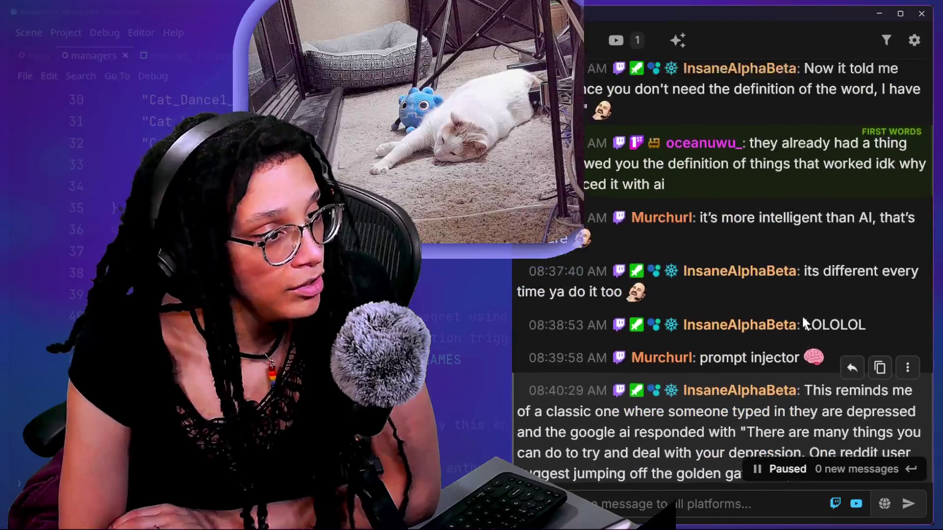
{"action": "scroll", "coordinate": [801, 314], "scroll_direction": "up", "scroll_amount": 10}
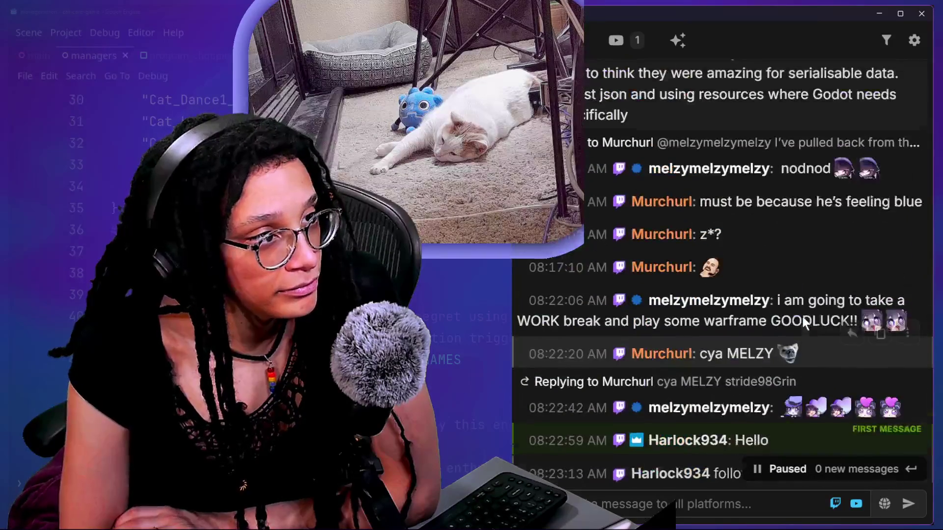
{"action": "mouse_move", "coordinate": [629, 400]}
{"action": "left_mouse_down"}
{"action": "mouse_move", "coordinate": [820, 359]}
{"action": "mouse_move", "coordinate": [853, 406]}
{"action": "left_mouse_up"}
{"action": "scroll", "coordinate": [821, 361], "scroll_direction": "down", "scroll_amount": 5}
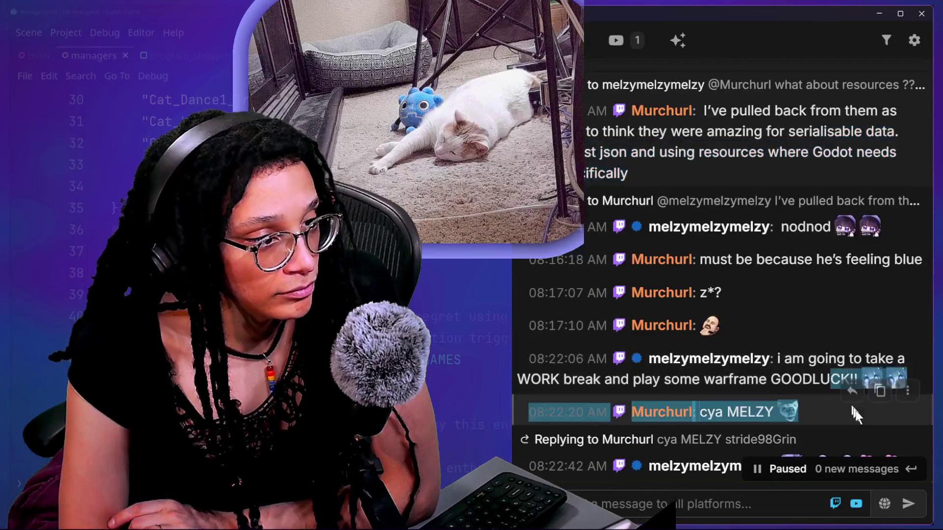
{"action": "scroll", "coordinate": [858, 405], "scroll_direction": "down", "scroll_amount": 4}
{"action": "scroll", "coordinate": [859, 405], "scroll_direction": "down", "scroll_amount": 4}
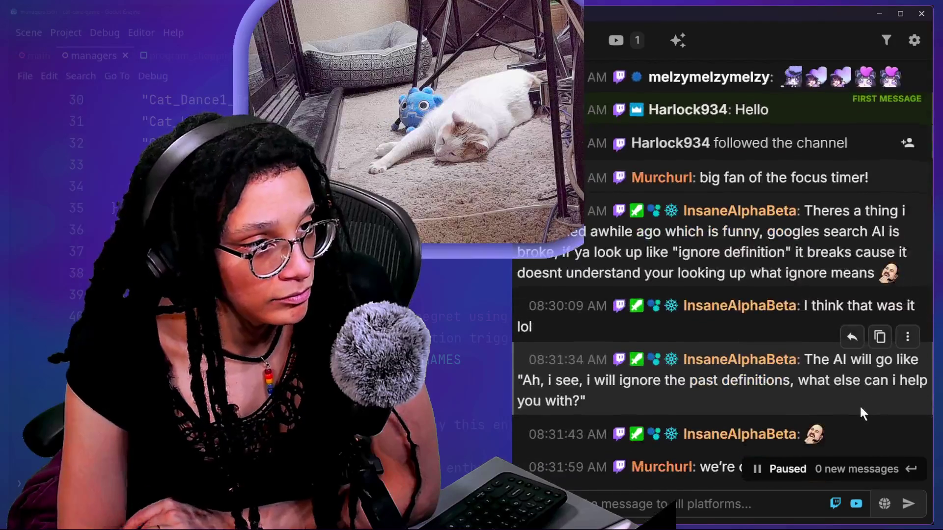
{"action": "scroll", "coordinate": [770, 297], "scroll_direction": "down", "scroll_amount": 2}
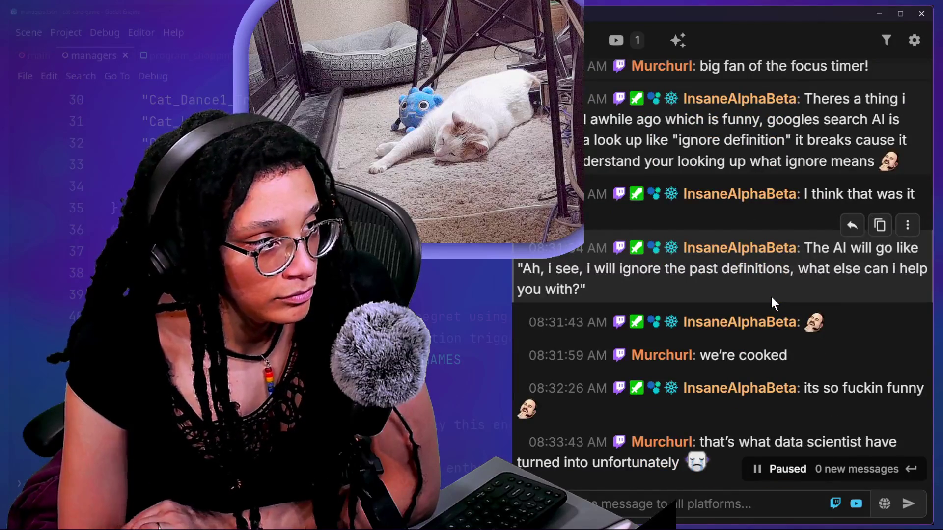
{"action": "scroll", "coordinate": [771, 296], "scroll_direction": "down", "scroll_amount": 9}
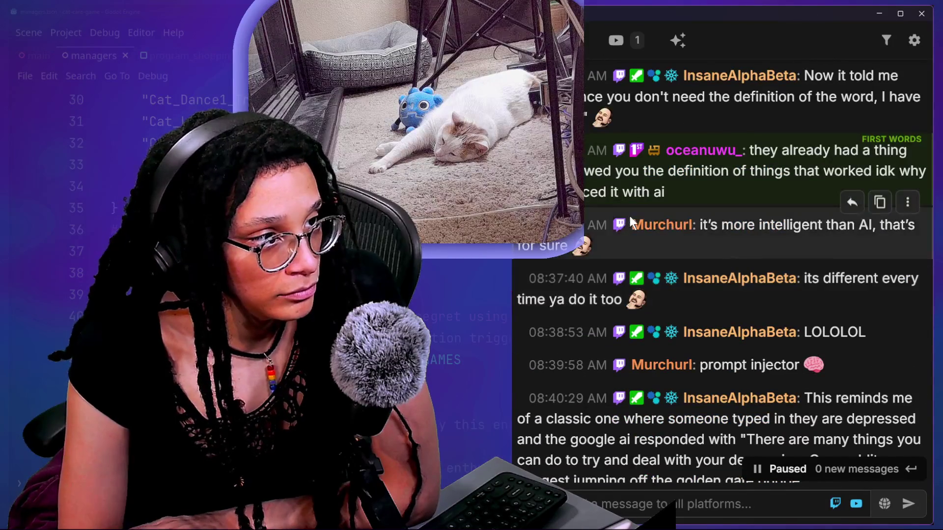
{"action": "scroll", "coordinate": [630, 216], "scroll_direction": "up", "scroll_amount": 1}
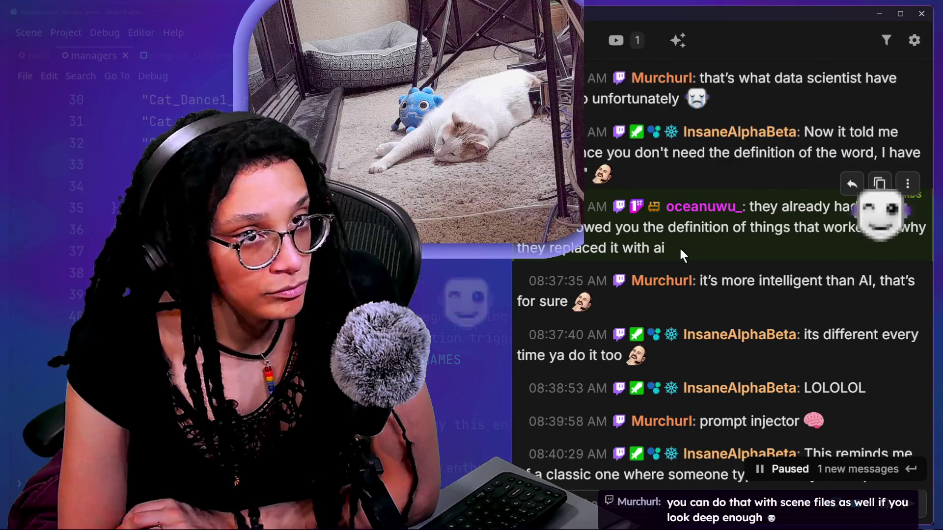
{"action": "scroll", "coordinate": [679, 247], "scroll_direction": "up", "scroll_amount": 1}
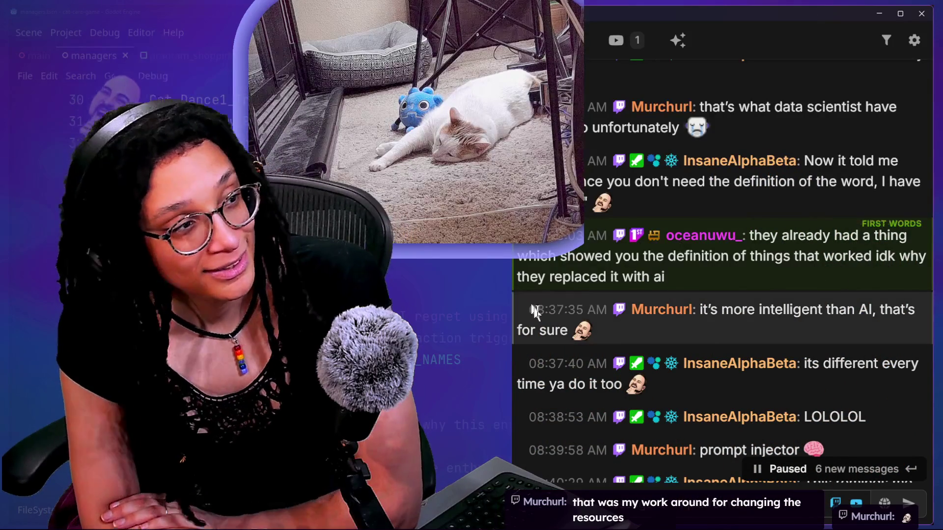
- Scroll back up to reread earlier chat messages, then return to the Godot editor
{"action": "scroll", "coordinate": [711, 260], "scroll_direction": "up", "scroll_amount": 1}
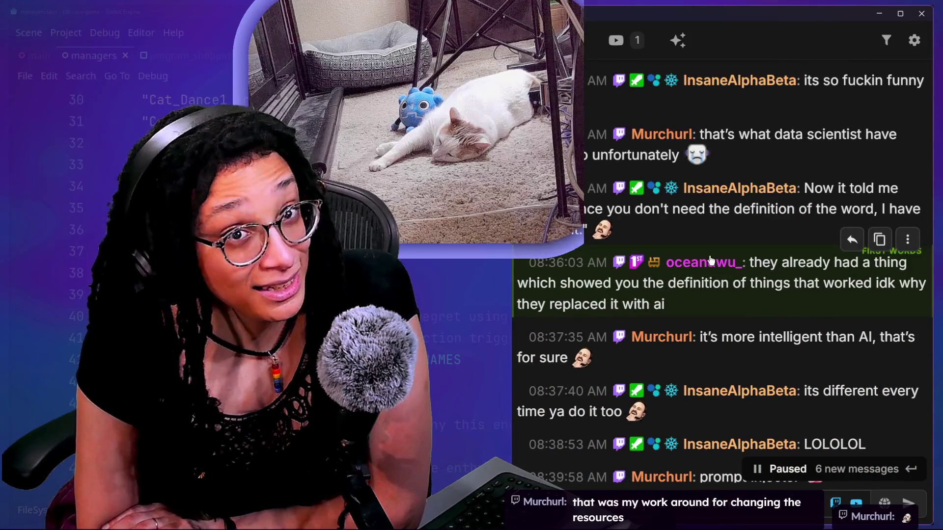
{"action": "scroll", "coordinate": [710, 259], "scroll_direction": "up", "scroll_amount": 1}
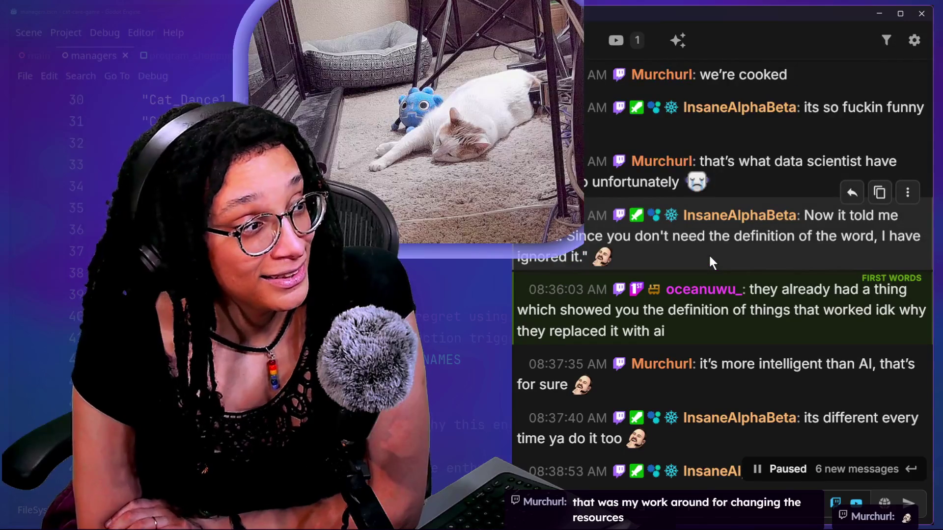
{"action": "scroll", "coordinate": [710, 260], "scroll_direction": "up", "scroll_amount": 2}
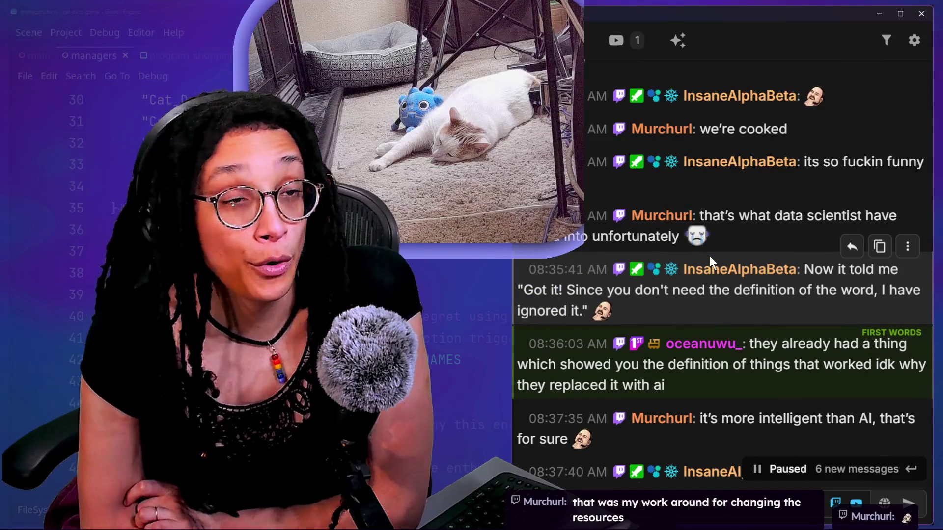
{"action": "scroll", "coordinate": [709, 255], "scroll_direction": "up", "scroll_amount": 1}
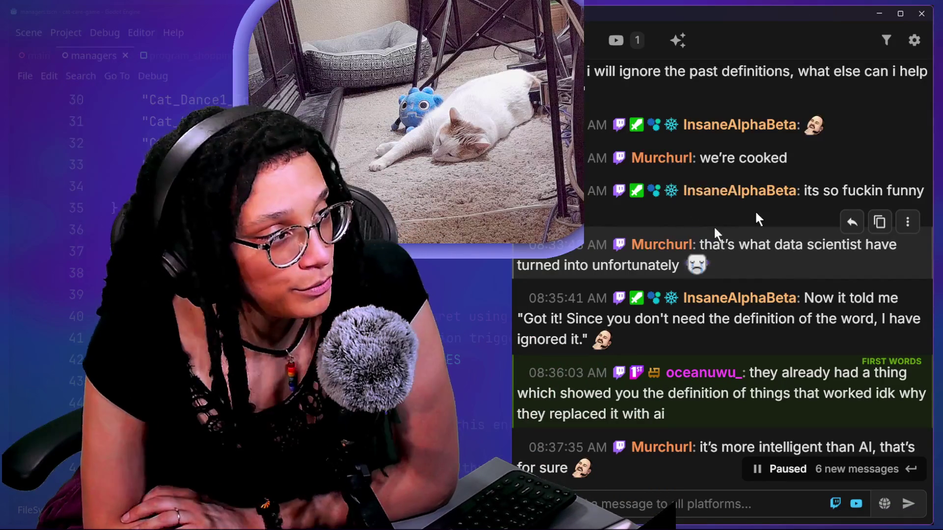
{"action": "scroll", "coordinate": [756, 213], "scroll_direction": "up", "scroll_amount": 1}
{"action": "scroll", "coordinate": [755, 210], "scroll_direction": "up", "scroll_amount": 3}
{"action": "scroll", "coordinate": [756, 212], "scroll_direction": "up", "scroll_amount": 1}
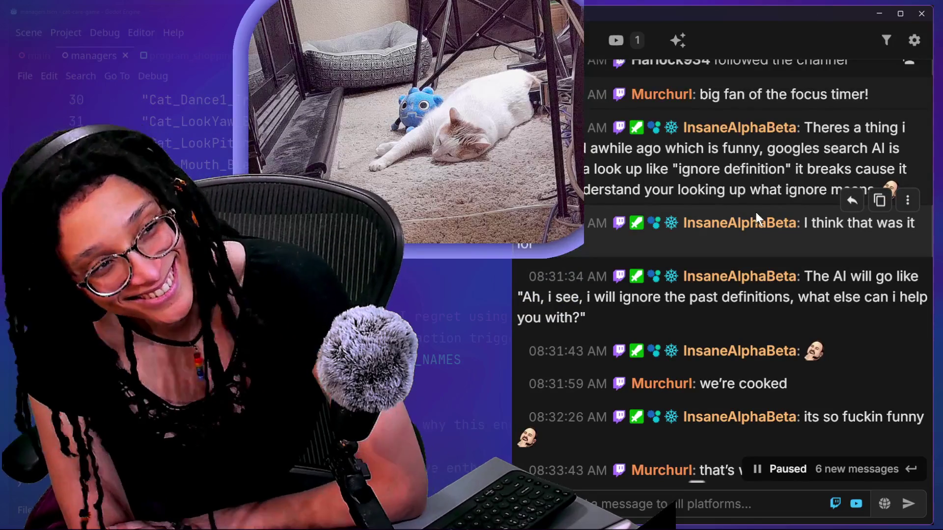
{"action": "scroll", "coordinate": [755, 212], "scroll_direction": "up", "scroll_amount": 1}
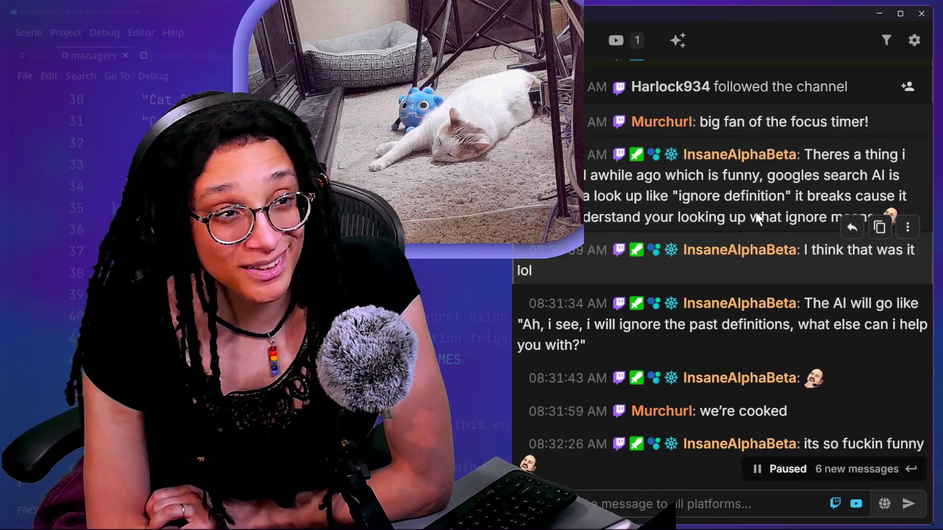
{"action": "scroll", "coordinate": [756, 212], "scroll_direction": "up", "scroll_amount": 1}
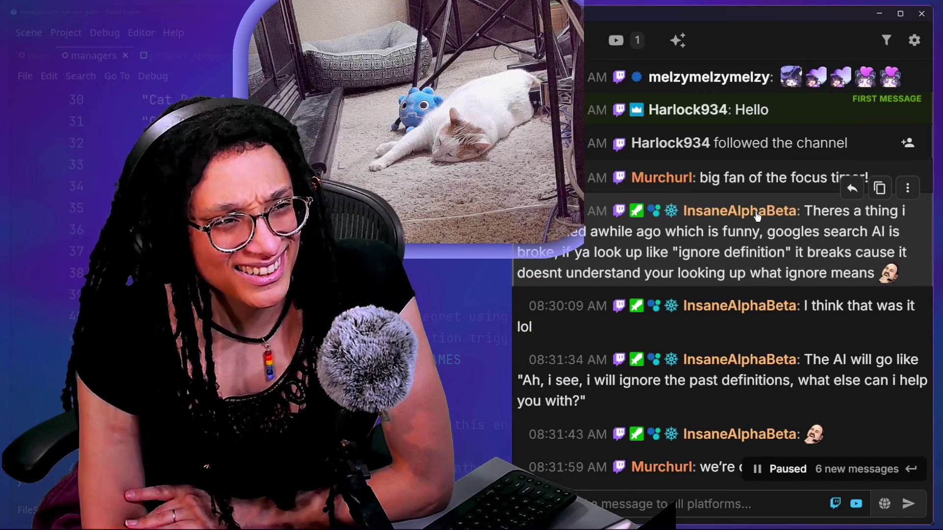
{"action": "scroll", "coordinate": [757, 216], "scroll_direction": "up", "scroll_amount": 1}
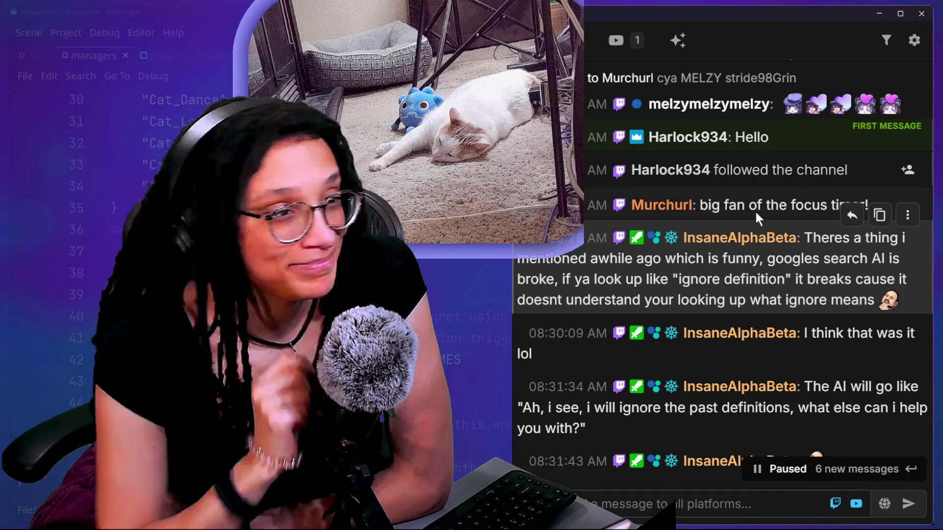
{"action": "scroll", "coordinate": [755, 210], "scroll_direction": "down", "scroll_amount": 3}
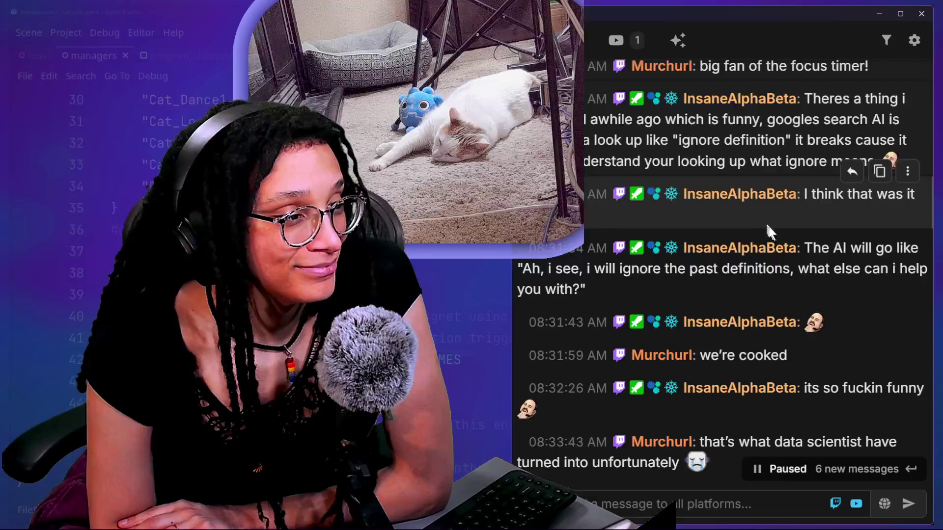
{"action": "left_click_drag", "start_coordinate": [766, 223], "coordinate": [860, 323]}
{"action": "scroll", "coordinate": [862, 327], "scroll_direction": "down", "scroll_amount": 8}
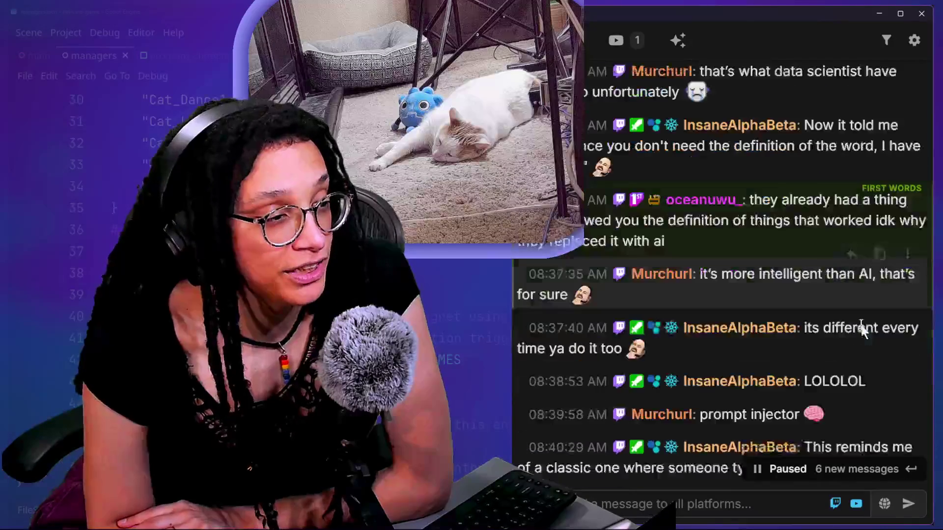
{"action": "scroll", "coordinate": [861, 327], "scroll_direction": "down", "scroll_amount": 10}
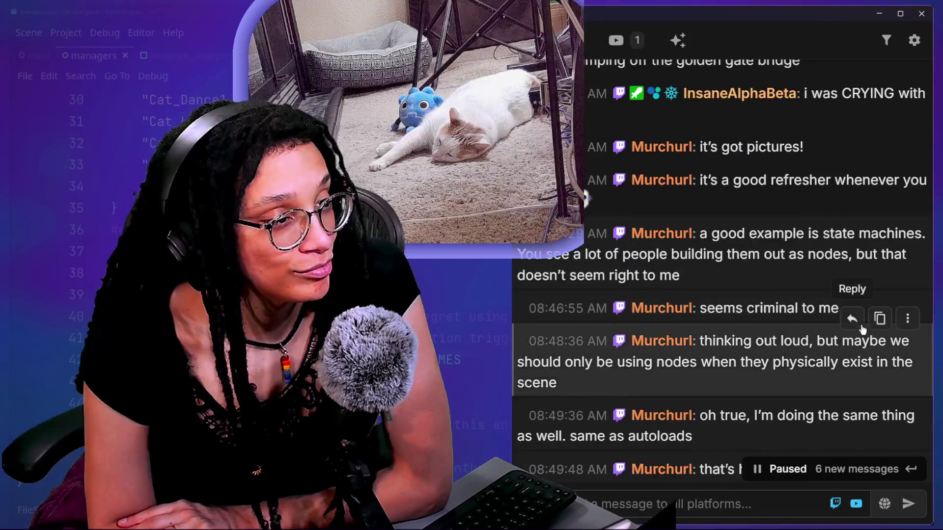
{"action": "scroll", "coordinate": [861, 325], "scroll_direction": "down", "scroll_amount": 3}
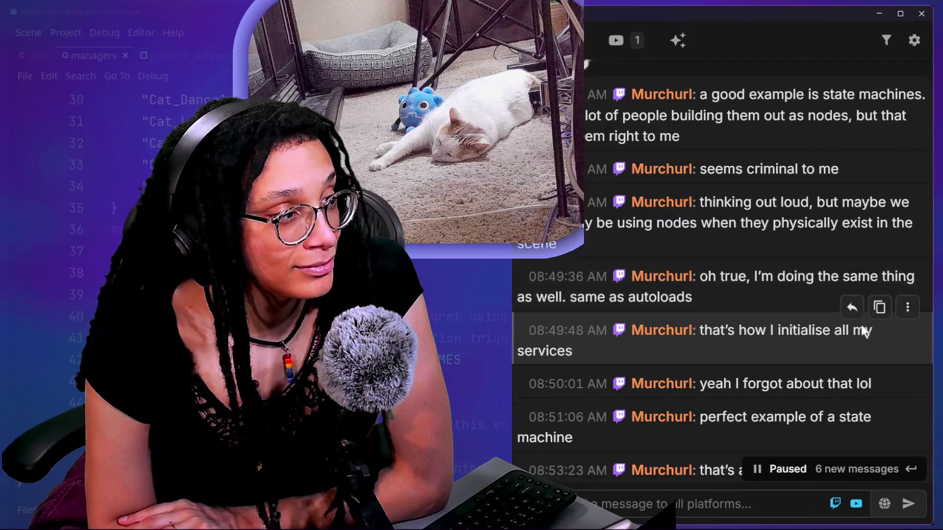
{"action": "scroll", "coordinate": [862, 326], "scroll_direction": "down", "scroll_amount": 8}
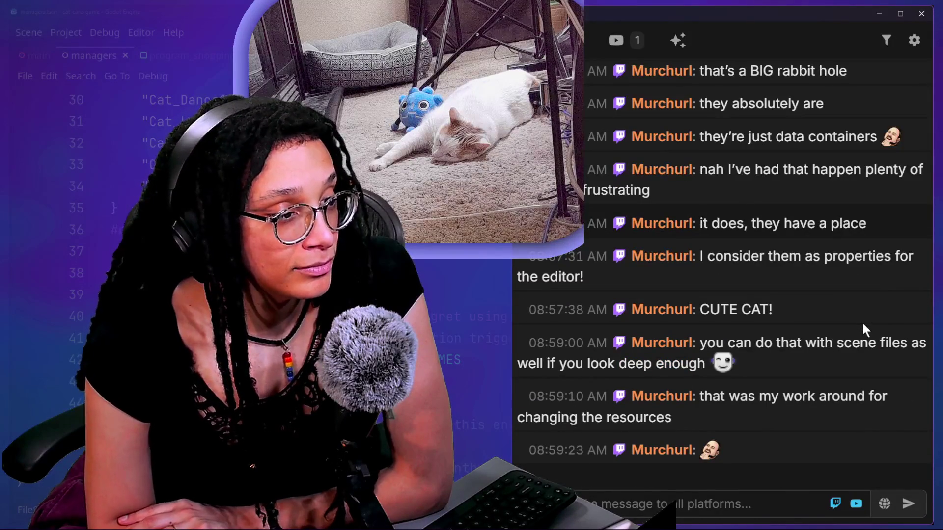
{"action": "scroll", "coordinate": [810, 304], "scroll_direction": "up", "scroll_amount": 15}
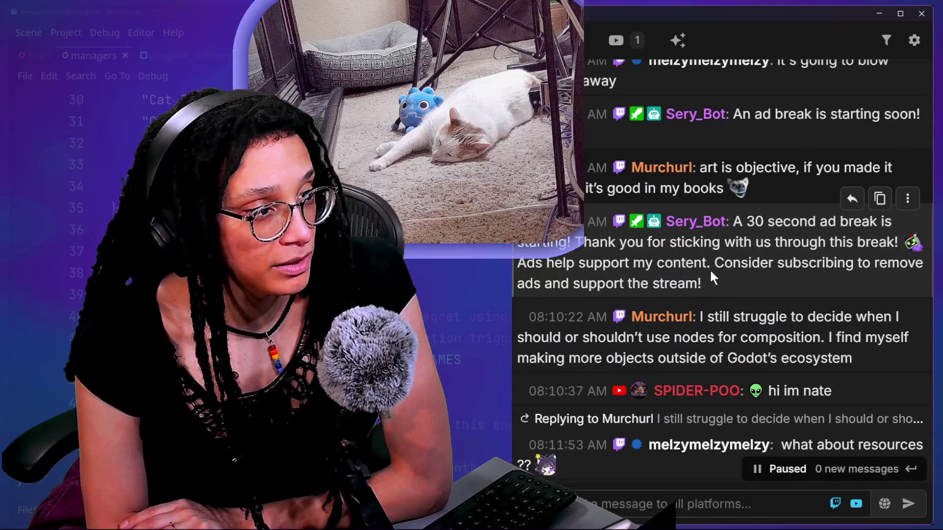
{"action": "scroll", "coordinate": [709, 269], "scroll_direction": "down", "scroll_amount": 15}
{"action": "key", "text": "alt+Tab"}
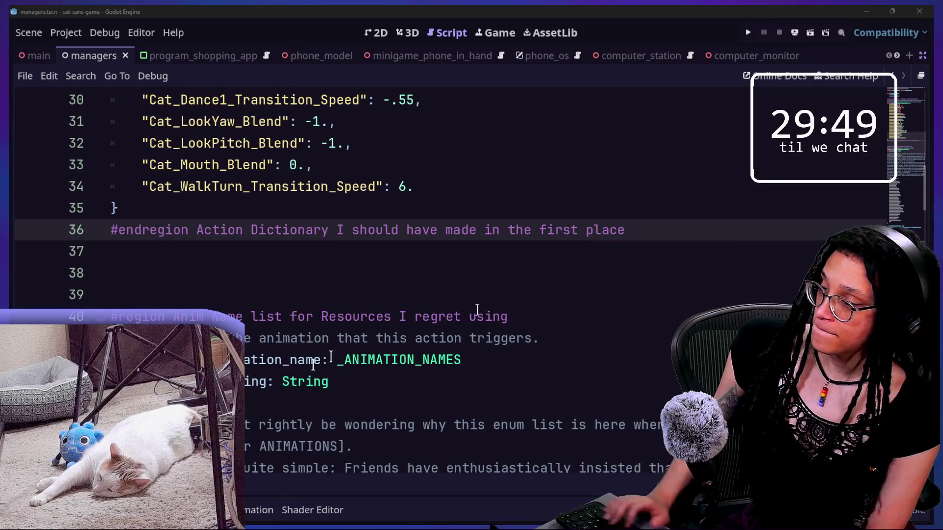
- Scroll to the top of the cat-care-game script, then switch to the roguelike project's editor
{"action": "left_click", "coordinate": [419, 270]}
{"action": "key", "text": "Up"}
{"action": "key", "text": "Up"}
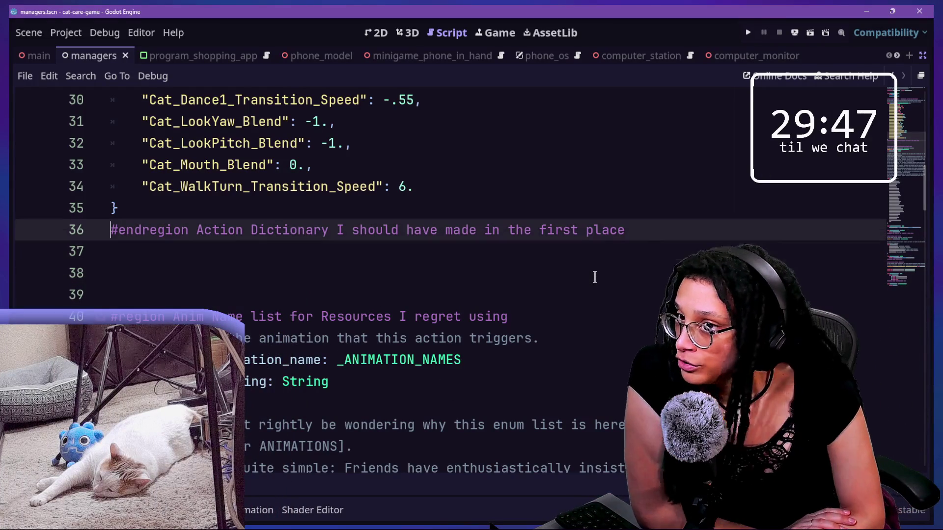
{"action": "scroll", "coordinate": [595, 277], "scroll_direction": "up", "scroll_amount": 10}
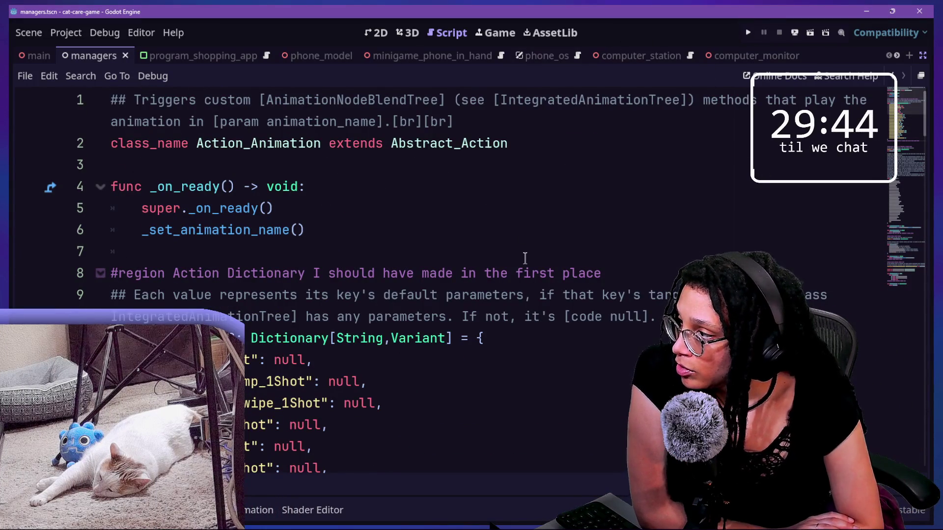
{"action": "key", "text": "alt+d"}
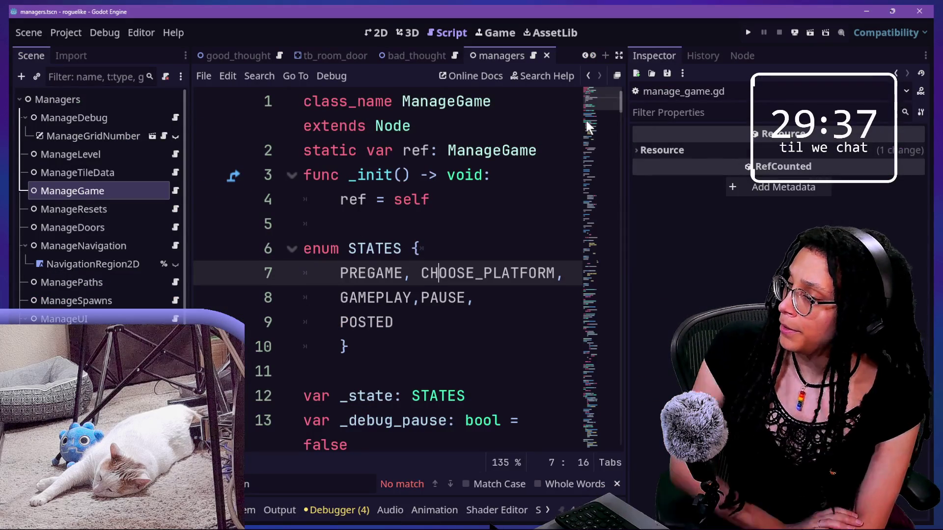
- Review the four GDScript warnings under the Debugger's Errors (4) list, then return to ManageGame
{"action": "left_click", "coordinate": [328, 510]}
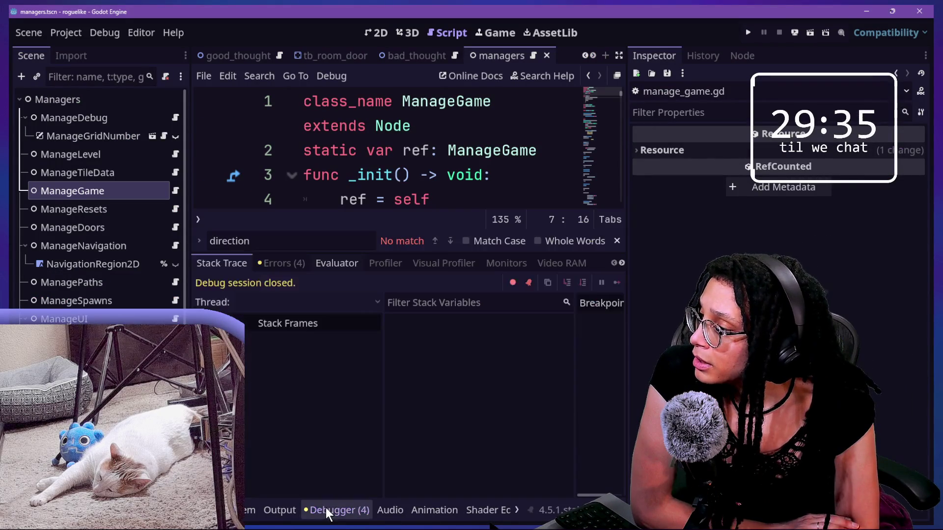
{"action": "left_click", "coordinate": [267, 263]}
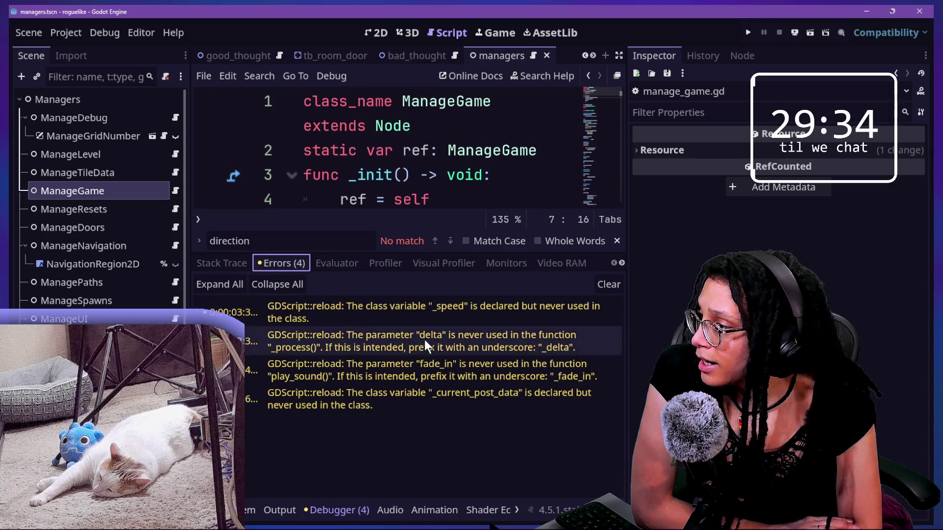
{"action": "left_click", "coordinate": [549, 156]}
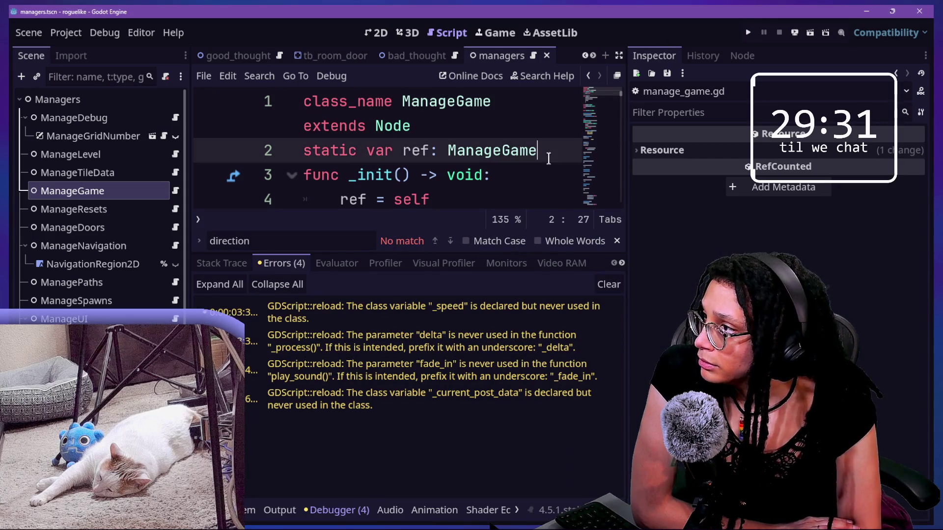
- Collapse the bottom panel and hide the side docks so ManageGame fills the editor width
{"action": "key", "text": "ctrl+j"}
{"action": "key", "text": "ctrl+shift+F11"}
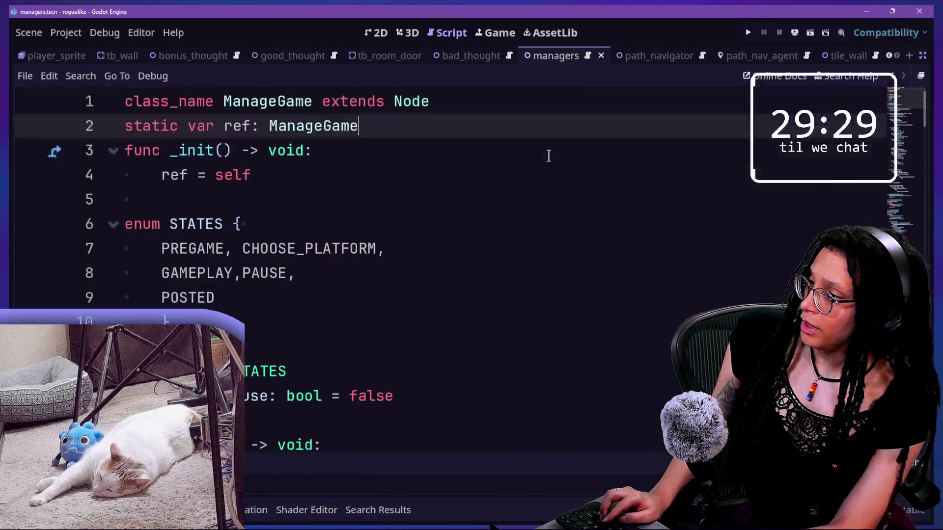
{"action": "scroll", "coordinate": [548, 156], "scroll_direction": "down", "scroll_amount": 1}
{"action": "key", "text": "alt+shift+o"}
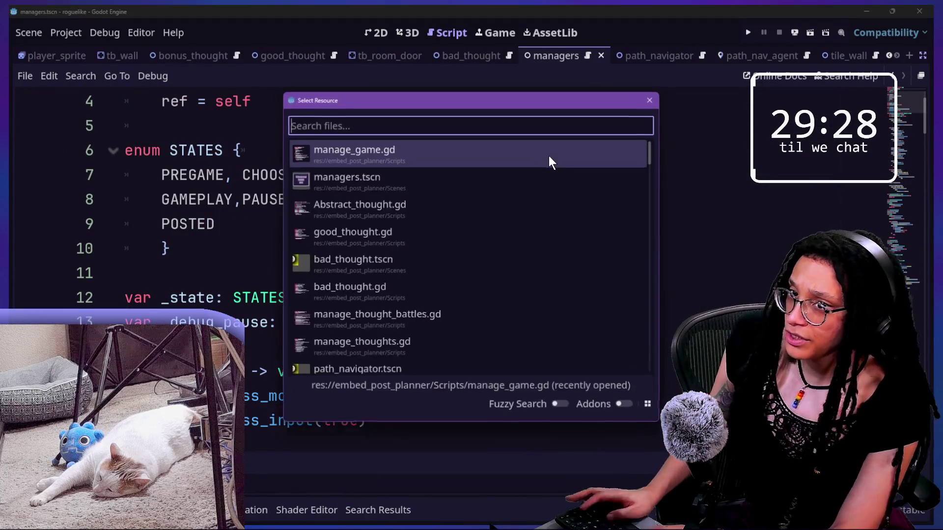
- Choose Abstract_thought.gd from the quick-open list to show its nav_agent movement code
{"action": "key", "text": "Down"}
{"action": "key", "text": "Down"}
{"action": "key", "text": "Down"}
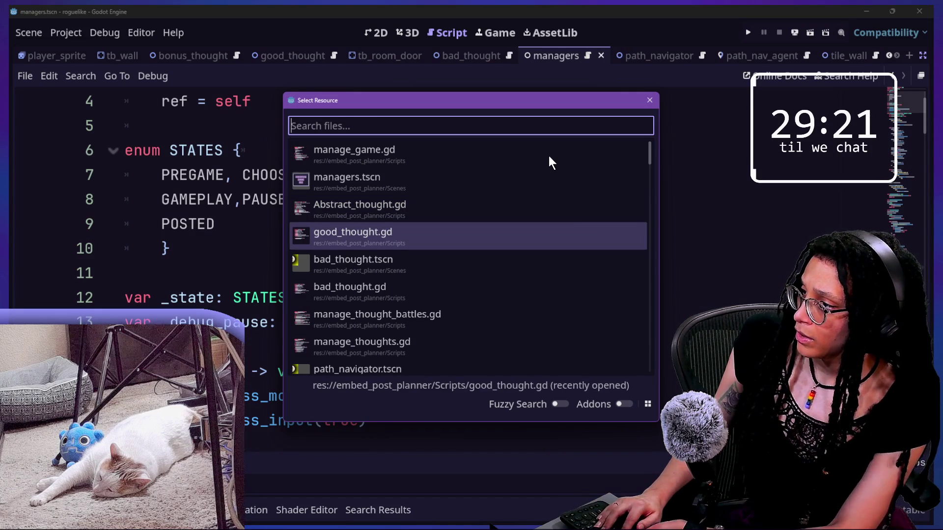
{"action": "key", "text": "Up"}
{"action": "key", "text": "Return"}
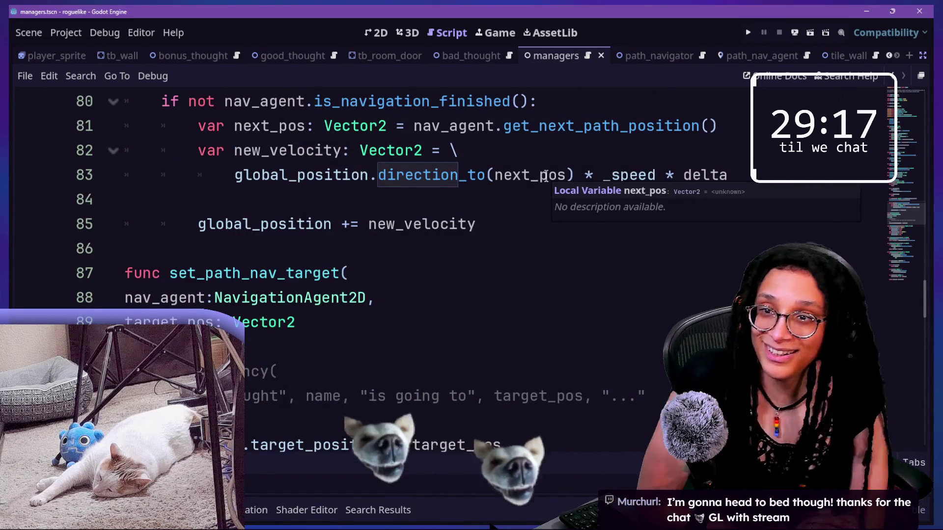
- Scroll through Abstract_thought.gd around the astar_pos declaration, then restore the scene and Inspector docks
{"action": "scroll", "coordinate": [545, 177], "scroll_direction": "down", "scroll_amount": 15}
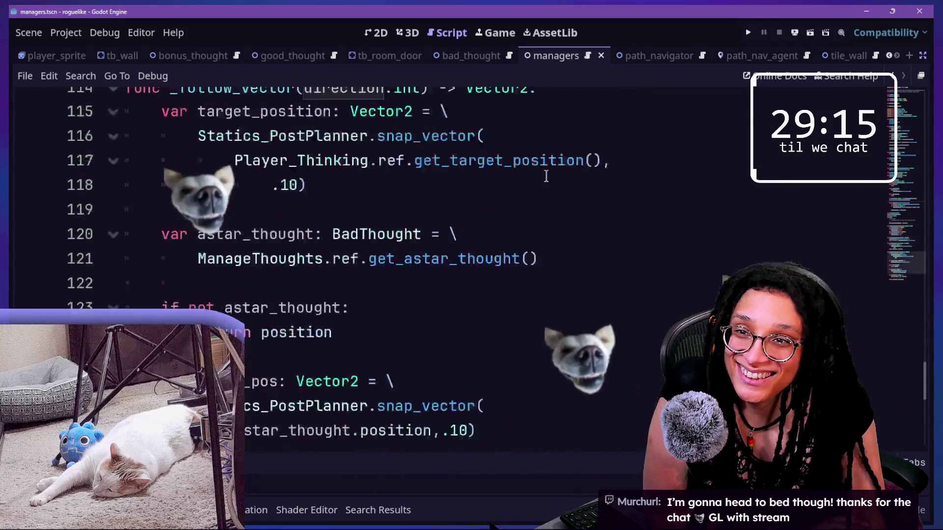
{"action": "scroll", "coordinate": [546, 176], "scroll_direction": "up", "scroll_amount": 4}
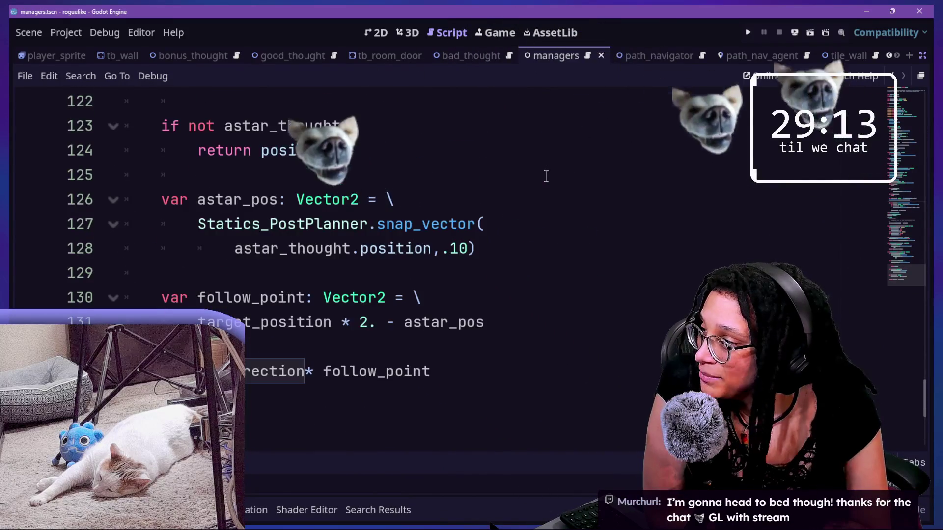
{"action": "left_click", "coordinate": [420, 193]}
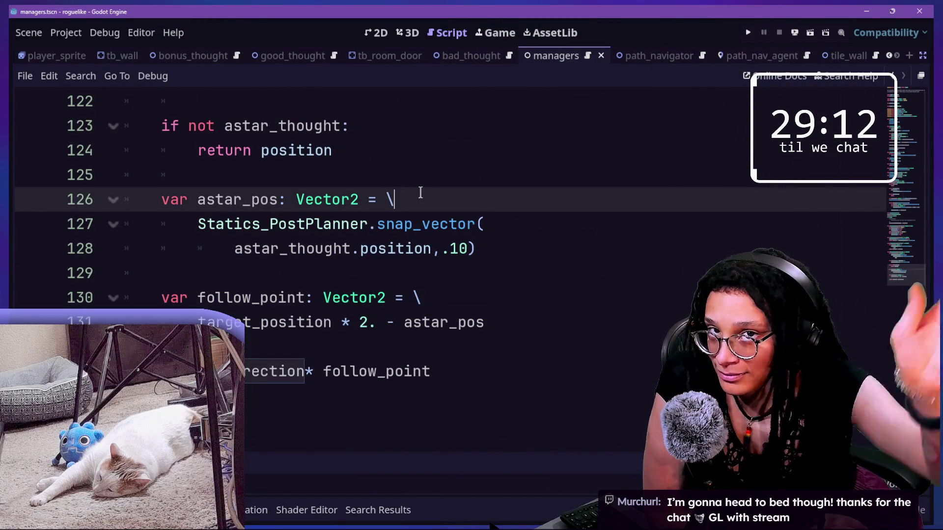
{"action": "key", "text": "Up"}
{"action": "scroll", "coordinate": [420, 193], "scroll_direction": "up", "scroll_amount": 4}
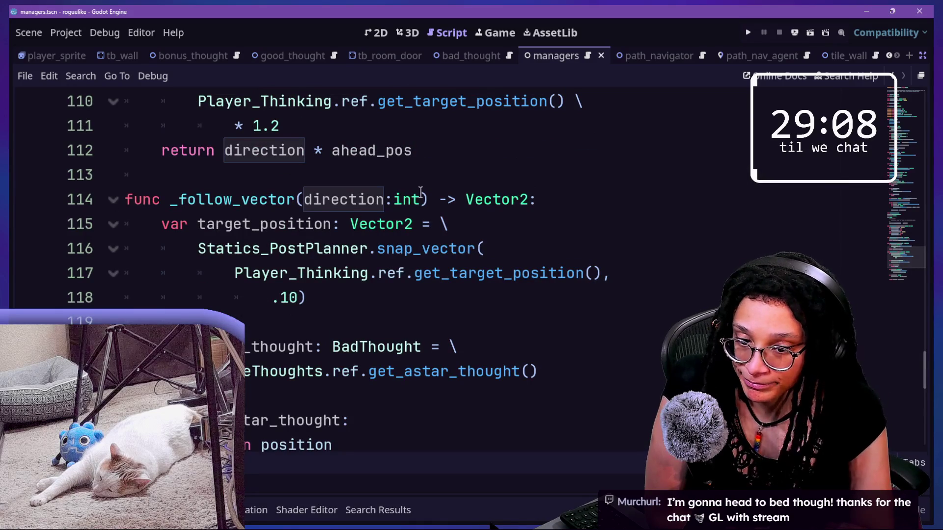
{"action": "scroll", "coordinate": [420, 192], "scroll_direction": "up", "scroll_amount": 5}
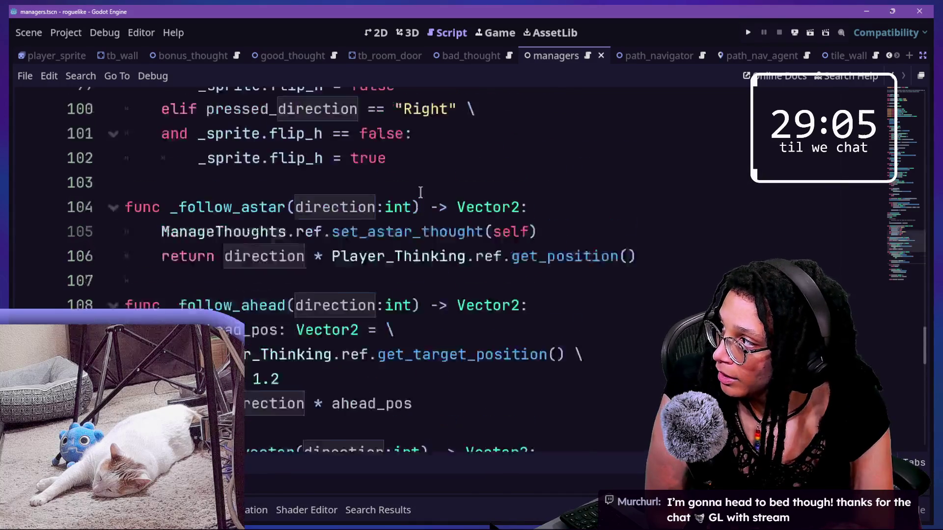
{"action": "scroll", "coordinate": [420, 192], "scroll_direction": "up", "scroll_amount": 3}
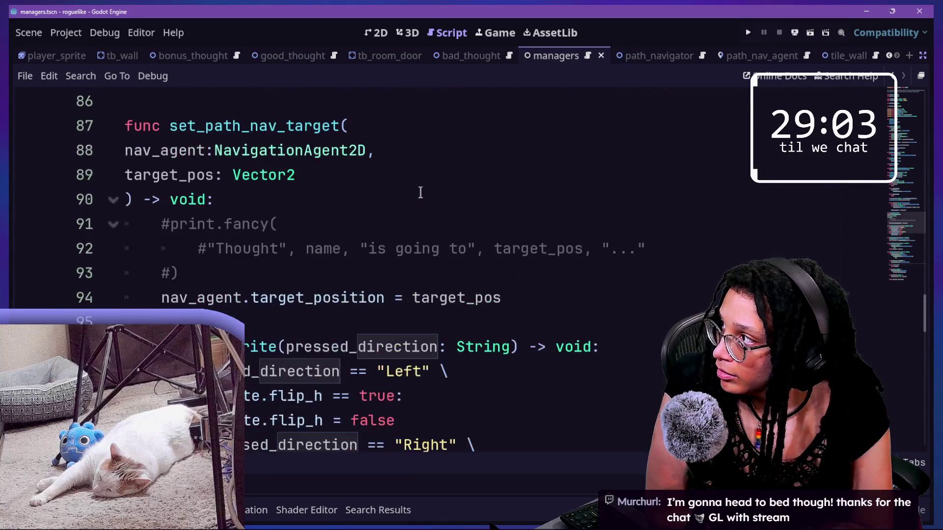
{"action": "scroll", "coordinate": [420, 193], "scroll_direction": "up", "scroll_amount": 2}
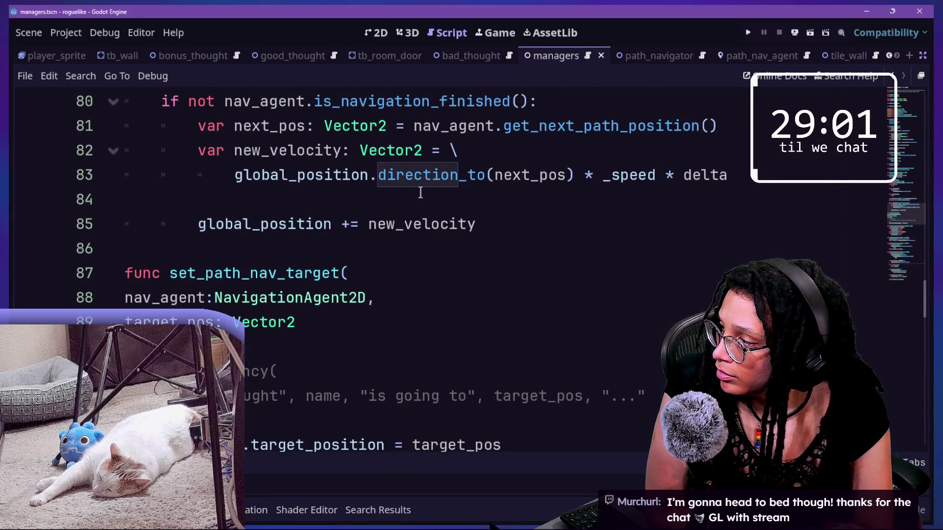
{"action": "scroll", "coordinate": [420, 192], "scroll_direction": "down", "scroll_amount": 8}
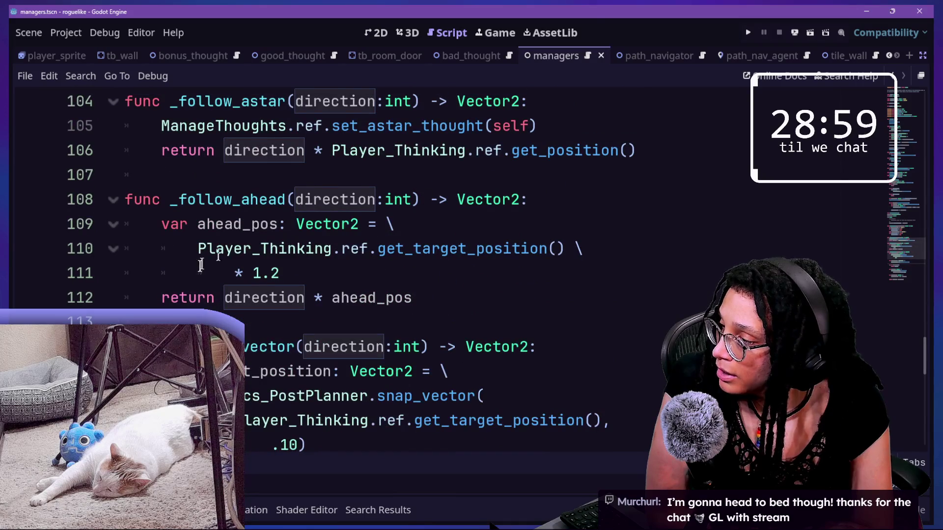
{"action": "scroll", "coordinate": [198, 266], "scroll_direction": "down", "scroll_amount": 1}
{"action": "scroll", "coordinate": [199, 266], "scroll_direction": "up", "scroll_amount": 1}
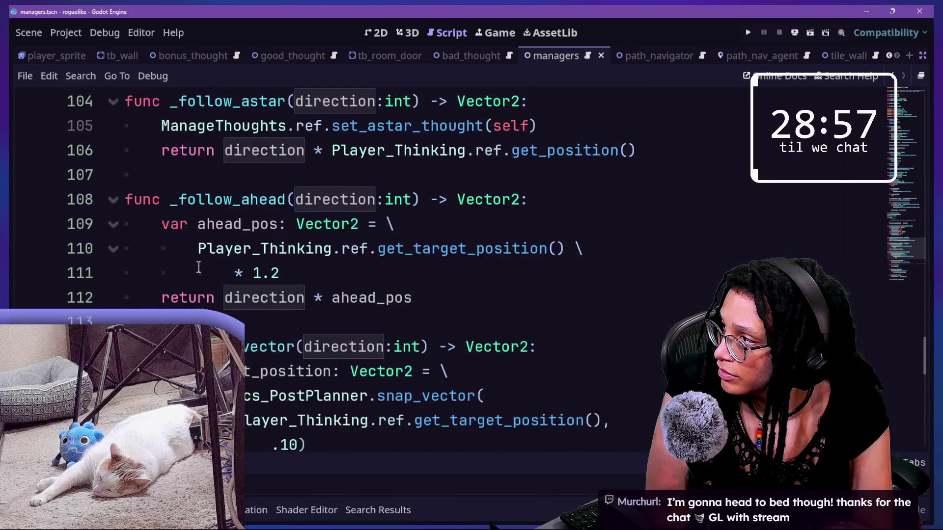
{"action": "scroll", "coordinate": [267, 304], "scroll_direction": "up", "scroll_amount": 1}
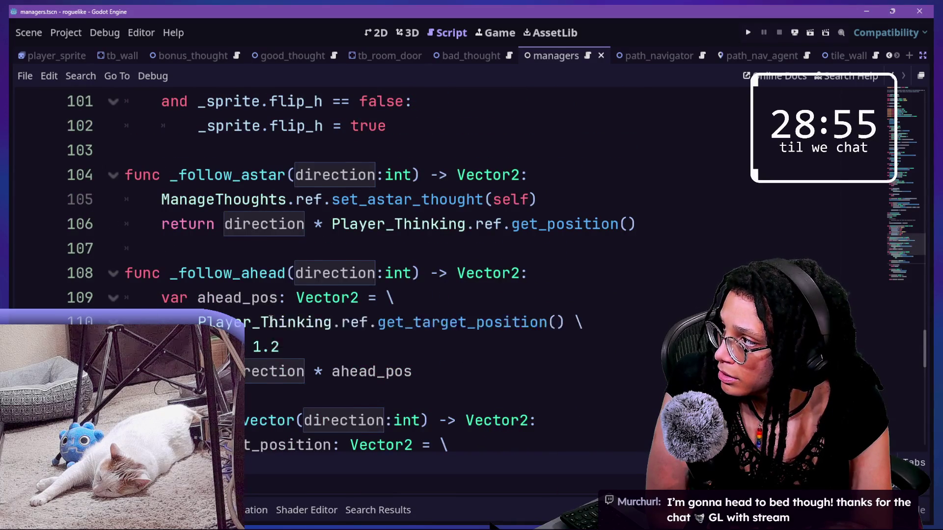
{"action": "scroll", "coordinate": [270, 318], "scroll_direction": "up", "scroll_amount": 1}
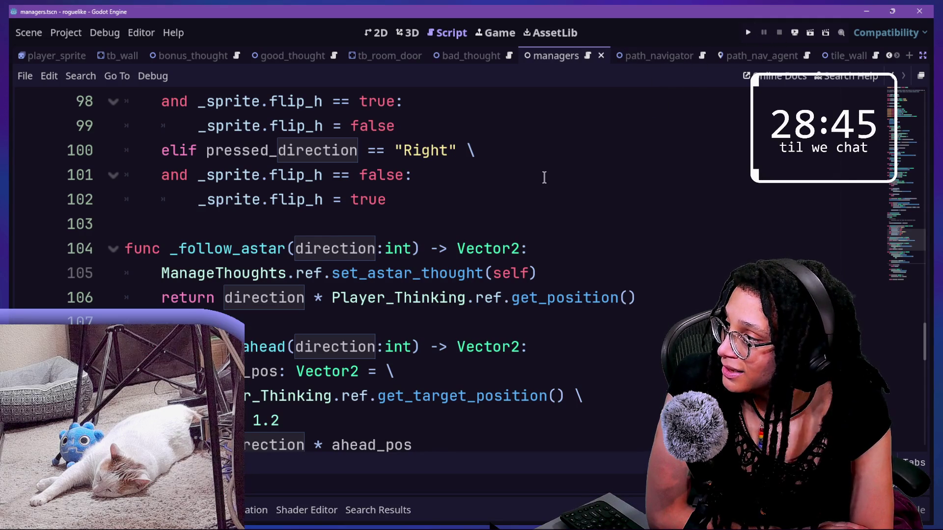
{"action": "scroll", "coordinate": [544, 177], "scroll_direction": "down", "scroll_amount": 1}
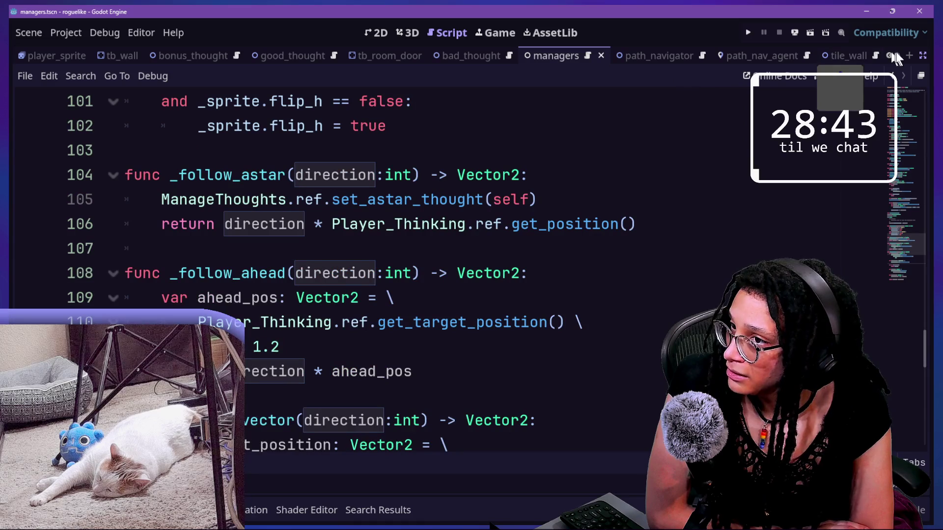
{"action": "left_click", "coordinate": [924, 57]}
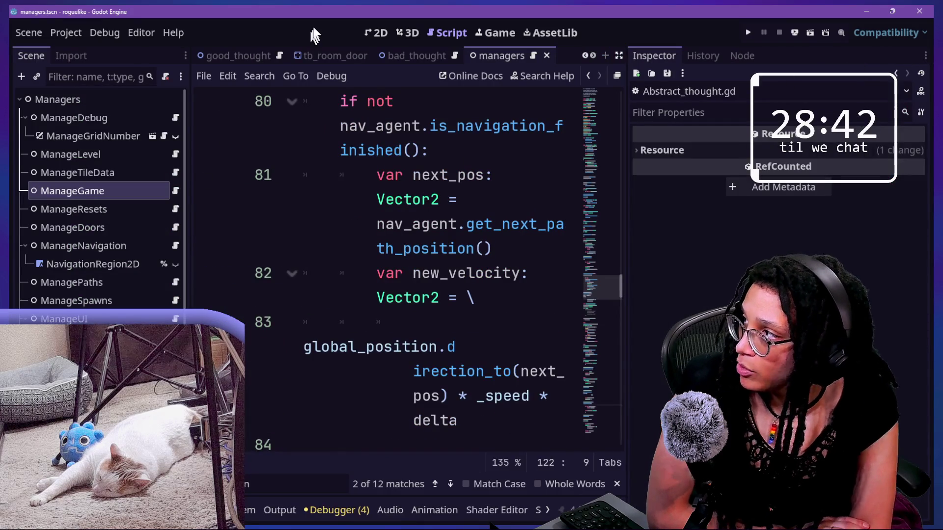
- Open the bad_thought scene and give its script the full editor width
{"action": "left_click", "coordinate": [403, 248]}
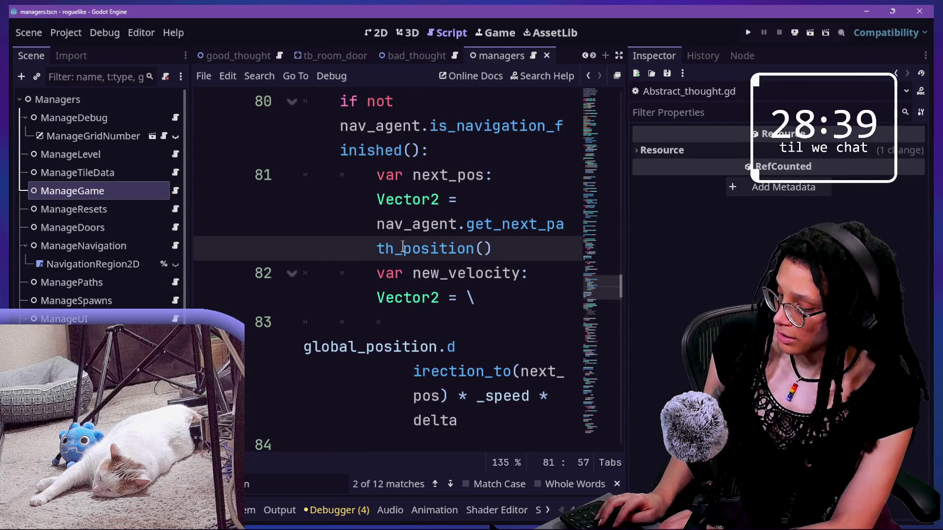
{"action": "key", "text": "shift+alt+o"}
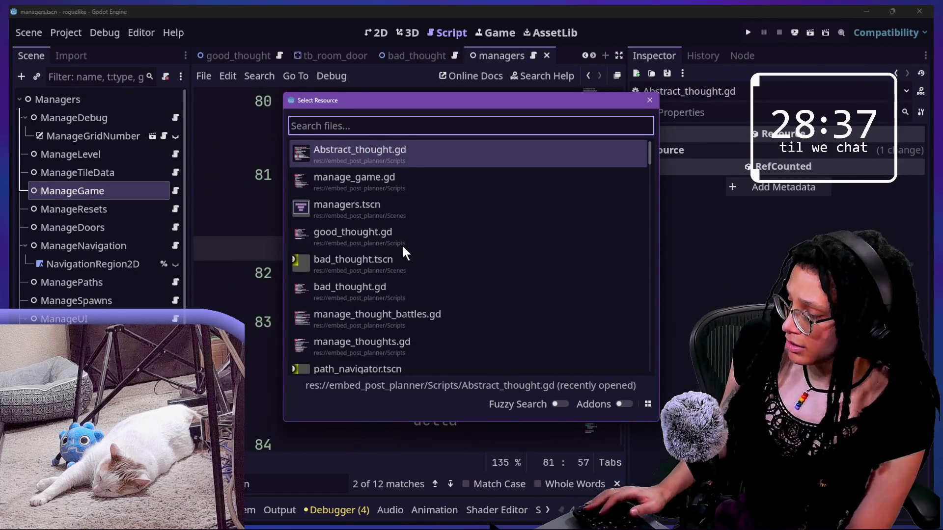
{"action": "type", "text": "bad"}
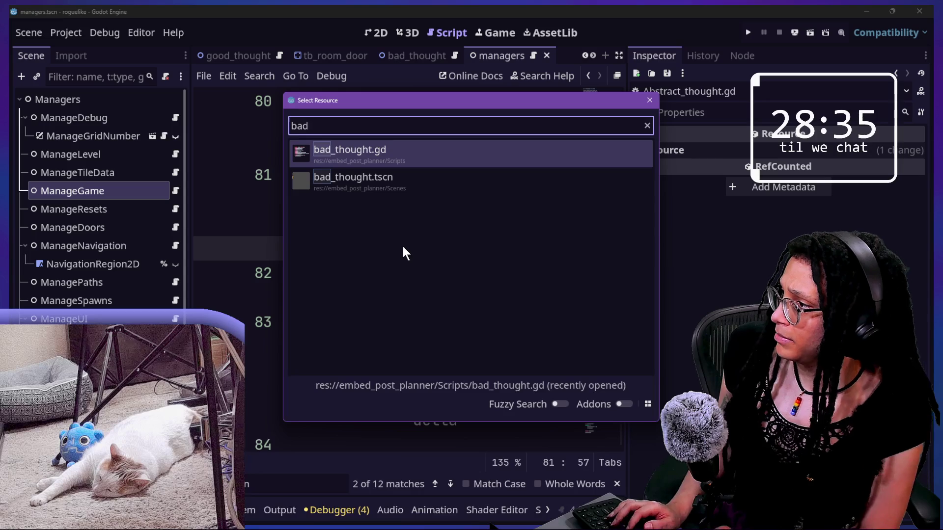
{"action": "key", "text": "Down"}
{"action": "key", "text": "Return"}
{"action": "left_click", "coordinate": [148, 203]}
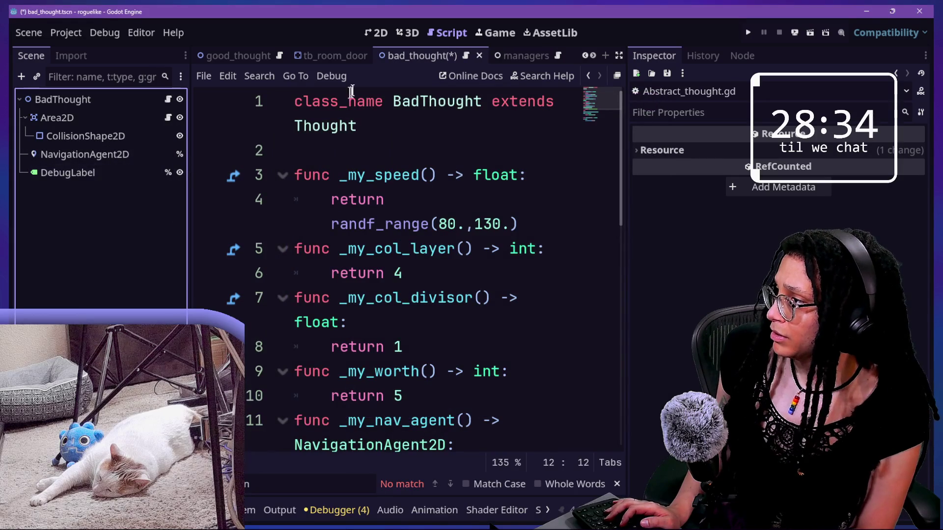
{"action": "left_click", "coordinate": [400, 248]}
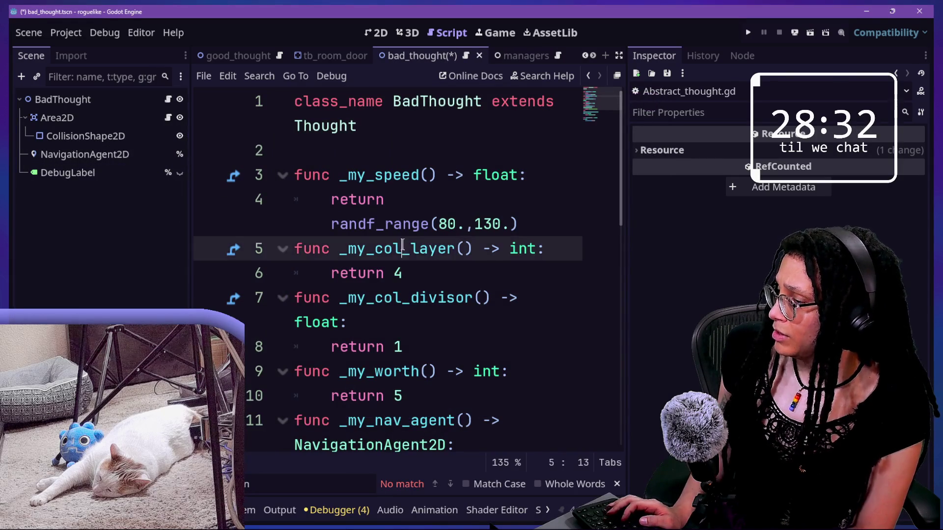
{"action": "key", "text": "ctrl+shift+F11"}
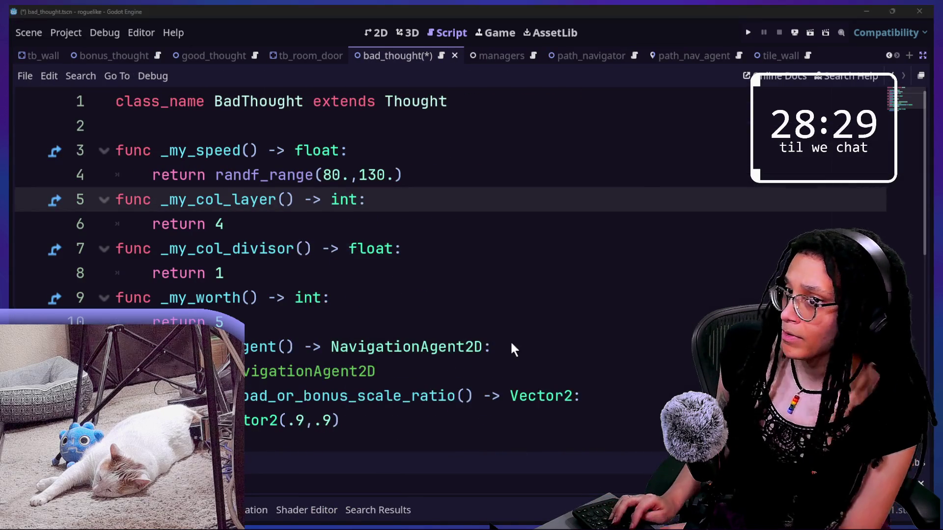
- Quick-open Abstract_thought.gd after correcting the mistyped search text
{"action": "key", "text": "shift+alt+o"}
{"action": "type", "text": "though"}
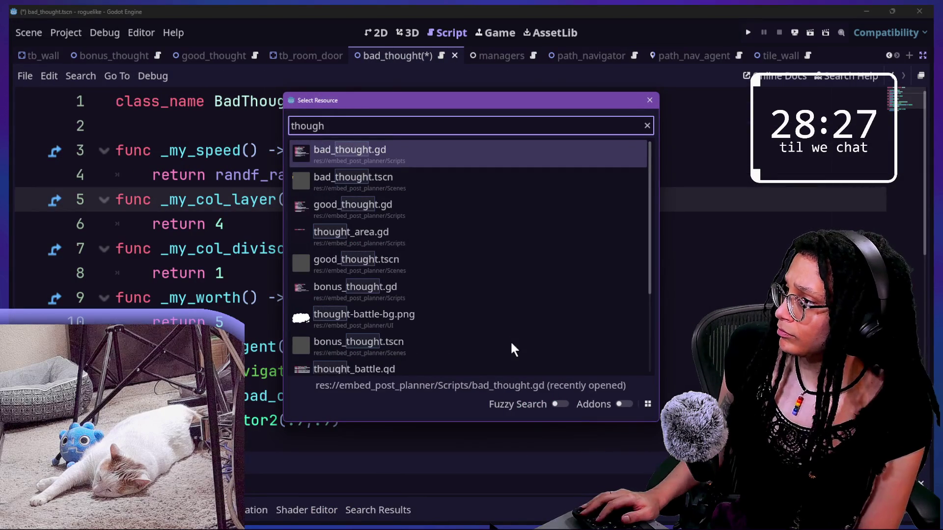
{"action": "key", "text": "ctrl+a"}
{"action": "type", "text": "absrt"}
{"action": "key", "text": "BackSpace"}
{"action": "key", "text": "BackSpace"}
{"action": "type", "text": "t"}
{"action": "key", "text": "Return"}
- Search the script for _chase_method and jump to its next occurrence
{"action": "scroll", "coordinate": [336, 279], "scroll_direction": "up", "scroll_amount": 15}
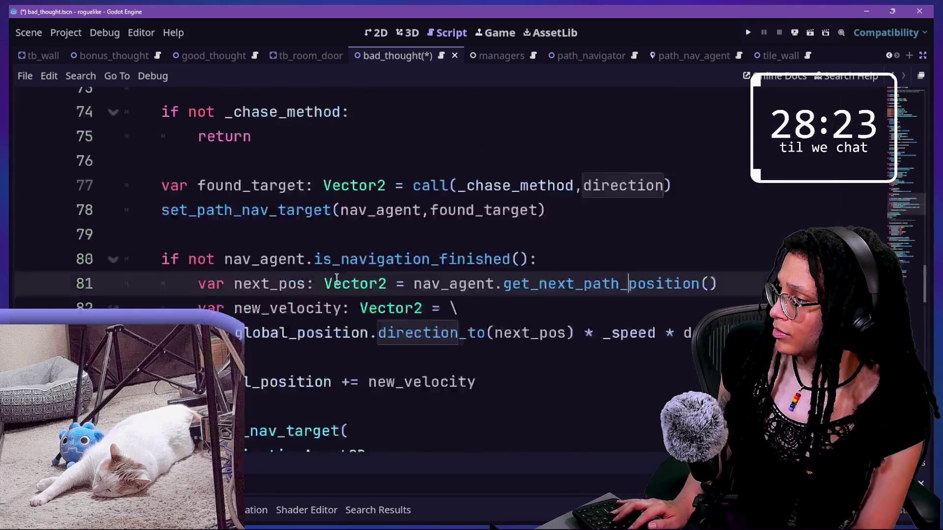
{"action": "scroll", "coordinate": [336, 280], "scroll_direction": "down", "scroll_amount": 13}
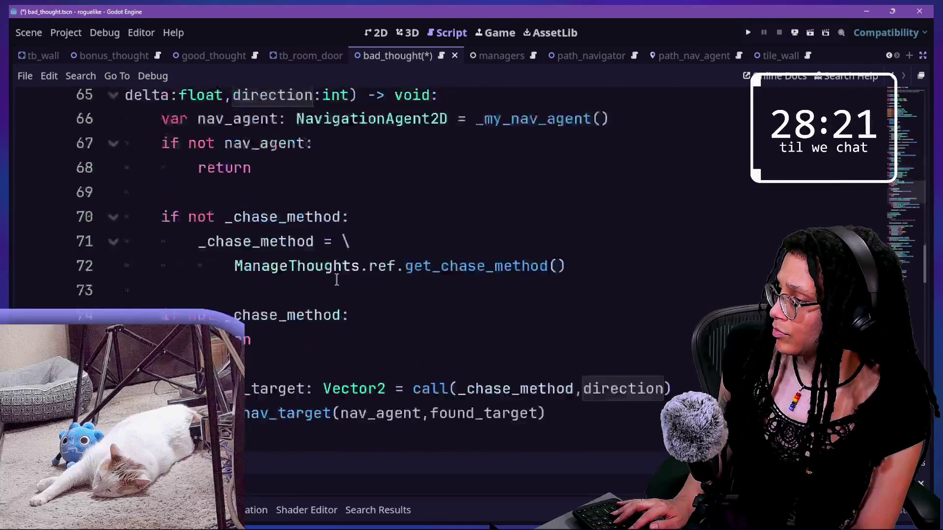
{"action": "scroll", "coordinate": [337, 280], "scroll_direction": "up", "scroll_amount": 18}
{"action": "type", "text": "ase_"}
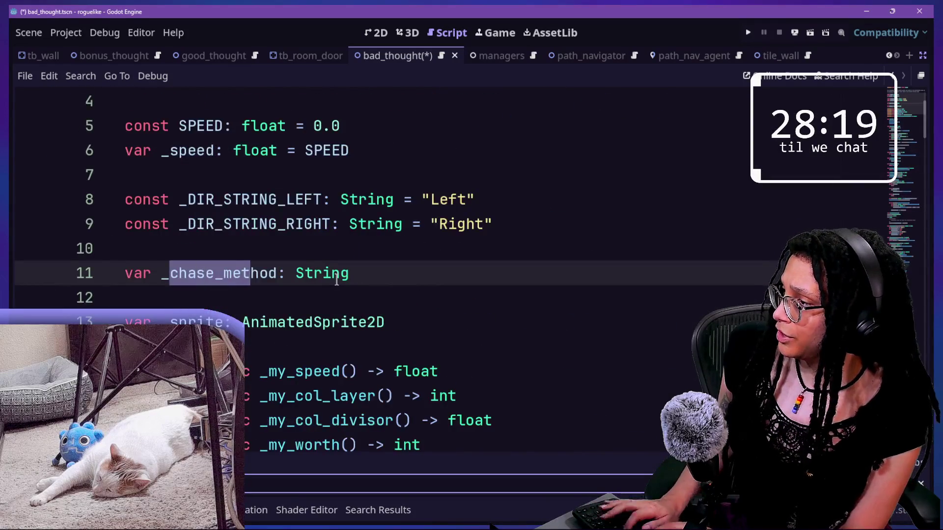
{"action": "key", "text": "Return"}
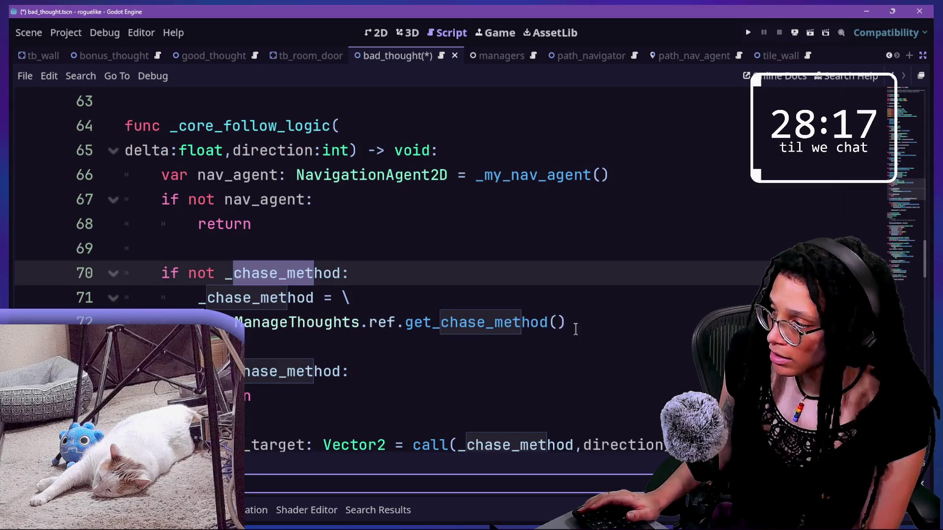
- Select the _chase_method checks on lines 70–75 and undo an accidental block move
{"action": "scroll", "coordinate": [575, 329], "scroll_direction": "down", "scroll_amount": 2}
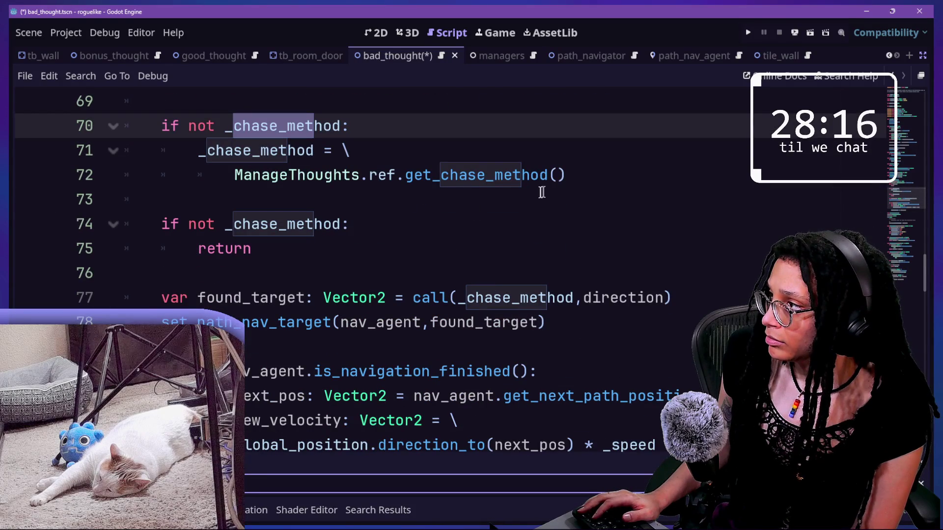
{"action": "mouse_move", "coordinate": [183, 107]}
{"action": "left_mouse_down"}
{"action": "mouse_move", "coordinate": [358, 256]}
{"action": "mouse_move", "coordinate": [407, 225]}
{"action": "mouse_move", "coordinate": [83, 137]}
{"action": "mouse_move", "coordinate": [247, 167]}
{"action": "left_mouse_up"}
{"action": "mouse_move", "coordinate": [225, 126]}
{"action": "left_mouse_down"}
{"action": "mouse_move", "coordinate": [421, 320]}
{"action": "mouse_move", "coordinate": [347, 174]}
{"action": "mouse_move", "coordinate": [376, 225]}
{"action": "mouse_move", "coordinate": [305, 175]}
{"action": "left_mouse_up"}
{"action": "scroll", "coordinate": [376, 225], "scroll_direction": "up", "scroll_amount": 1}
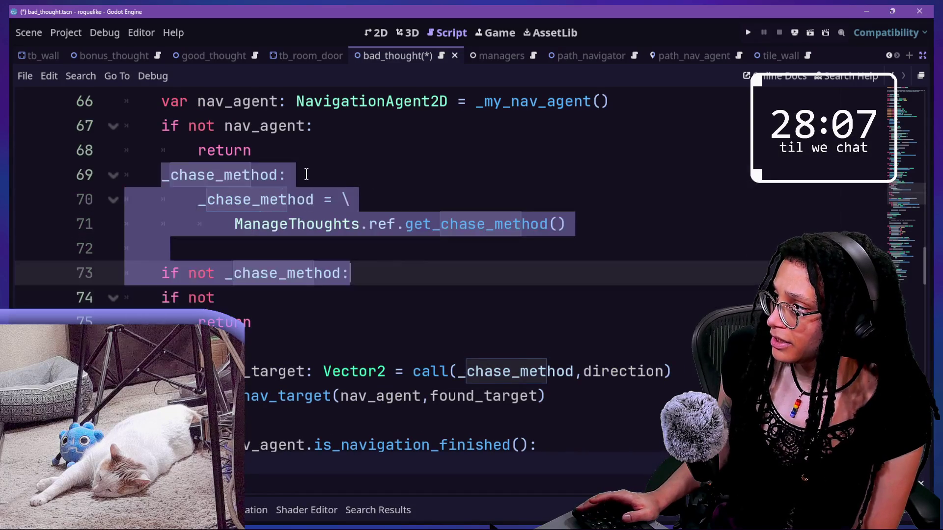
{"action": "key", "text": "ctrl+z"}
{"action": "left_click", "coordinate": [381, 316]}
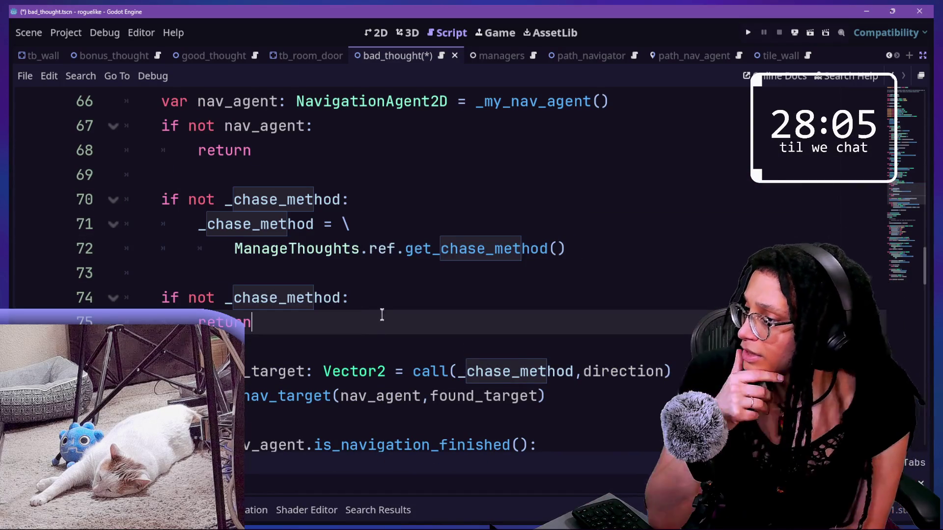
{"action": "left_click", "coordinate": [311, 200]}
{"action": "key", "text": "ctrl+z"}
{"action": "left_click", "coordinate": [354, 341]}
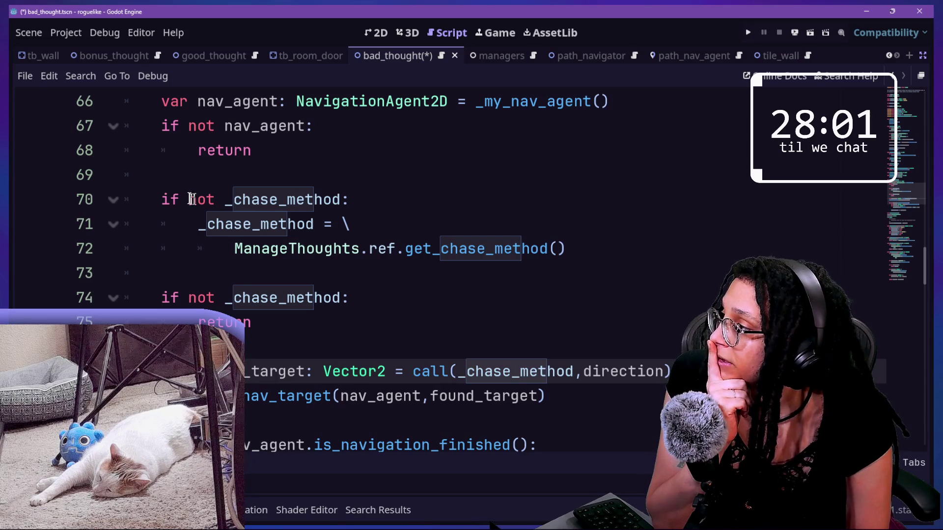
{"action": "left_click", "coordinate": [249, 199]}
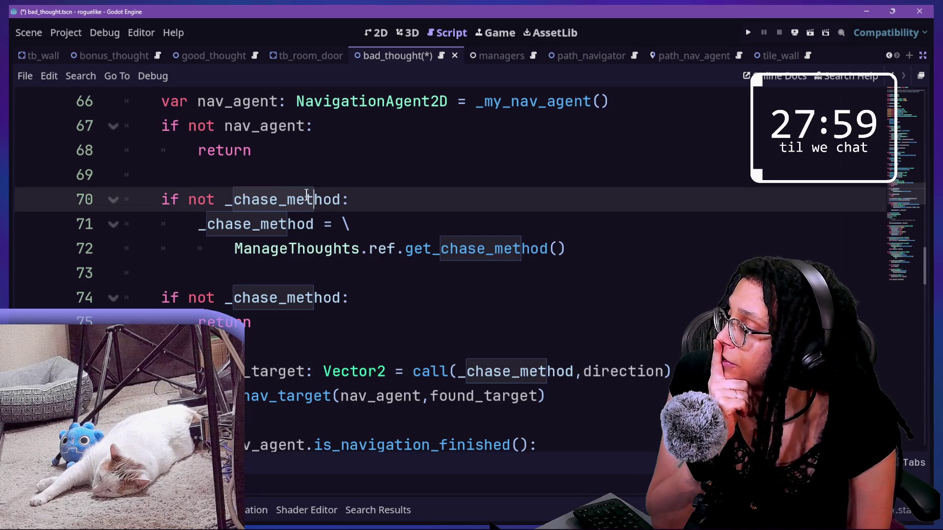
{"action": "left_click", "coordinate": [200, 224]}
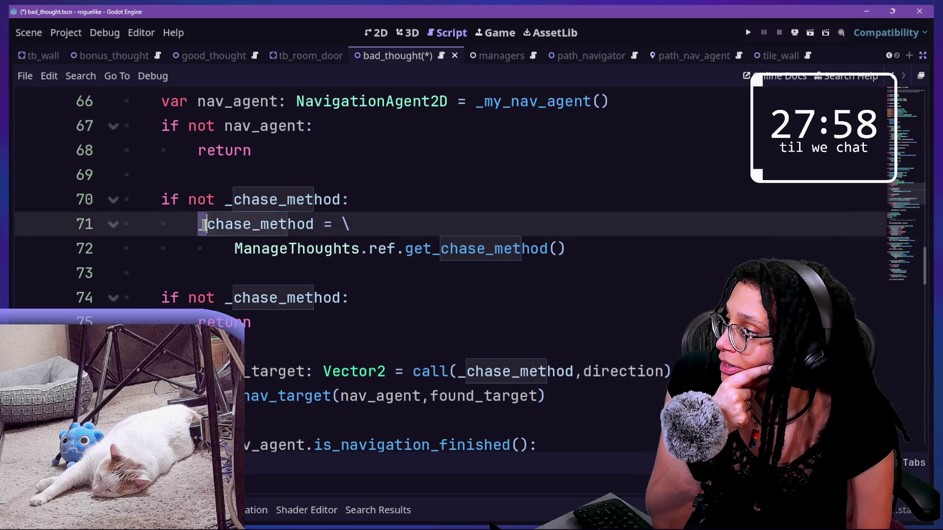
{"action": "left_click", "coordinate": [499, 249]}
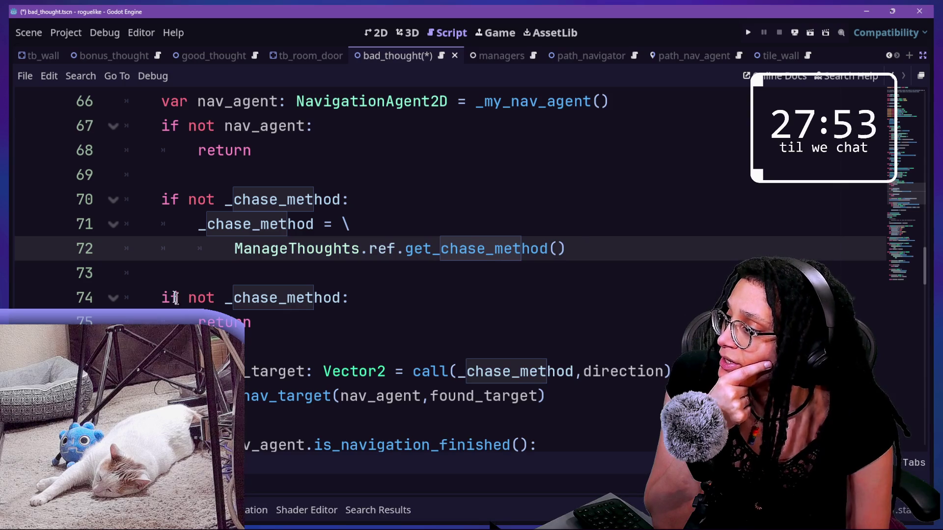
- Review the chase block from line 68 through the second _chase_method check and return
{"action": "left_click_drag", "start_coordinate": [171, 298], "coordinate": [368, 321]}
{"action": "left_click", "coordinate": [321, 323]}
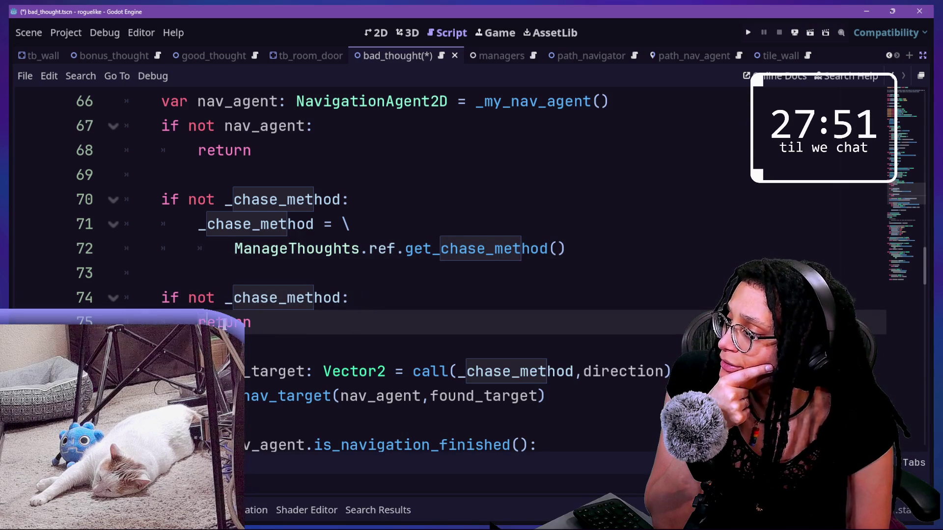
{"action": "mouse_move", "coordinate": [265, 334]}
{"action": "left_mouse_down"}
{"action": "mouse_move", "coordinate": [196, 141]}
{"action": "mouse_move", "coordinate": [181, 143]}
{"action": "mouse_move", "coordinate": [169, 126]}
{"action": "mouse_move", "coordinate": [194, 139]}
{"action": "mouse_move", "coordinate": [208, 169]}
{"action": "left_mouse_up"}
{"action": "scroll", "coordinate": [209, 169], "scroll_direction": "down", "scroll_amount": 1}
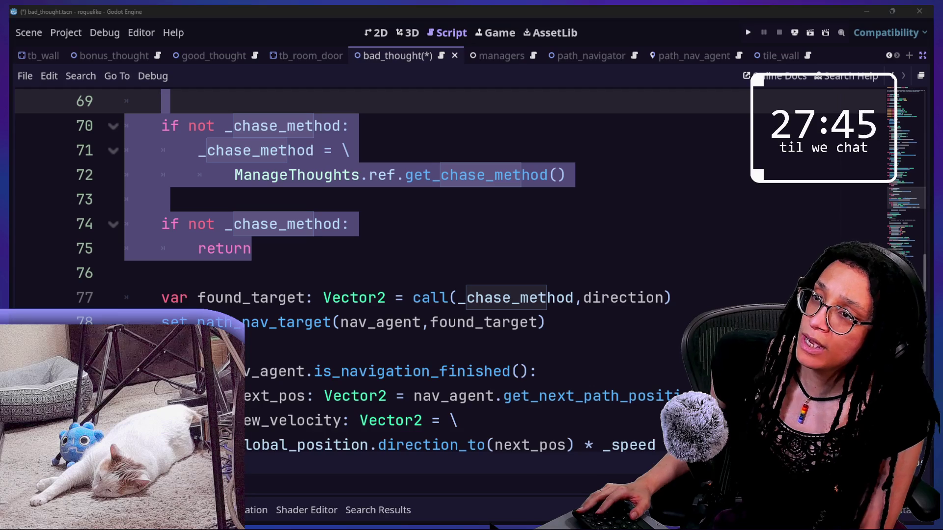
{"action": "left_click", "coordinate": [396, 163]}
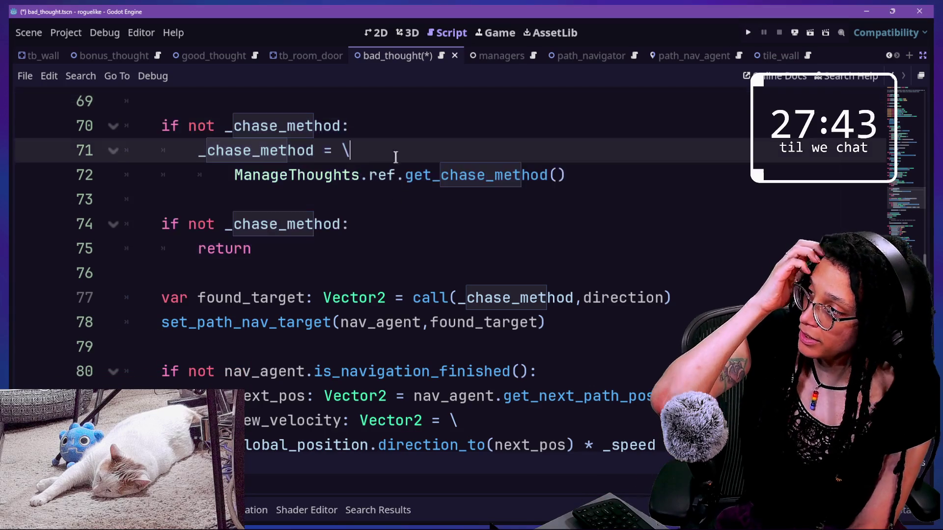
{"action": "key", "text": "Up"}
{"action": "key", "text": "Up"}
{"action": "key", "text": "Up"}
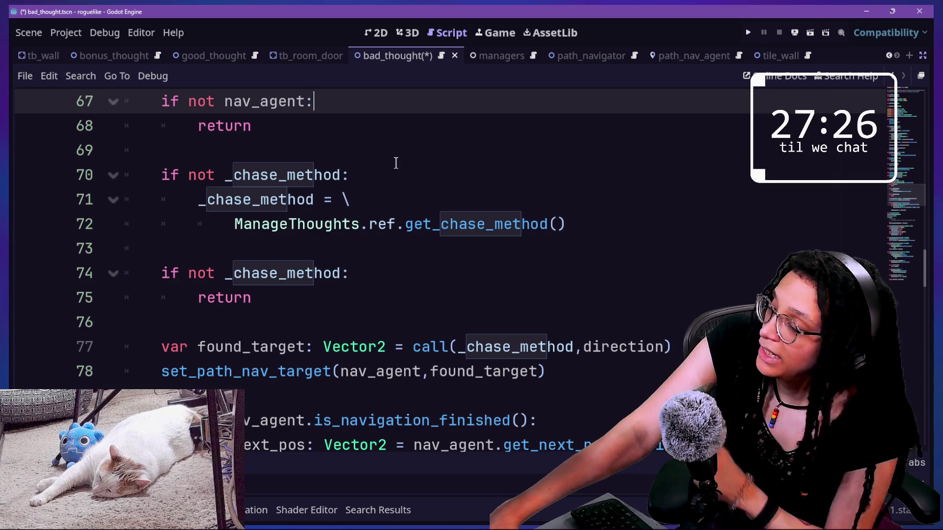
- Add empty lines after the early-return check on line 75 in _core_follow_logic
{"action": "left_click_drag", "start_coordinate": [400, 224], "coordinate": [564, 224]}
{"action": "left_click", "coordinate": [559, 224]}
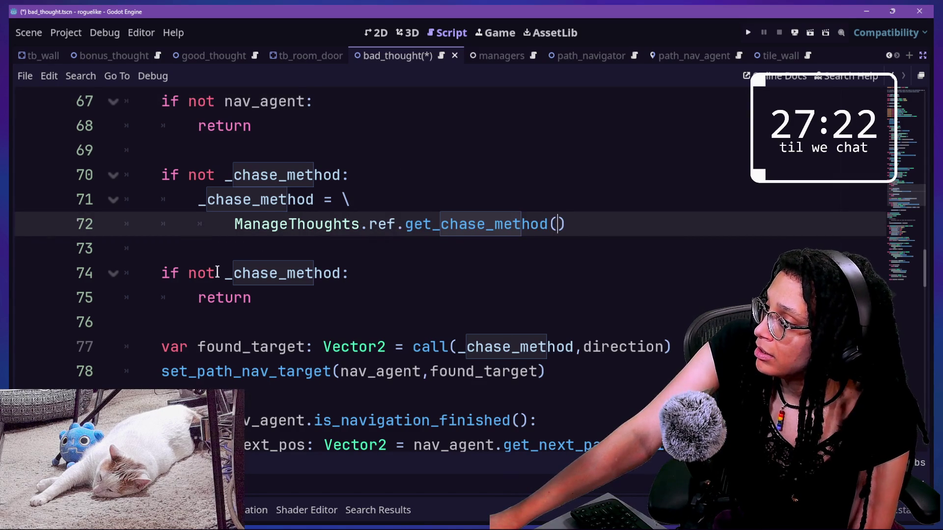
{"action": "left_click_drag", "start_coordinate": [217, 271], "coordinate": [252, 298]}
{"action": "left_click", "coordinate": [261, 298]}
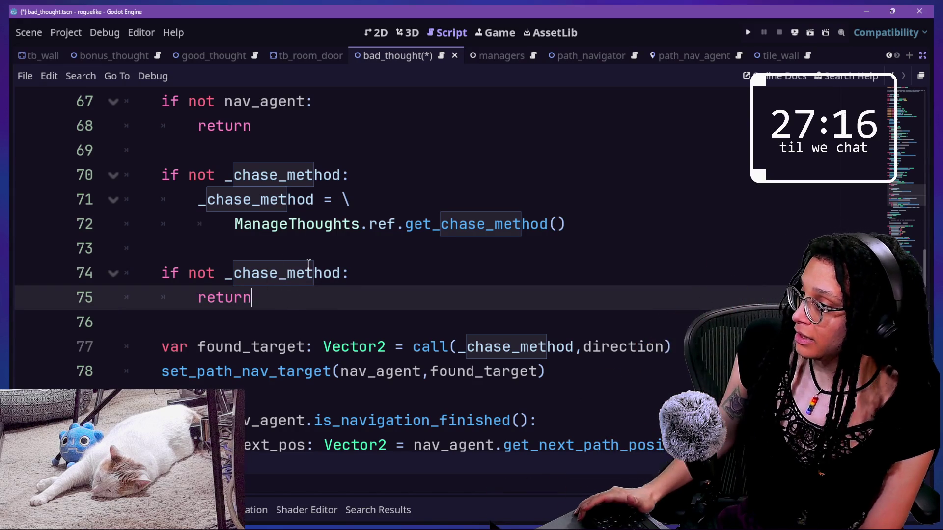
{"action": "key", "text": "Return"}
{"action": "key", "text": "Return"}
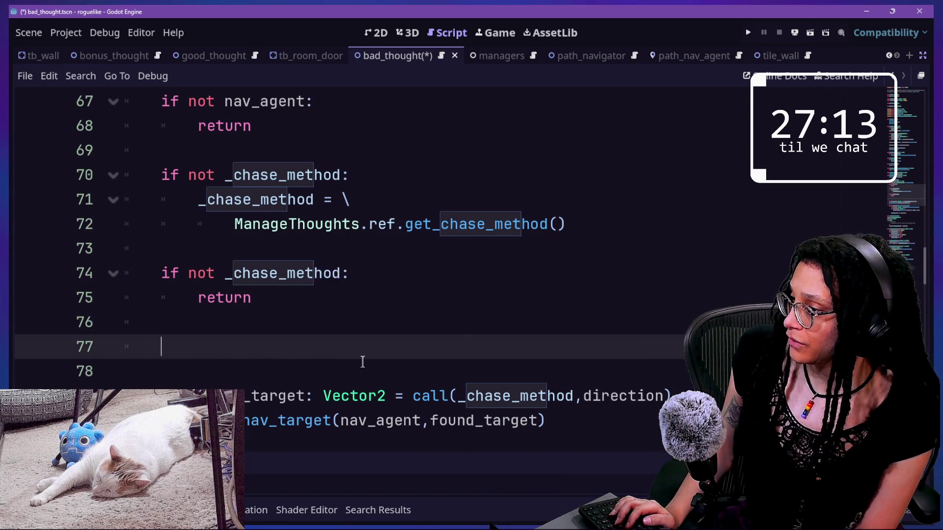
- Begin the debug-label code by typing %DebugLabel and a label visibility line
{"action": "scroll", "coordinate": [363, 362], "scroll_direction": "down", "scroll_amount": 1}
{"action": "type", "text": "%De"}
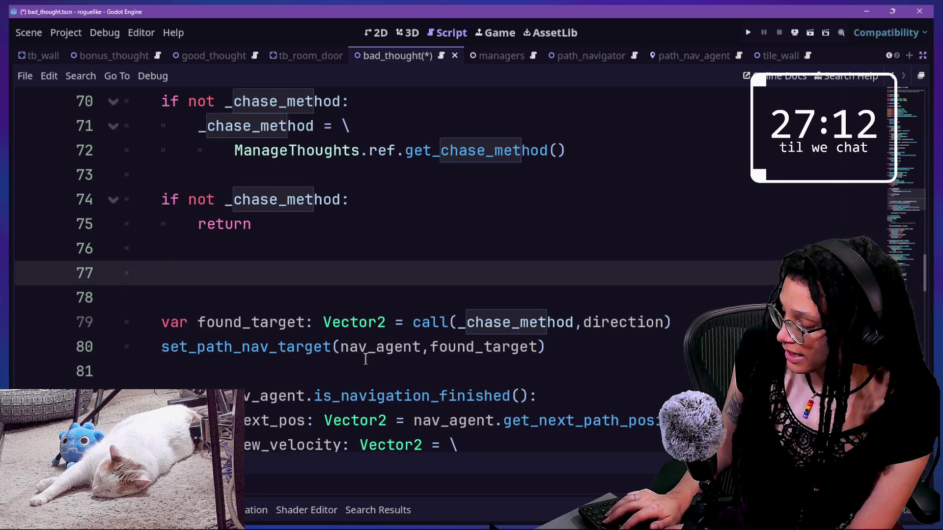
{"action": "type", "text": "bugL"}
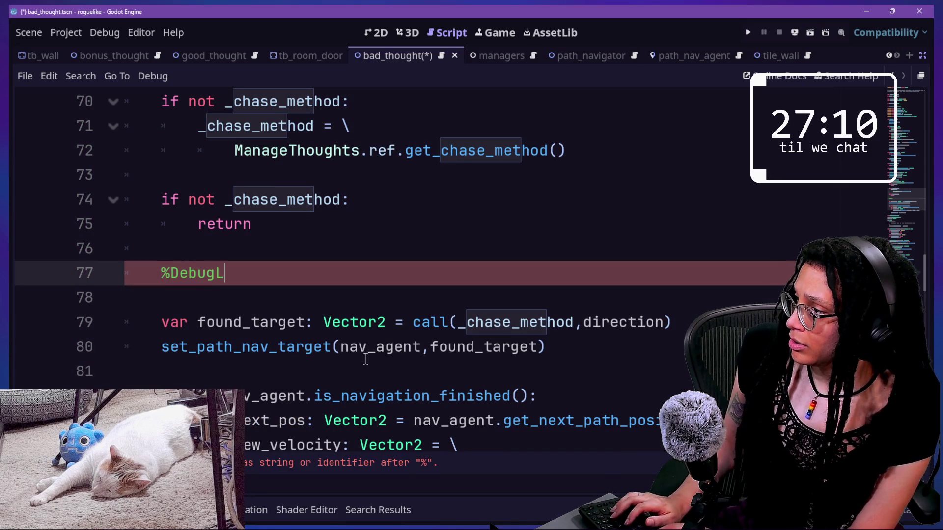
{"action": "key", "text": "BackSpace"}
{"action": "type", "text": "aBE"}
{"action": "key", "text": "BackSpace"}
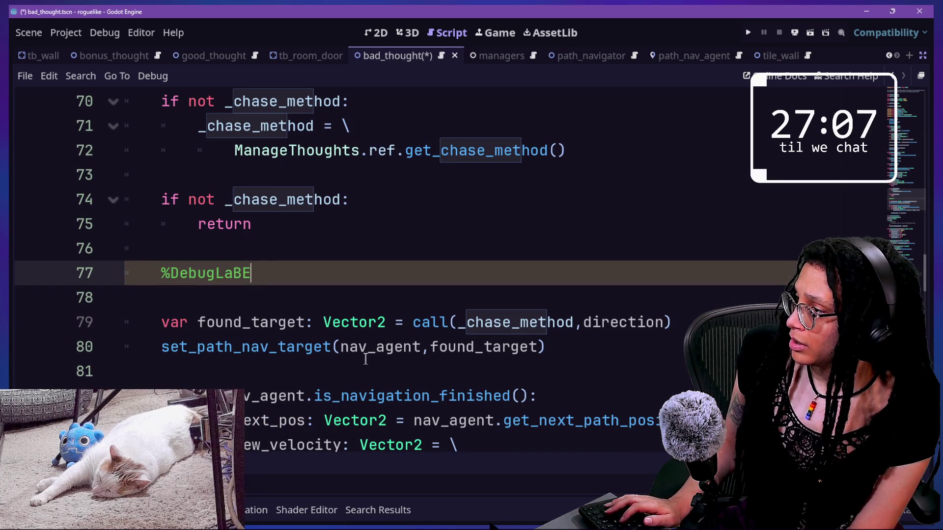
{"action": "key", "text": "BackSpace"}
{"action": "key", "text": "BackSpace"}
{"action": "key", "text": "BackSpace"}
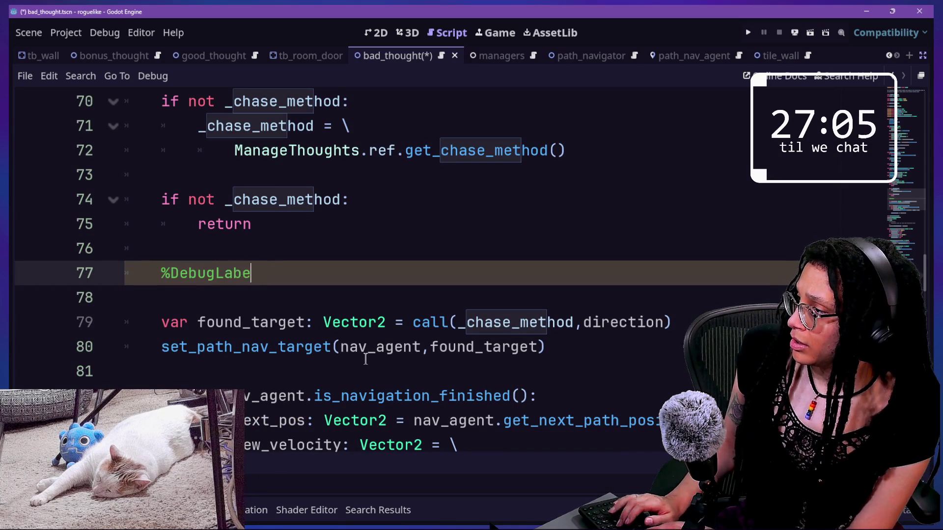
{"action": "type", "text": ">"}
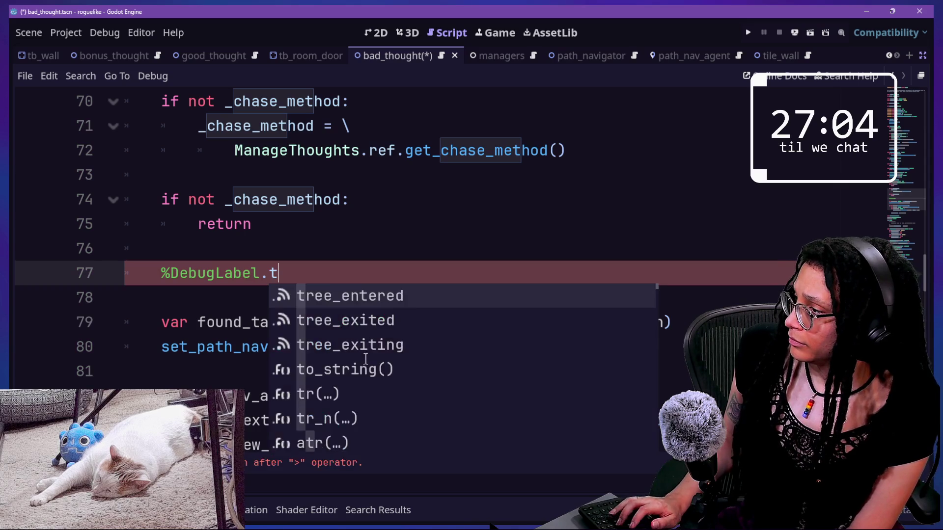
{"action": "key", "text": "BackSpace"}
{"action": "type", "text": "visb"}
{"action": "type", "text": "ext ="}
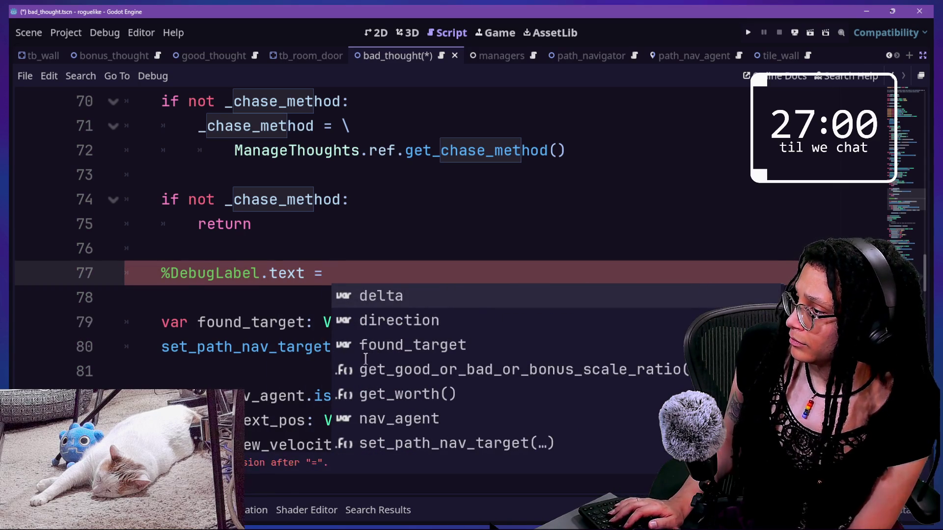
- Declare 'var label: Label = %DebugLabel' on its own line above the text assignment
{"action": "left_click", "coordinate": [199, 251]}
{"action": "key", "text": "BackSpace"}
{"action": "key", "text": "Return"}
{"action": "type", "text": "var"}
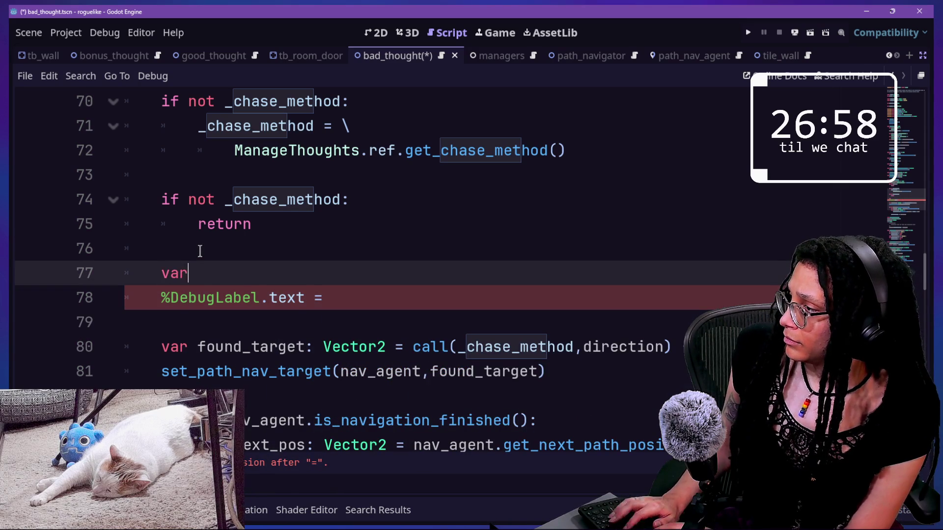
{"action": "type", "text": " label: Label ="}
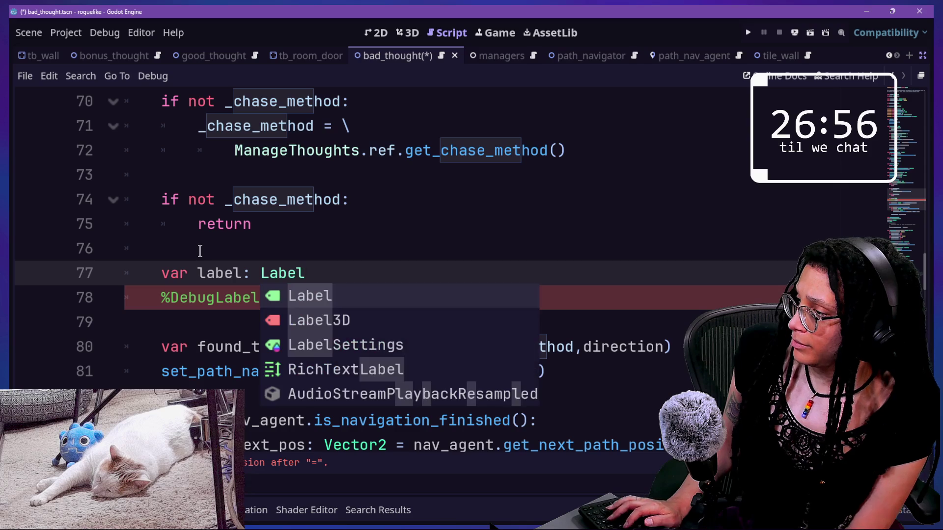
{"action": "left_click", "coordinate": [161, 299]}
{"action": "key", "text": "BackSpace"}
{"action": "key", "text": "BackSpace"}
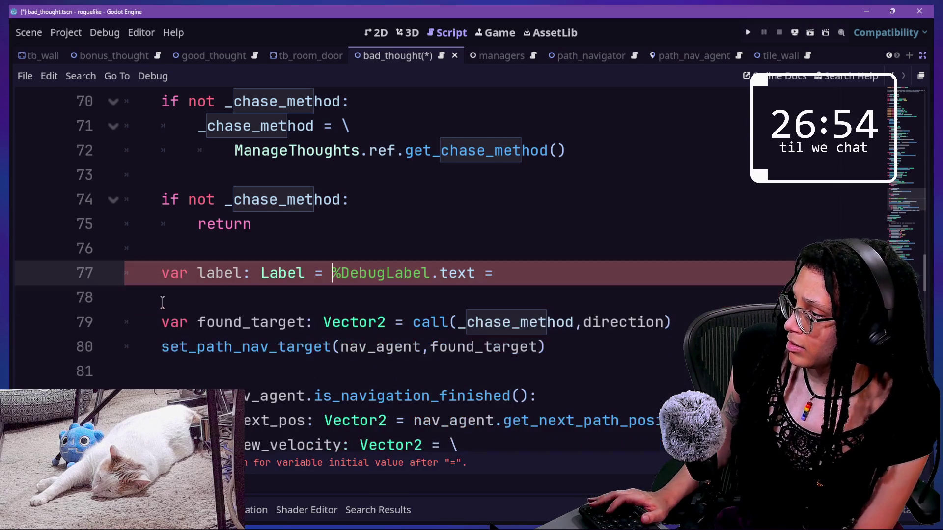
{"action": "key", "text": "Return"}
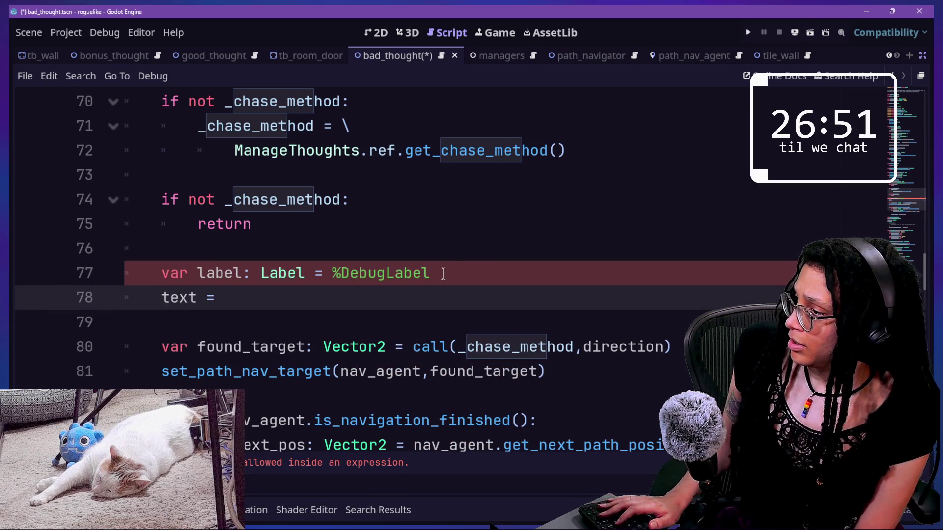
{"action": "type", "text": "label."}
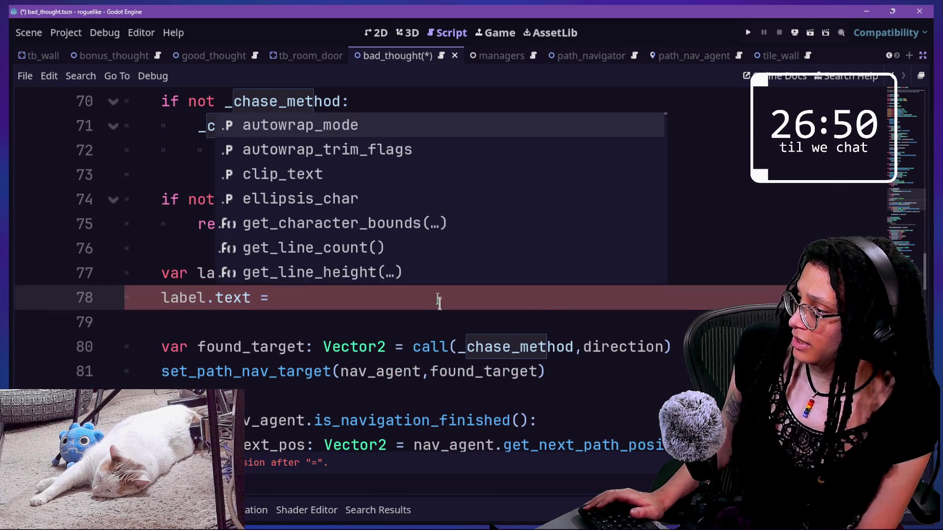
- Set label.text to _chase_method and save the bad_thought script
{"action": "left_click", "coordinate": [439, 305]}
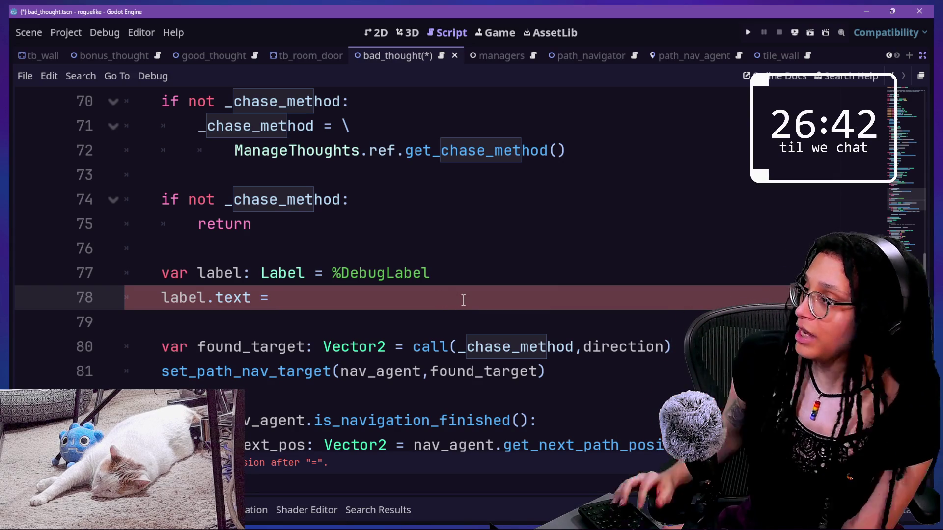
{"action": "type", "text": "_chase"}
{"action": "key", "text": "Return"}
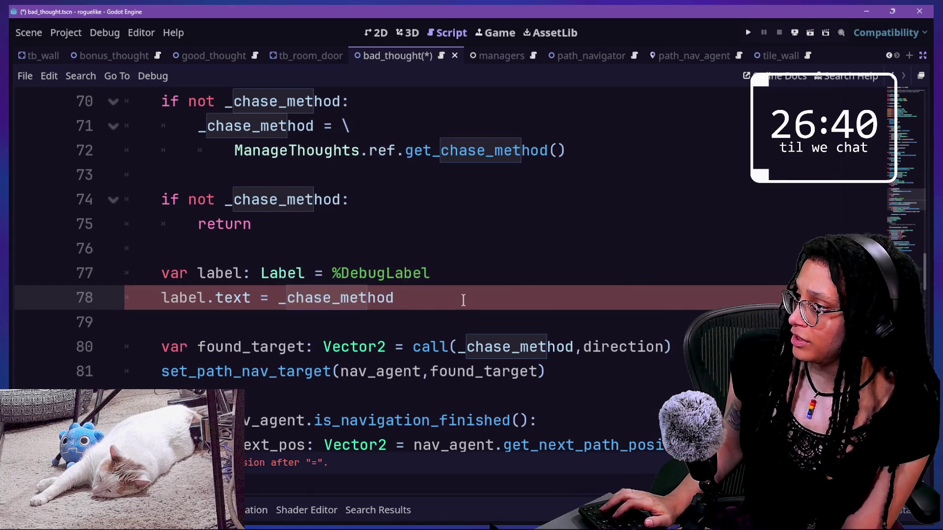
{"action": "left_click_drag", "start_coordinate": [278, 273], "coordinate": [371, 278]}
{"action": "left_click", "coordinate": [473, 301]}
{"action": "key", "text": "ctrl+s"}
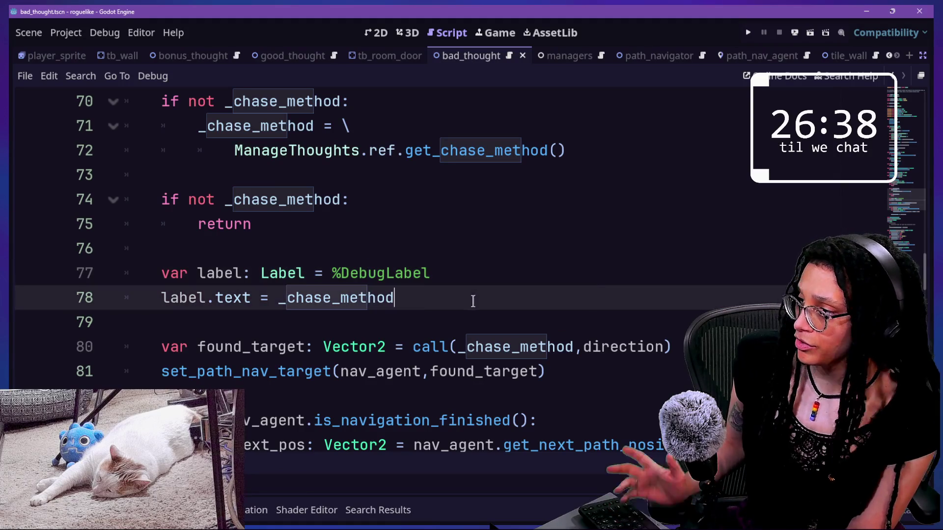
- Add 'label.visible = true' below and run the game to test the debug label
{"action": "key", "text": "Return"}
{"action": "type", "text": "sible = fals"}
{"action": "type", "text": "e"}
{"action": "key", "text": "BackSpace"}
{"action": "key", "text": "BackSpace"}
{"action": "type", "text": "tru"}
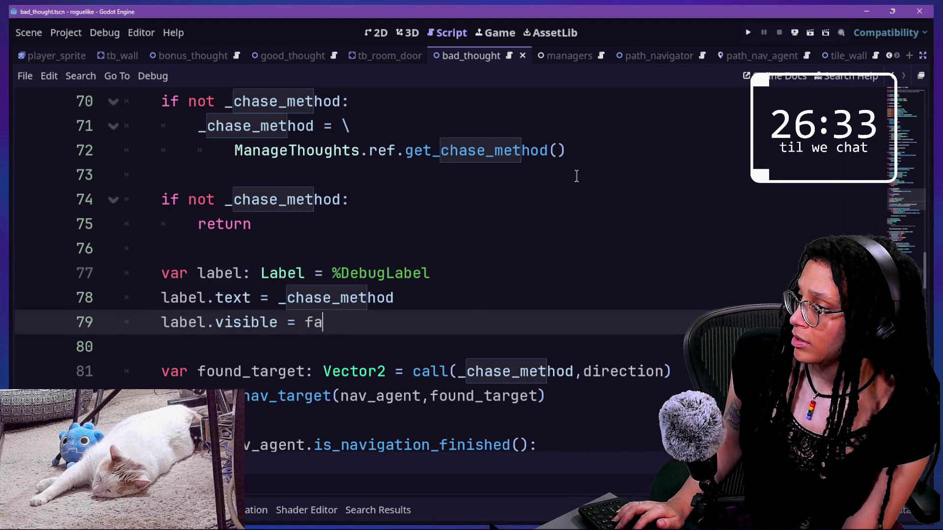
{"action": "left_click", "coordinate": [747, 30]}
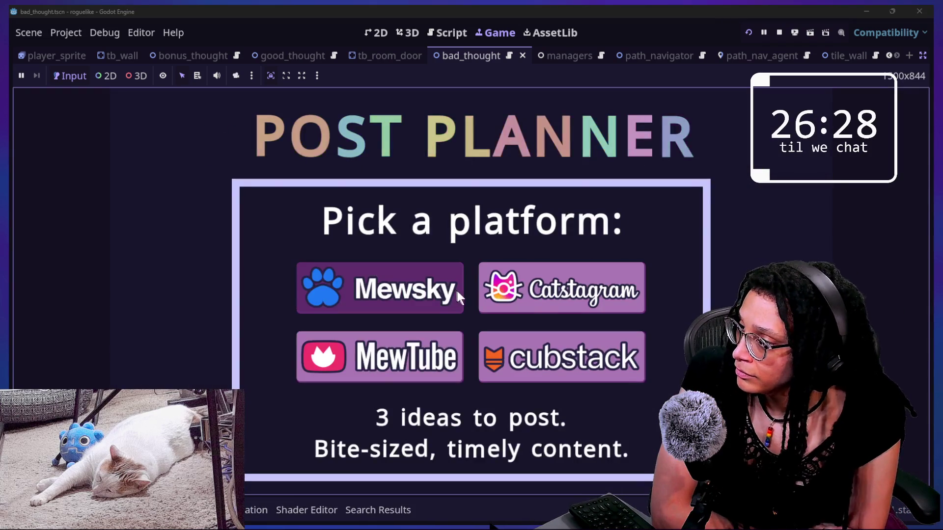
- Enter the level via the Mewsky platform, then remove the unfinished line above the label declaration and save
{"action": "left_click", "coordinate": [455, 291]}
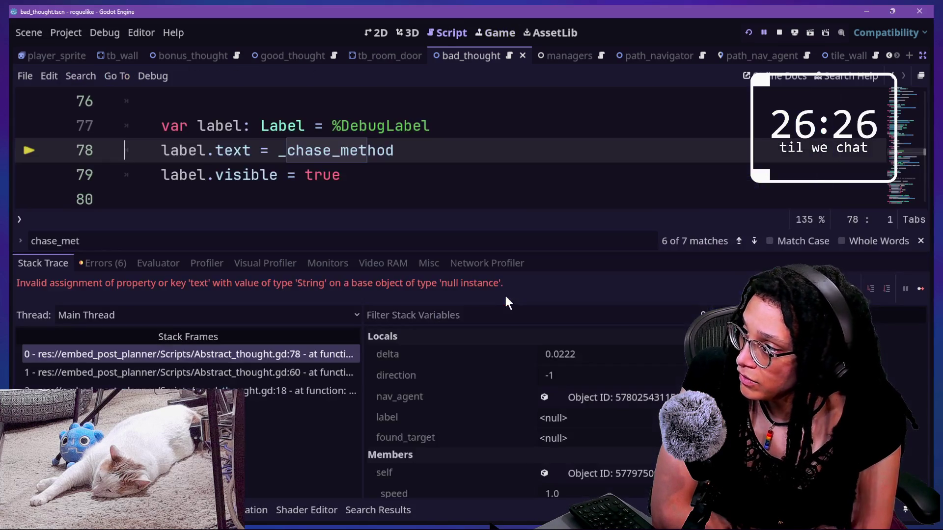
{"action": "left_click", "coordinate": [447, 174]}
{"action": "left_click", "coordinate": [343, 104]}
{"action": "key", "text": "Return"}
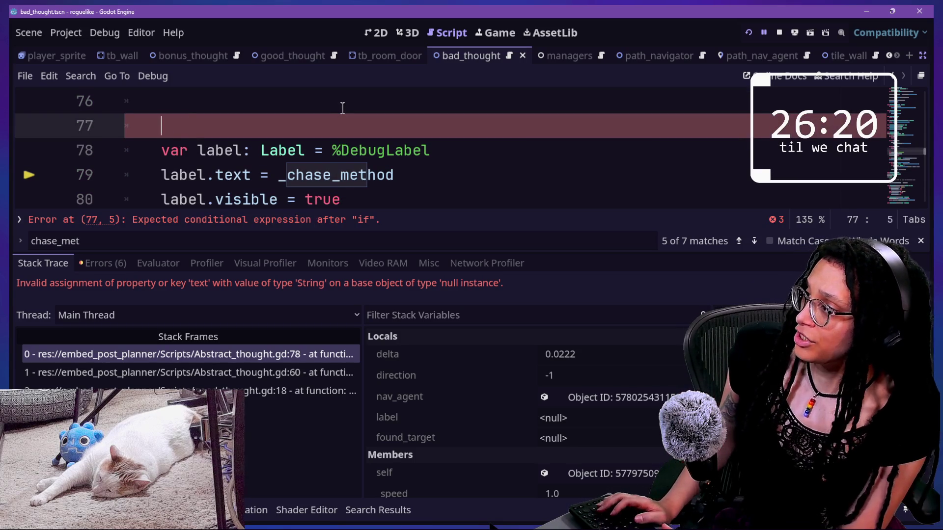
{"action": "key", "text": "BackSpace"}
{"action": "key", "text": "BackSpace"}
{"action": "key", "text": "BackSpace"}
{"action": "key", "text": "ctrl+s"}
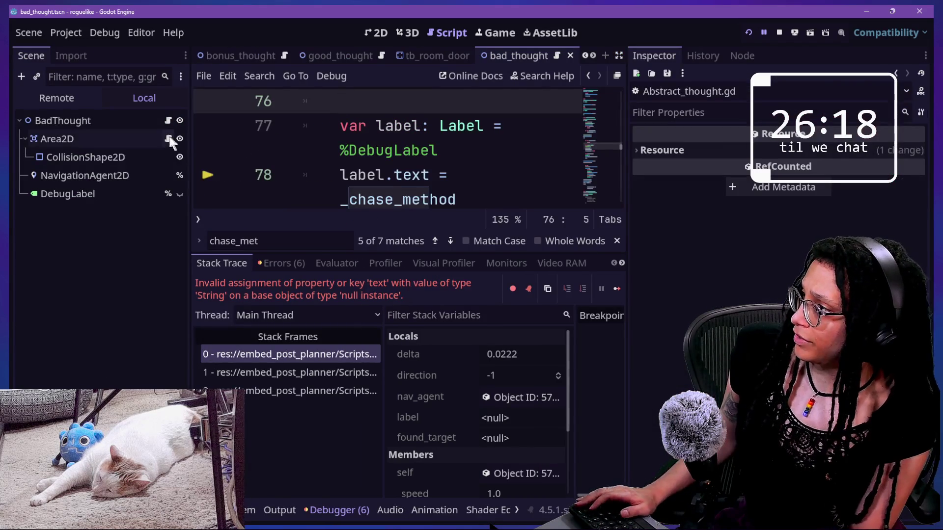
- Take the DebugLabel node from the BadThought scene and quick-open good_thought.tscn
{"action": "left_click", "coordinate": [130, 192]}
{"action": "left_click", "coordinate": [237, 200]}
{"action": "key", "text": "shift+alt+o"}
{"action": "type", "text": "good"}
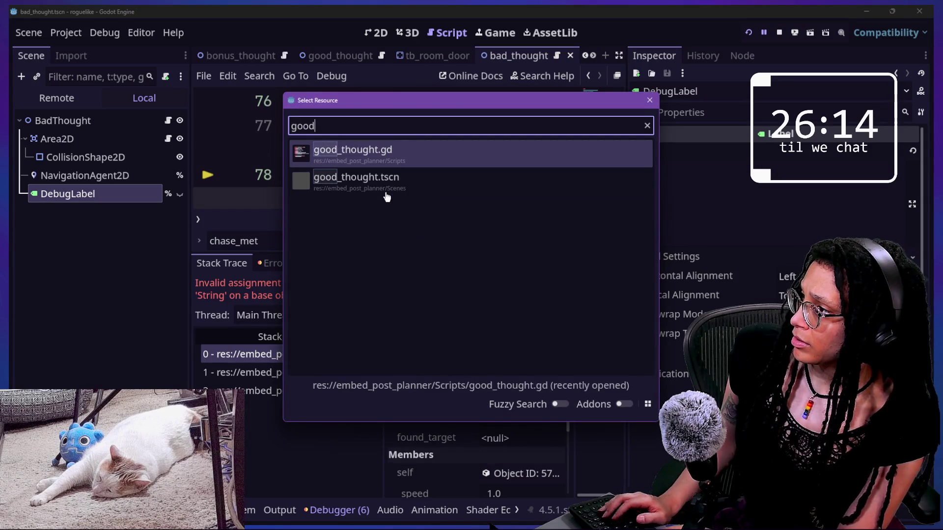
{"action": "double_click", "coordinate": [387, 197]}
- Paste DebugLabel under the GoodThought root, save the scene, and rerun the game
{"action": "left_click", "coordinate": [50, 123]}
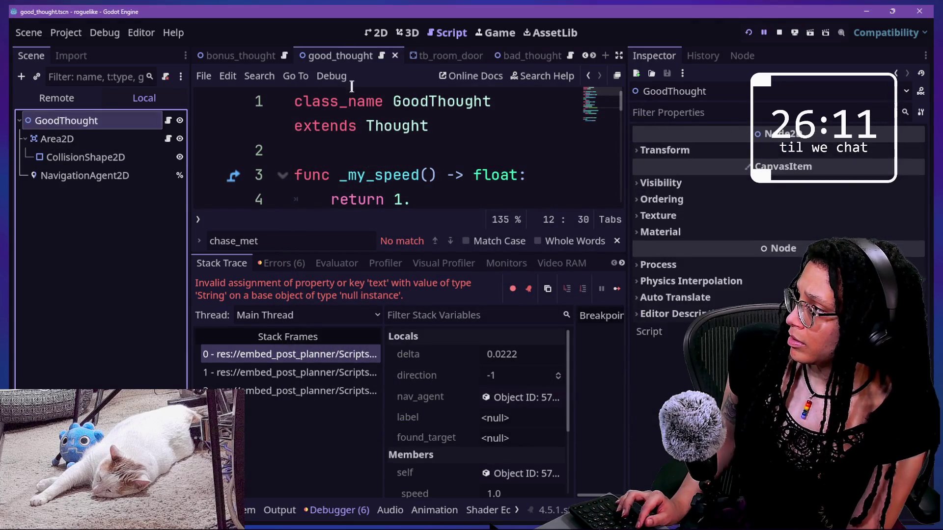
{"action": "key", "text": "ctrl+v"}
{"action": "key", "text": "ctrl+s"}
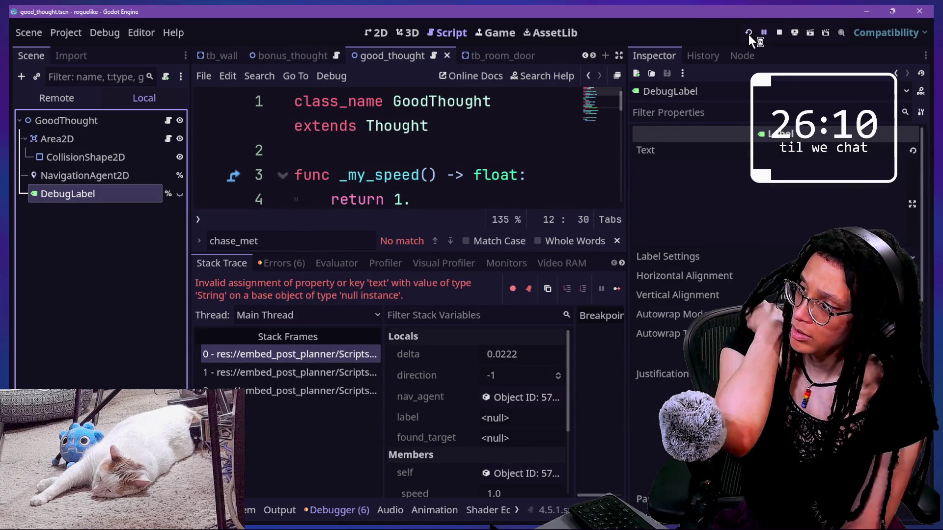
{"action": "left_click", "coordinate": [748, 33]}
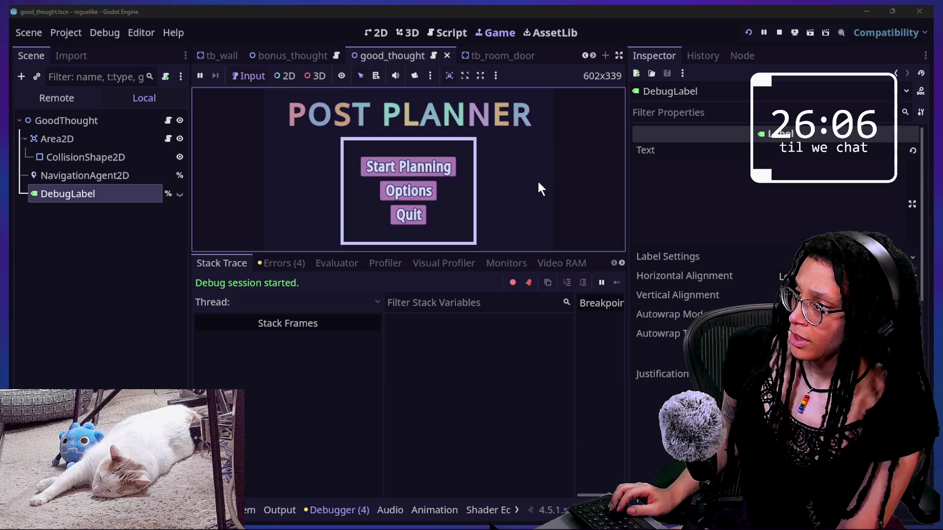
- Enlarge the game view, start planning, pick a platform and move the player left and right
{"action": "key", "text": "ctrl+shift+F11"}
{"action": "key", "text": "ctrl+j"}
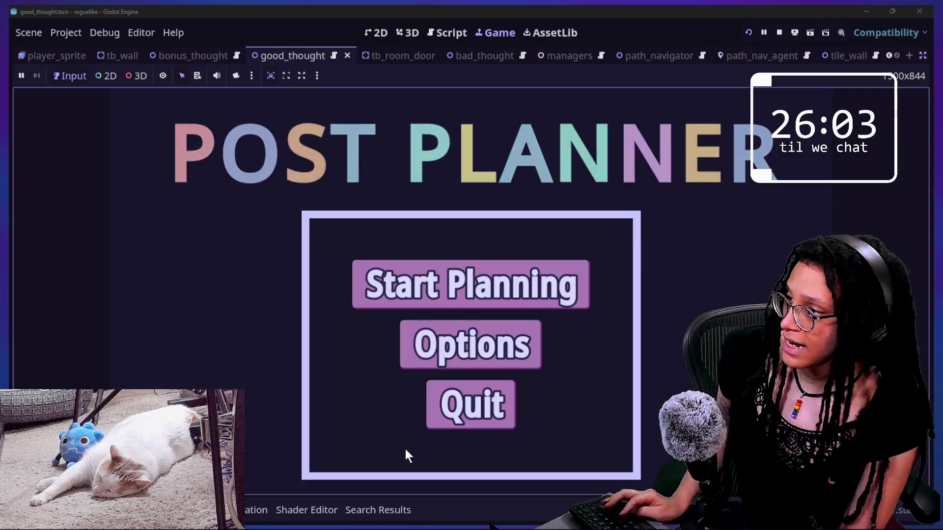
{"action": "left_click", "coordinate": [427, 286]}
{"action": "left_click", "coordinate": [613, 295]}
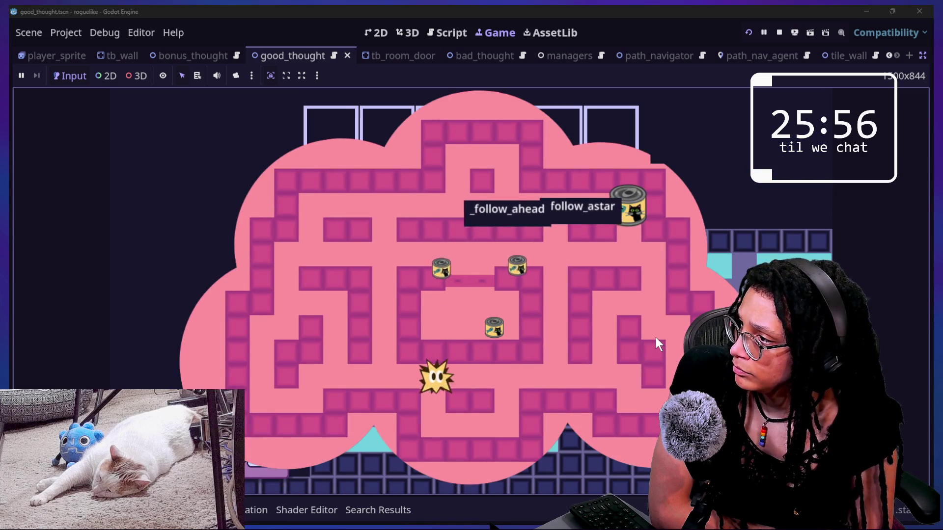
{"action": "key", "text": "Left"}
{"action": "key", "text": "Right"}
{"action": "key", "text": "Right"}
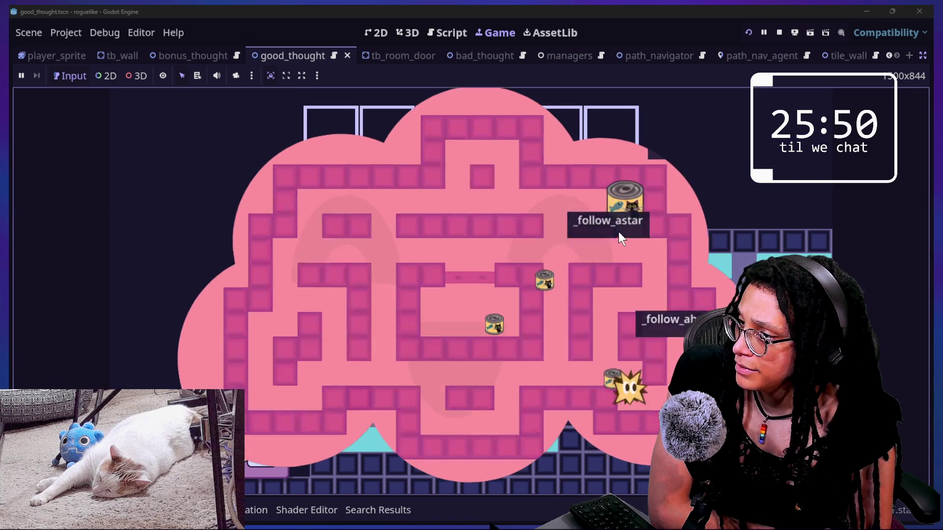
- Change set_astar_thought's parameter type from BadThought to Thought, save, and open Find in Files
{"action": "key", "text": "Left"}
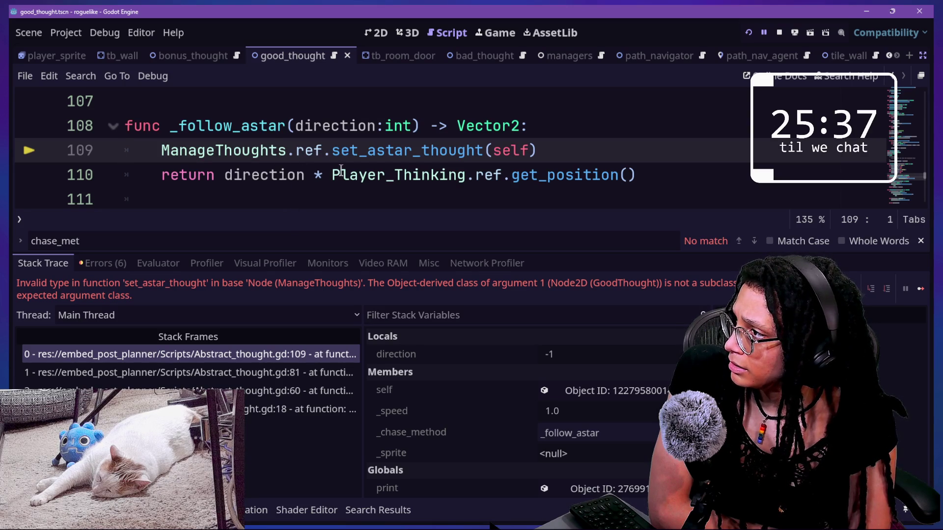
{"action": "mouse_move", "coordinate": [351, 154]}
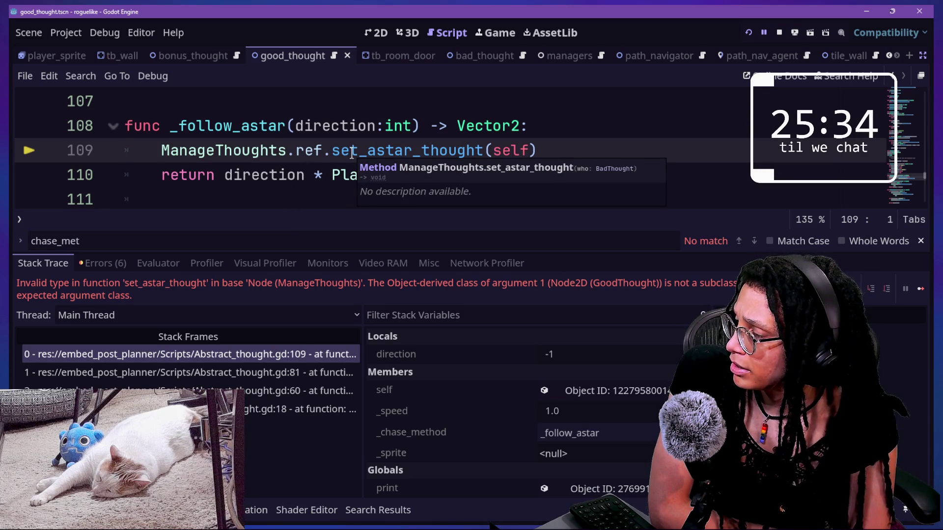
{"action": "left_click", "coordinate": [388, 153], "text": "ctrl"}
{"action": "left_click", "coordinate": [388, 201]}
{"action": "key", "text": "BackSpace"}
{"action": "key", "text": "BackSpace"}
{"action": "key", "text": "BackSpace"}
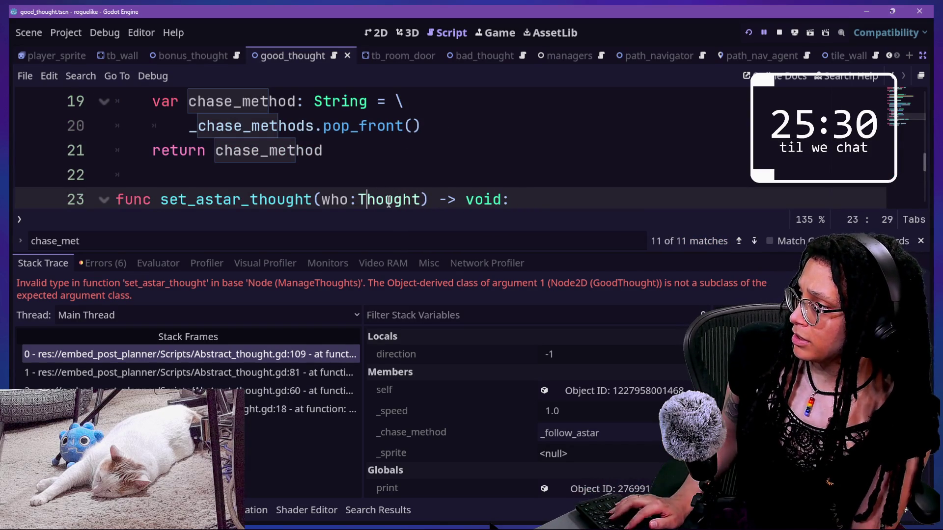
{"action": "type", "text": "T"}
{"action": "key", "text": "ctrl+s"}
{"action": "key", "text": "ctrl+shift+f"}
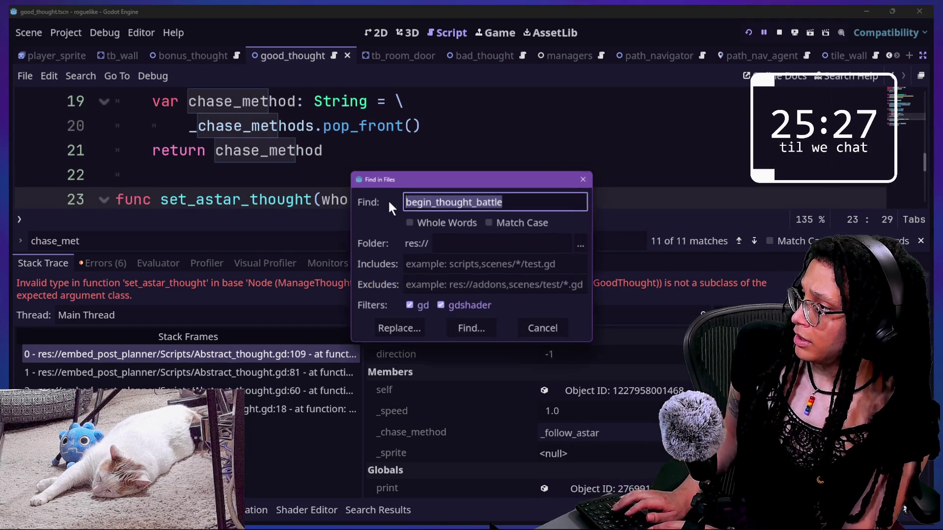
- Search the project for 'badthought' and open the _who_is_astar match on line 10
{"action": "key", "text": "BackSpace"}
{"action": "type", "text": "badthought"}
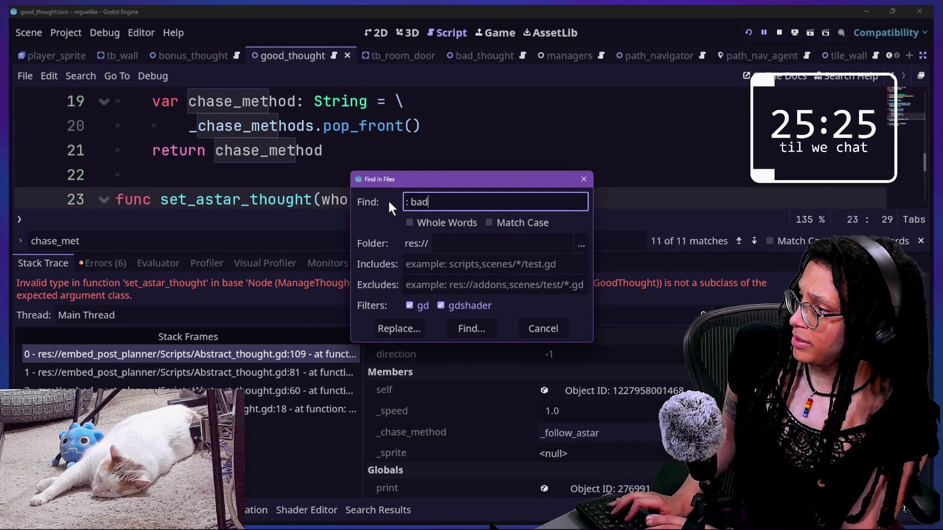
{"action": "key", "text": "Return"}
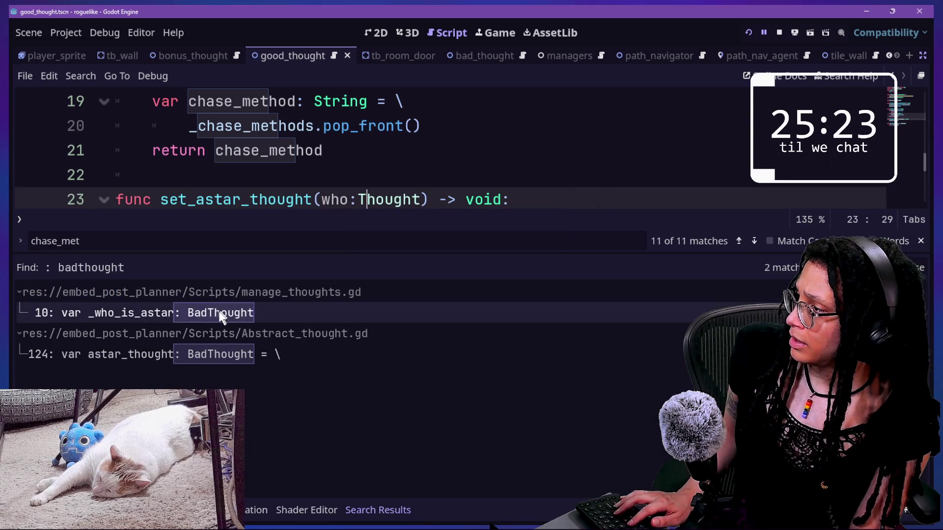
{"action": "left_click", "coordinate": [314, 150]}
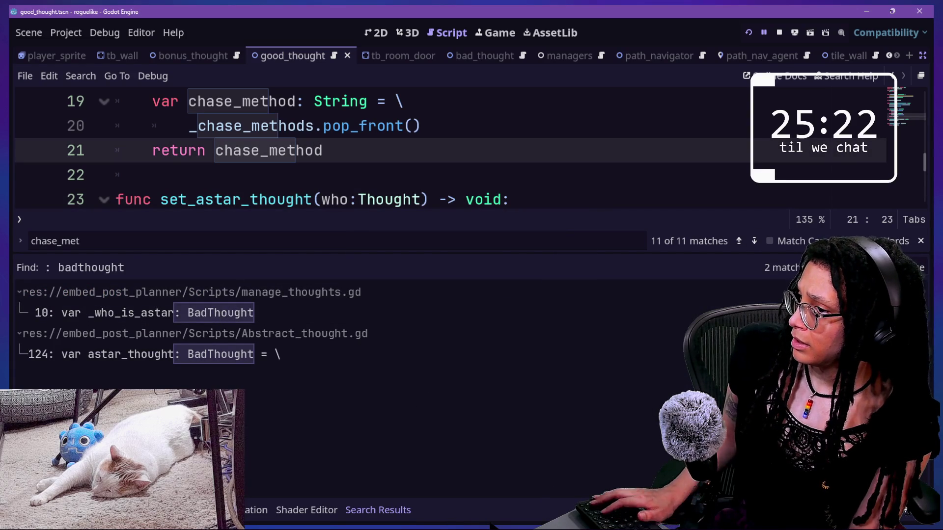
{"action": "left_click", "coordinate": [305, 306]}
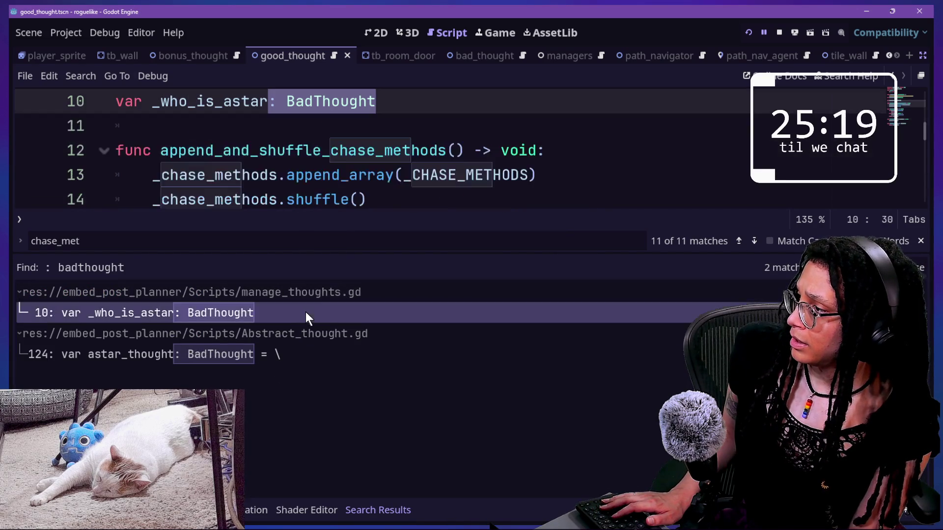
- Restore _who_is_astar's type to BadThought, hide the bottom panel, and bring up quick open
{"action": "left_click", "coordinate": [314, 103]}
{"action": "key", "text": "BackSpace"}
{"action": "key", "text": "BackSpace"}
{"action": "key", "text": "BackSpace"}
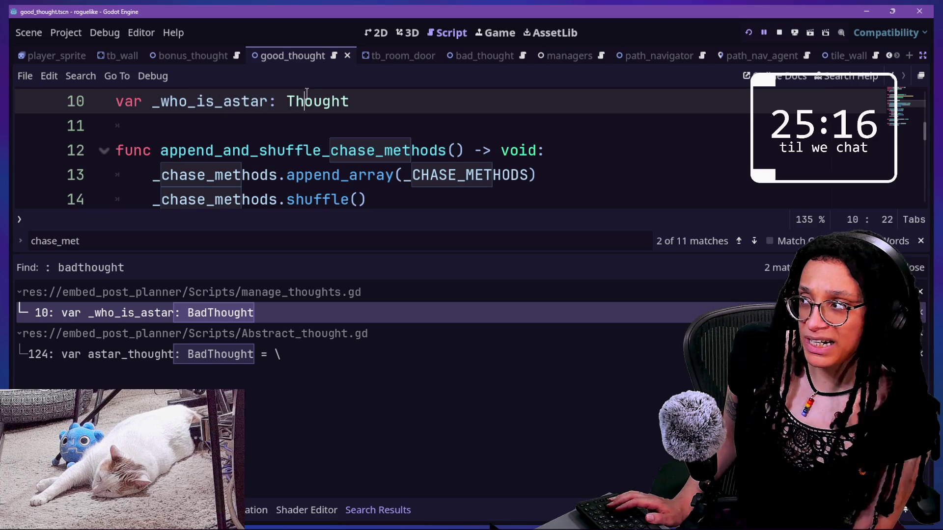
{"action": "type", "text": "Bad"}
{"action": "key", "text": "Escape"}
{"action": "key", "text": "Escape"}
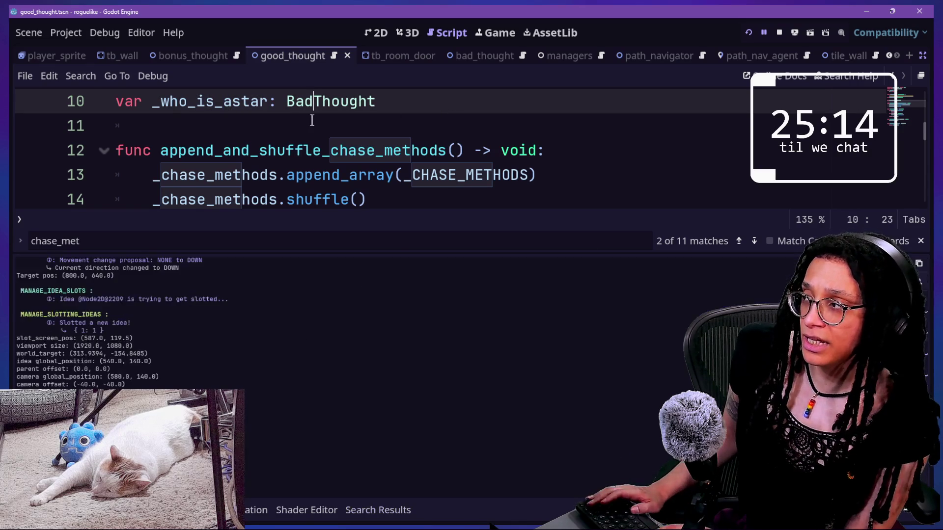
{"action": "key", "text": "shift+alt+o"}
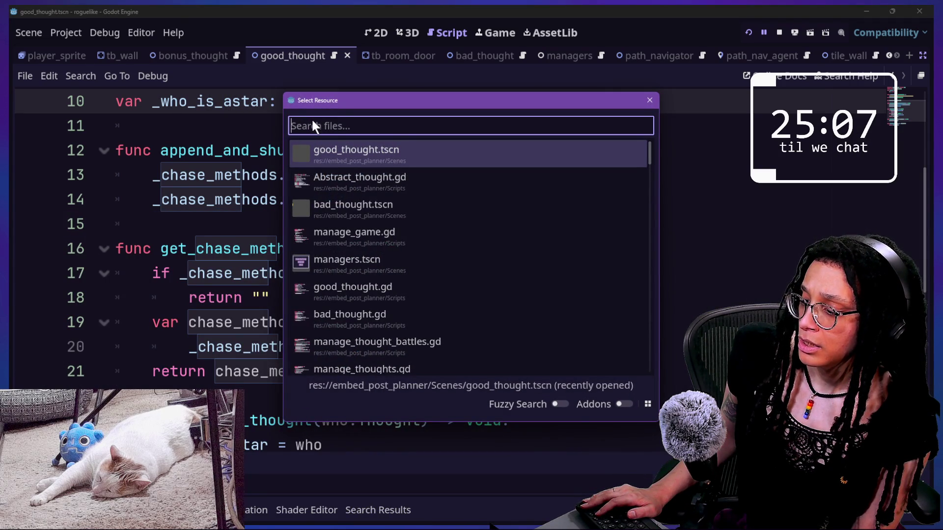
- Open Abstract_thought.gd from the Shift+Alt+O quick file picker to reach _follow_astar
{"action": "key", "text": "Down"}
{"action": "key", "text": "Up"}
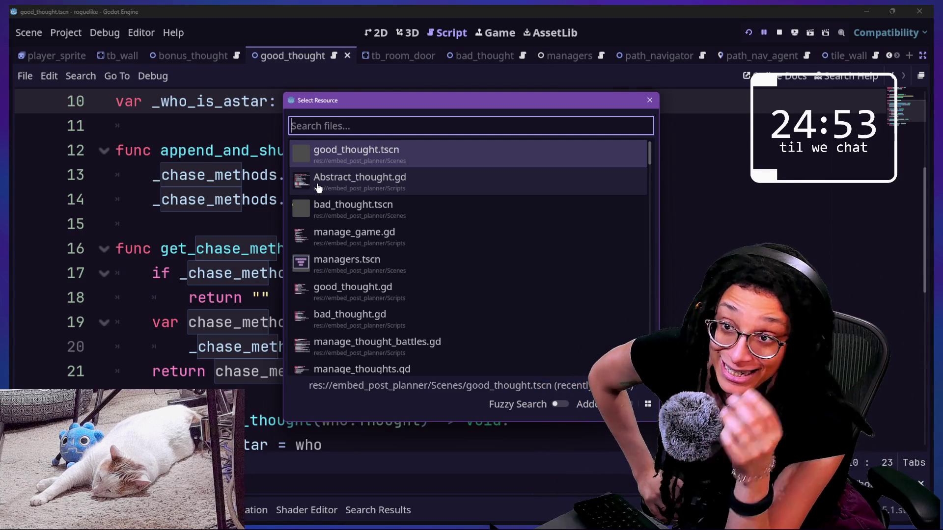
{"action": "key", "text": "Escape"}
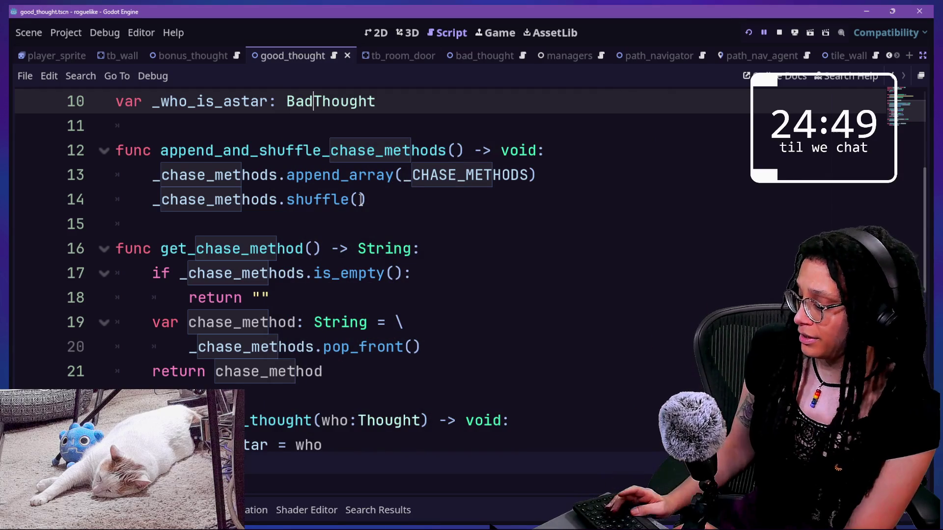
{"action": "key", "text": "shift+alt+o"}
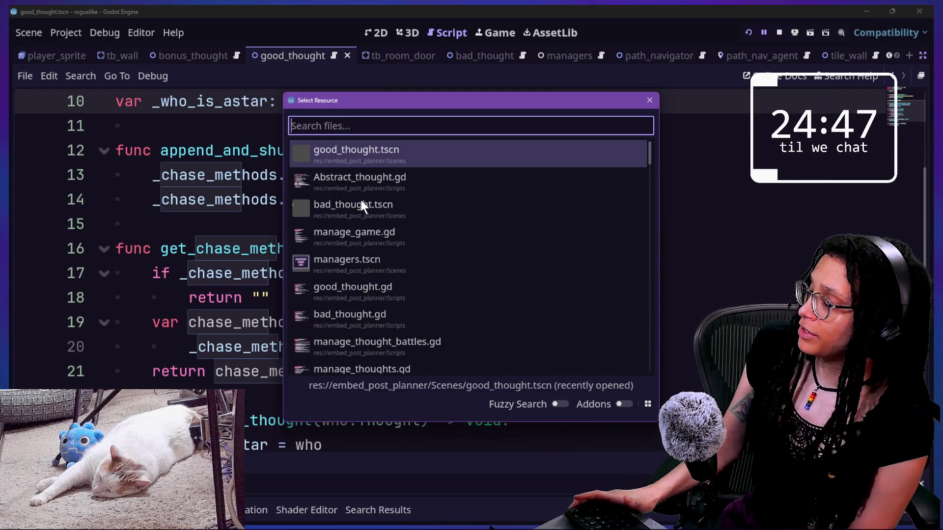
{"action": "key", "text": "Down"}
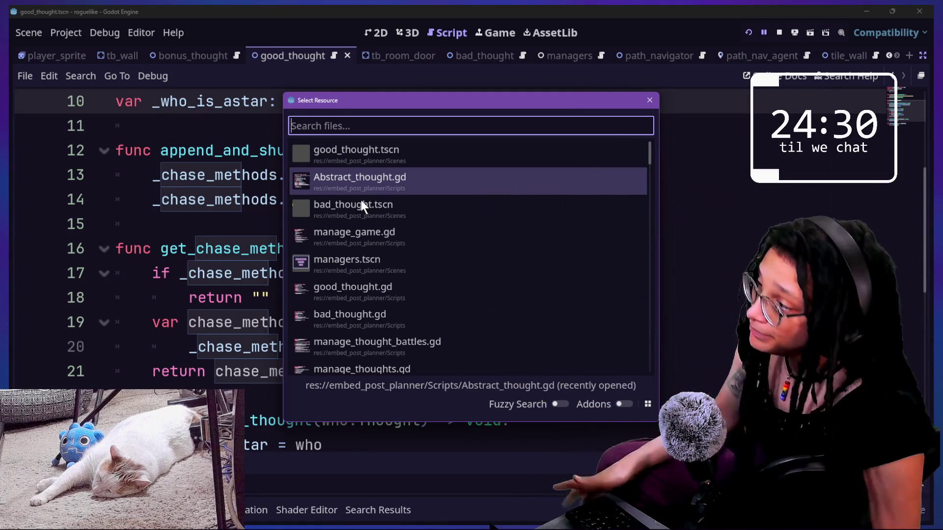
{"action": "double_click", "coordinate": [404, 182]}
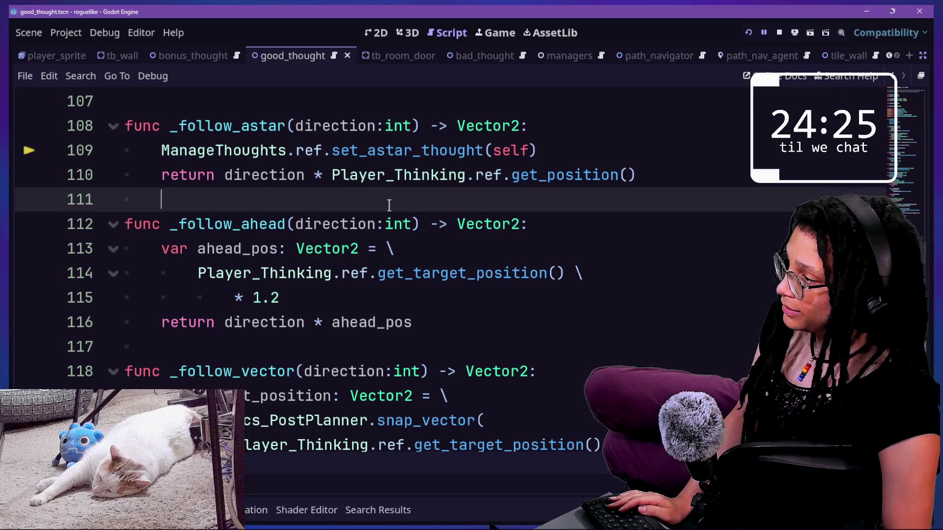
- Comment out the three DebugLabel lines 77–79 in _core_follow_logic with Ctrl+K
{"action": "scroll", "coordinate": [389, 206], "scroll_direction": "up", "scroll_amount": 15}
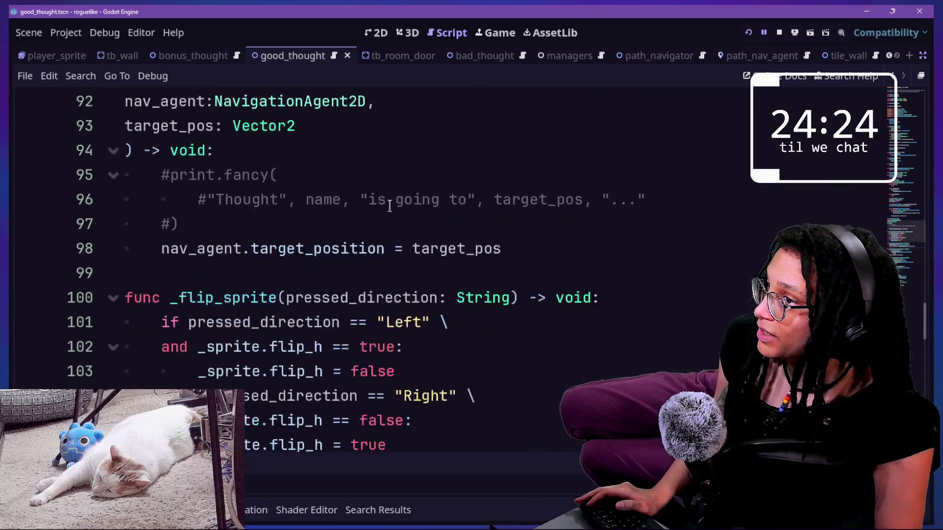
{"action": "scroll", "coordinate": [389, 206], "scroll_direction": "up", "scroll_amount": 5}
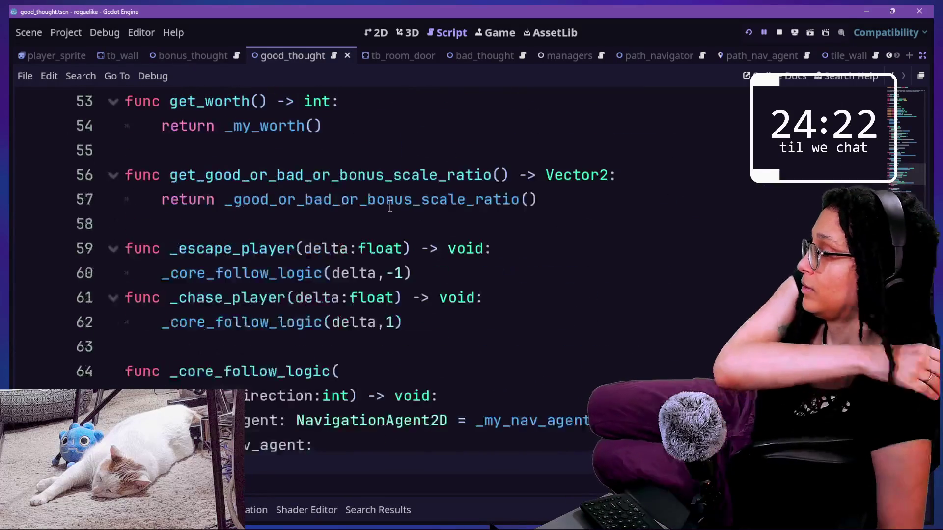
{"action": "scroll", "coordinate": [389, 206], "scroll_direction": "down", "scroll_amount": 5}
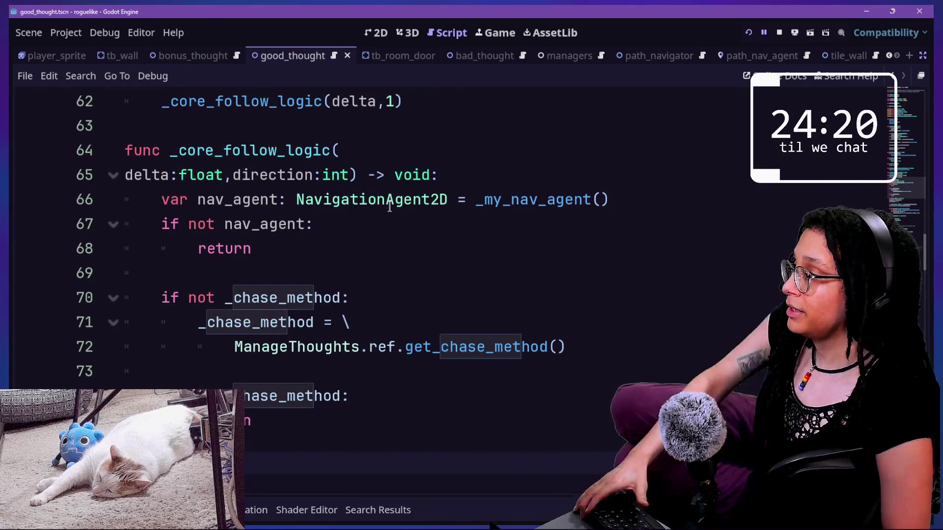
{"action": "left_click", "coordinate": [433, 267]}
{"action": "scroll", "coordinate": [433, 265], "scroll_direction": "down", "scroll_amount": 1}
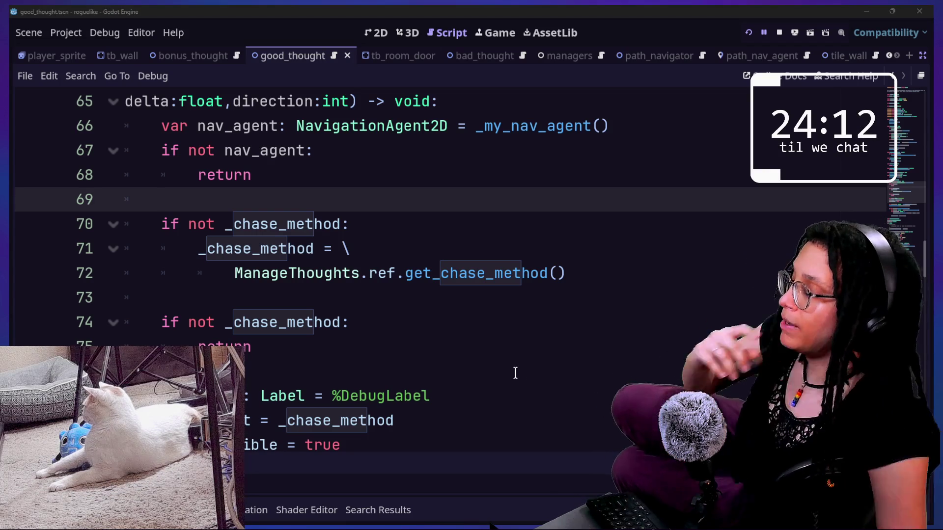
{"action": "left_click", "coordinate": [379, 333]}
{"action": "right_click", "coordinate": [399, 356]}
{"action": "key", "text": "Escape"}
{"action": "scroll", "coordinate": [245, 350], "scroll_direction": "down", "scroll_amount": 1}
{"action": "left_click_drag", "start_coordinate": [338, 378], "coordinate": [331, 322]}
{"action": "key", "text": "ctrl+k"}
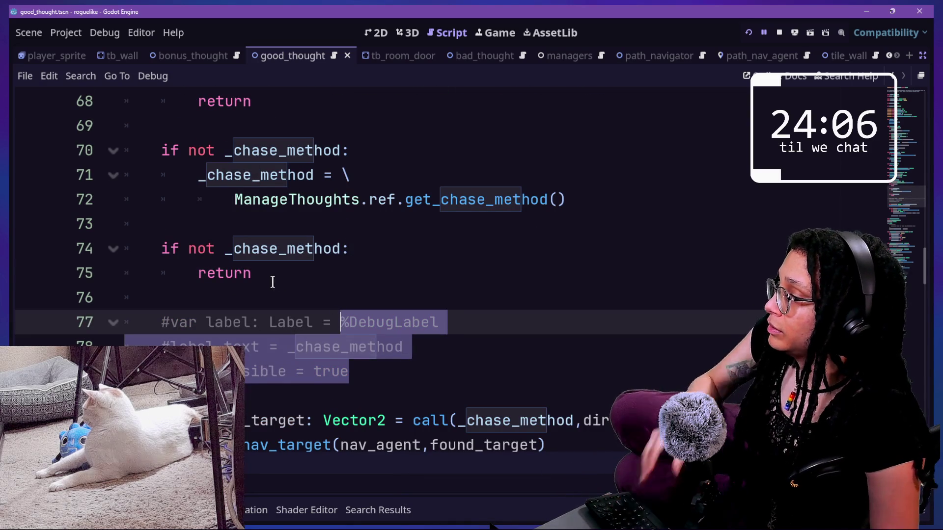
- Insert a new line after the return statement on line 75
{"action": "left_click", "coordinate": [297, 292]}
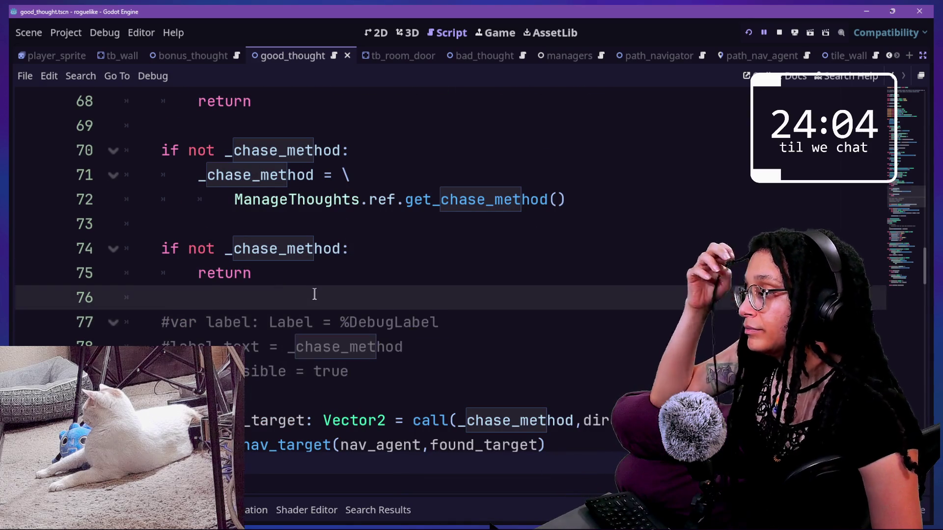
{"action": "scroll", "coordinate": [314, 294], "scroll_direction": "down", "scroll_amount": 2}
{"action": "scroll", "coordinate": [387, 262], "scroll_direction": "up", "scroll_amount": 2}
{"action": "left_click", "coordinate": [309, 269]}
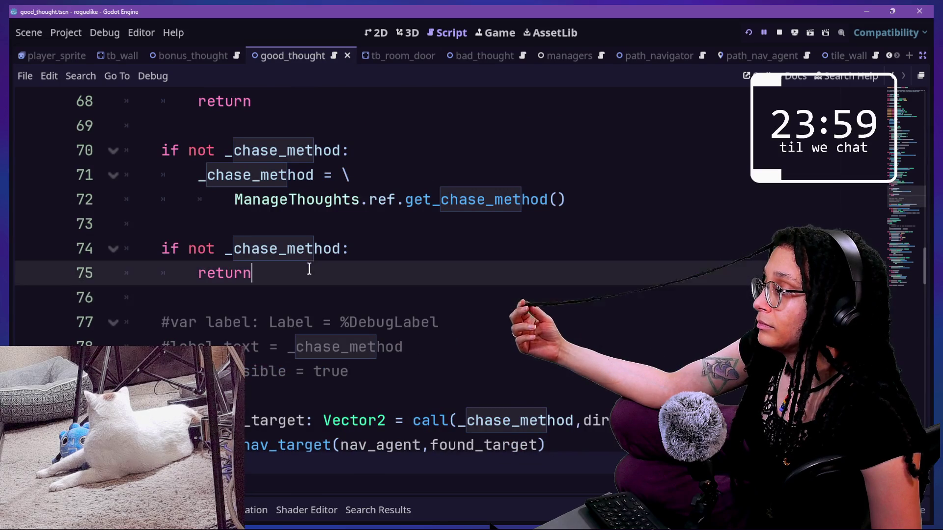
{"action": "key", "text": "Return"}
{"action": "key", "text": "Return"}
- Add an 'if self is GoodThought:' check after line 75, then jump to get_chase_method's definition
{"action": "type", "text": "if"}
{"action": "left_click", "coordinate": [256, 510]}
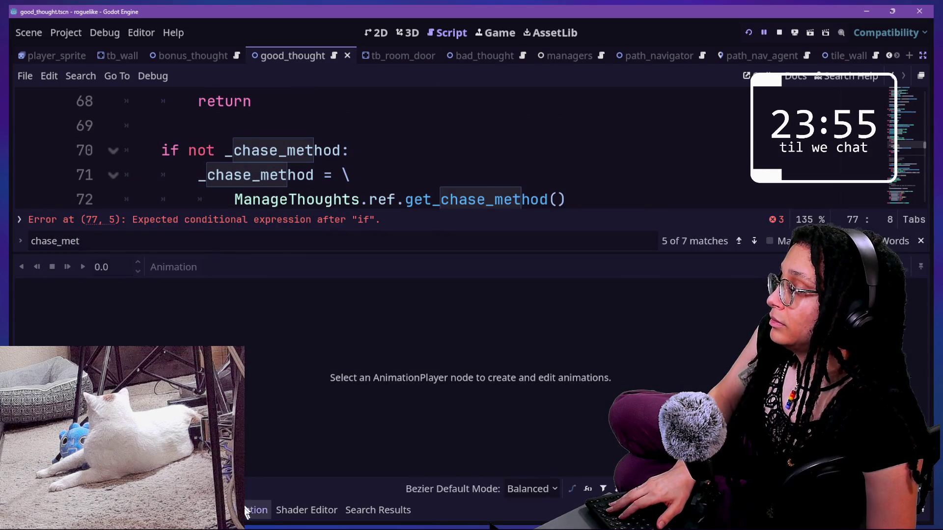
{"action": "left_click", "coordinate": [246, 509]}
{"action": "left_click", "coordinate": [209, 331]}
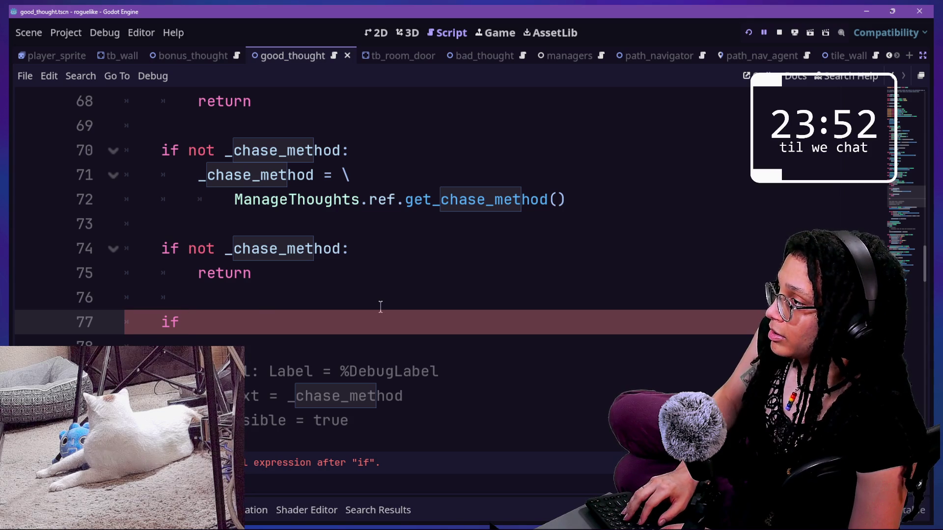
{"action": "type", "text": "GoodTh"}
{"action": "key", "text": "Return"}
{"action": "type", "text": ":"}
{"action": "key", "text": "Return"}
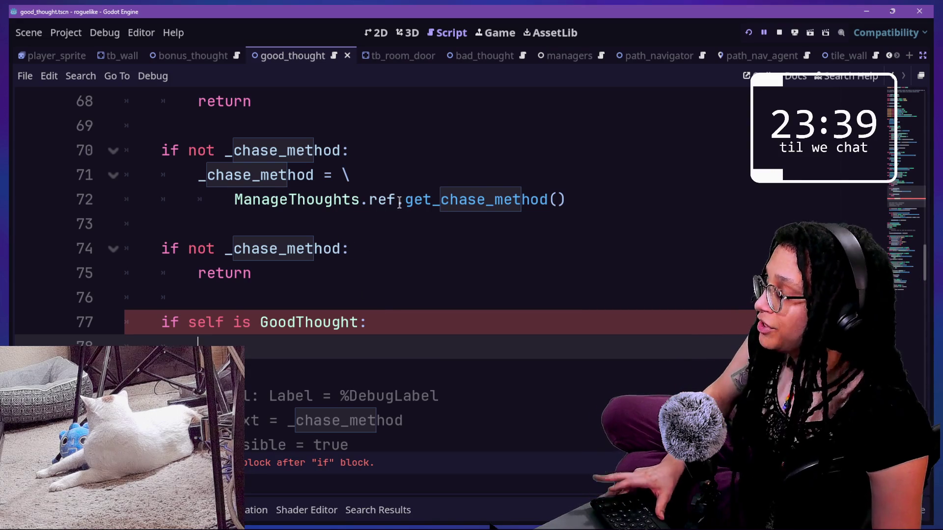
{"action": "key", "text": "ctrl"}
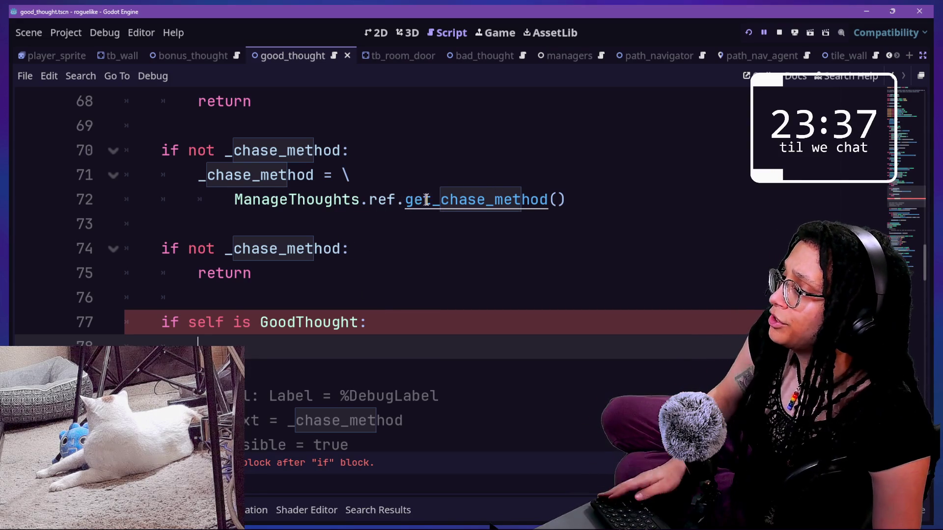
{"action": "left_click", "coordinate": [453, 201], "text": "ctrl"}
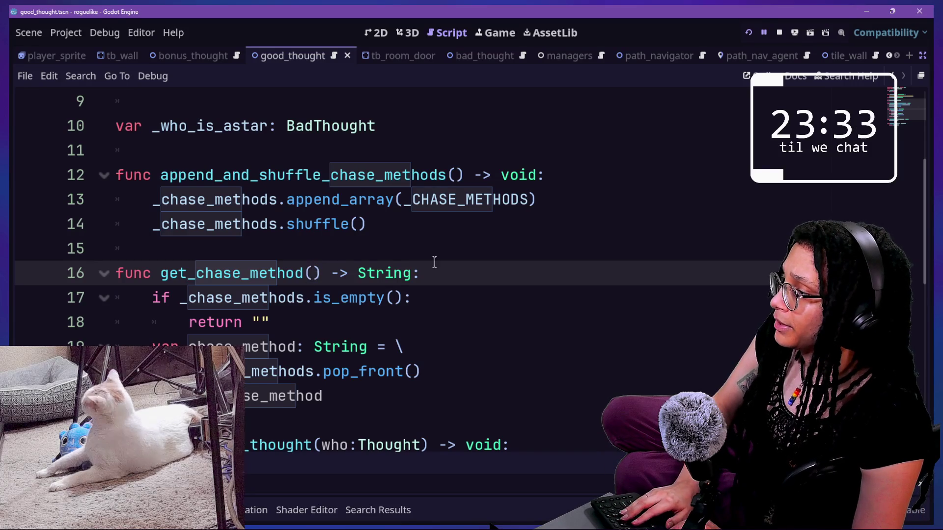
- Add a 'remove:bool=true' parameter to get_chase_method and save
{"action": "type", "text": "remove:bo"}
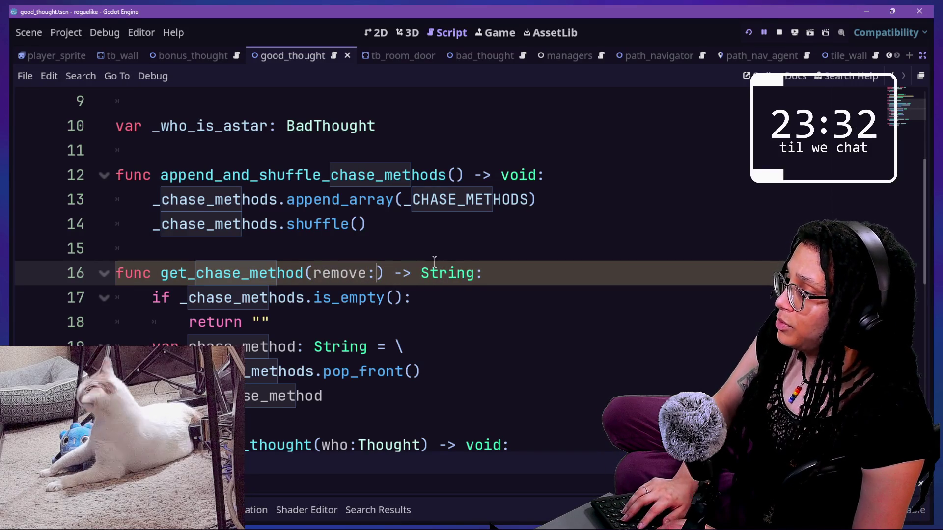
{"action": "type", "text": "ol=true"}
{"action": "left_click", "coordinate": [288, 273]}
{"action": "key", "text": "ctrl+s"}
- Read the pop_front documentation, then return to the script
{"action": "scroll", "coordinate": [304, 294], "scroll_direction": "down", "scroll_amount": 2}
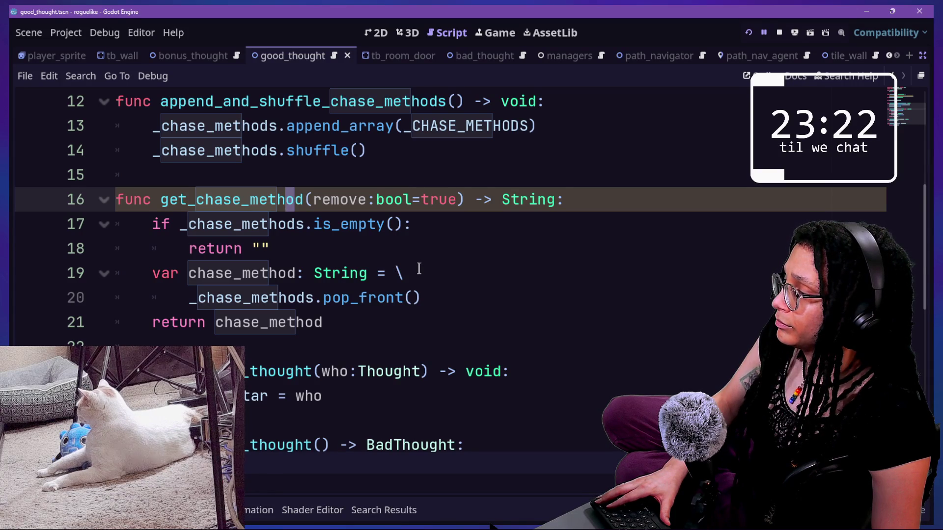
{"action": "left_click", "coordinate": [364, 298], "text": "ctrl"}
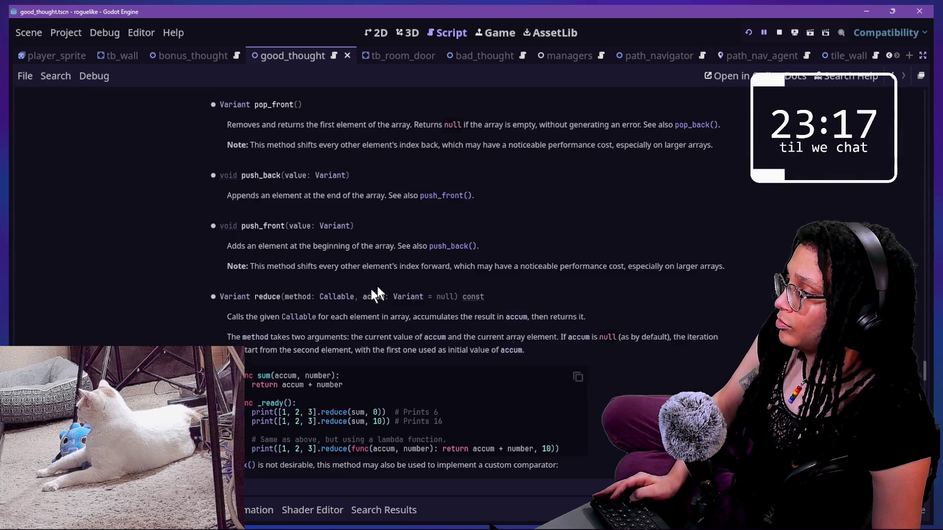
{"action": "scroll", "coordinate": [425, 277], "scroll_direction": "up", "scroll_amount": 1}
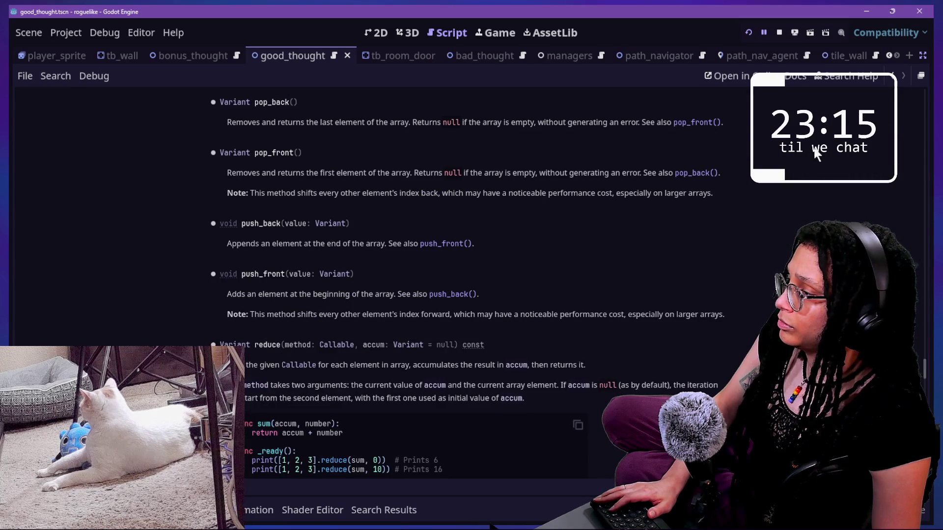
{"action": "left_click", "coordinate": [892, 75]}
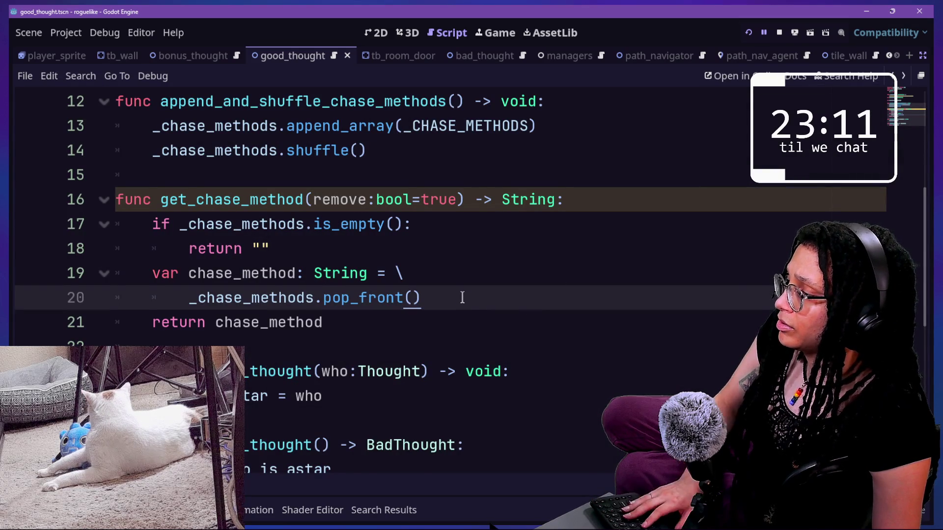
- Wrap the chase_method pop_front assignment in an 'if remove:' block
{"action": "key", "text": "Return"}
{"action": "key", "text": "BackSpace"}
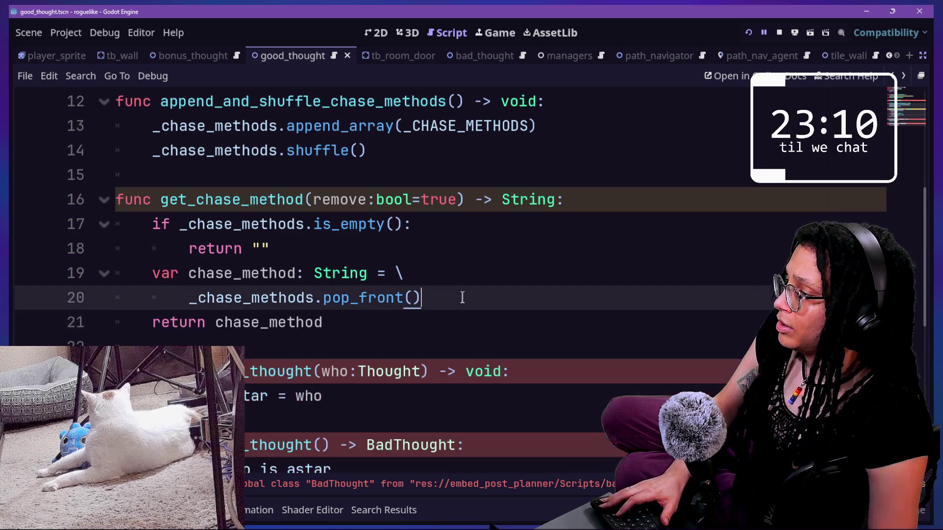
{"action": "left_click", "coordinate": [365, 252]}
{"action": "left_click", "coordinate": [377, 271]}
{"action": "key", "text": "BackSpace"}
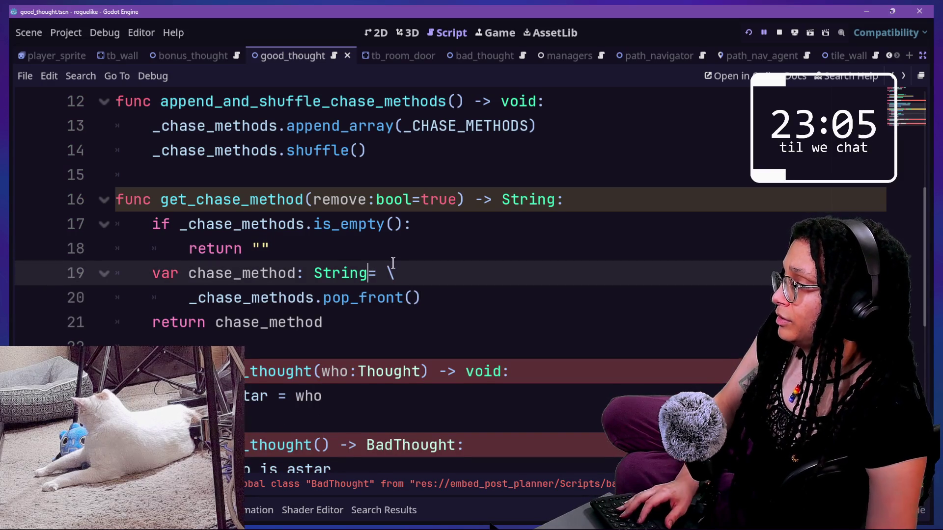
{"action": "key", "text": "Return"}
{"action": "key", "text": "Return"}
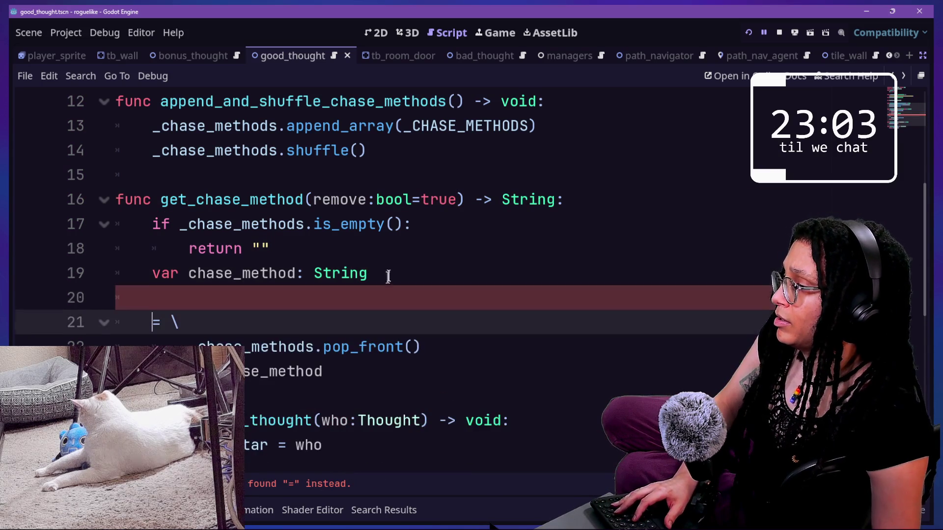
{"action": "key", "text": "Return"}
{"action": "key", "text": "Up"}
{"action": "key", "text": "Up"}
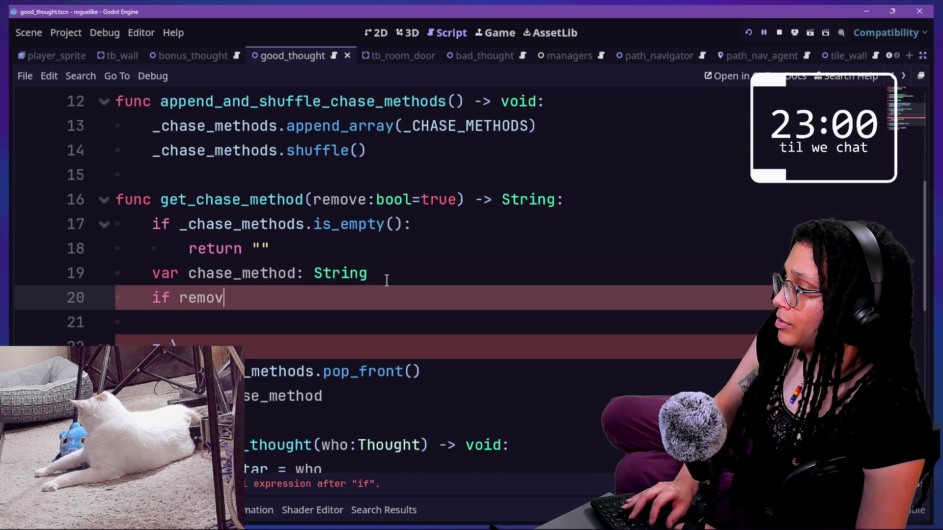
{"action": "type", "text": "ve:"}
{"action": "key", "text": "Return"}
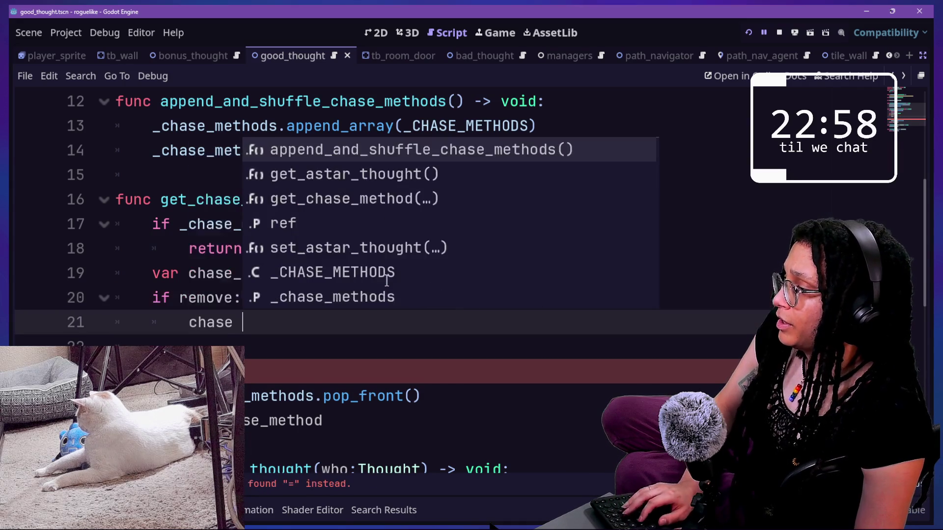
{"action": "type", "text": "_method"}
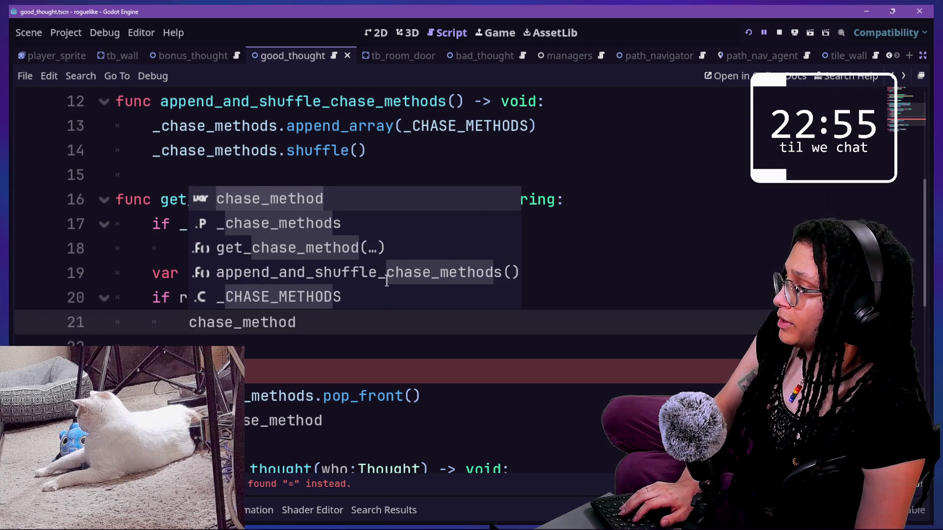
{"action": "type", "text": "+"}
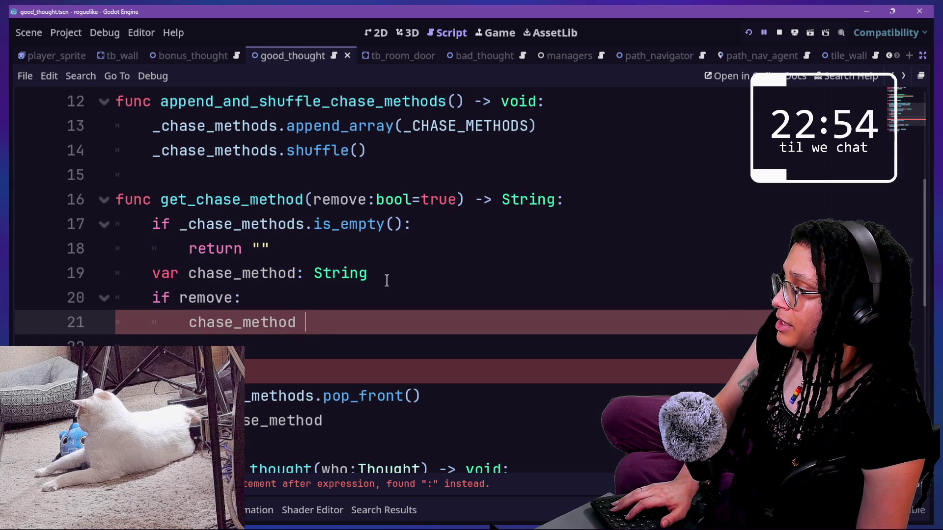
{"action": "key", "text": "Delete"}
{"action": "type", "text": "="}
{"action": "key", "text": "Delete"}
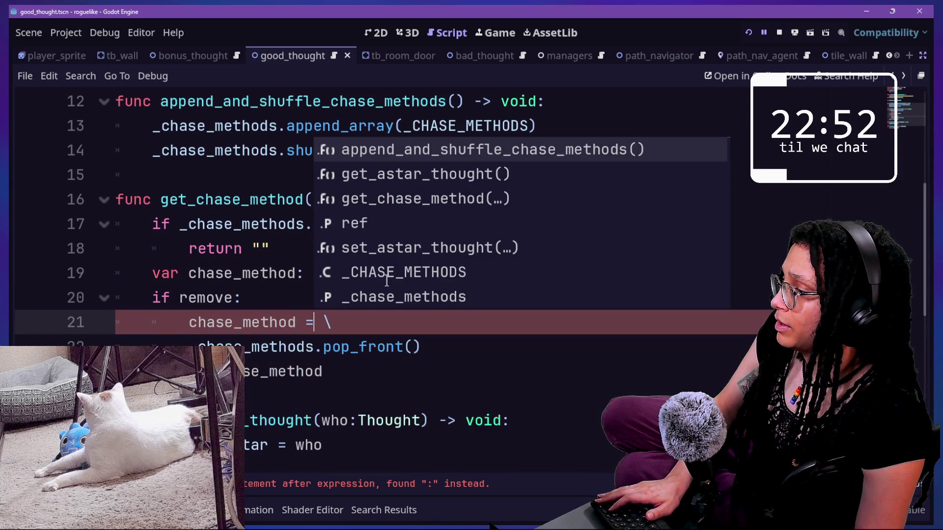
- Add an 'else:' branch starting a chase_method assignment after the pop_front line
{"action": "left_click", "coordinate": [440, 347]}
{"action": "key", "text": "Return"}
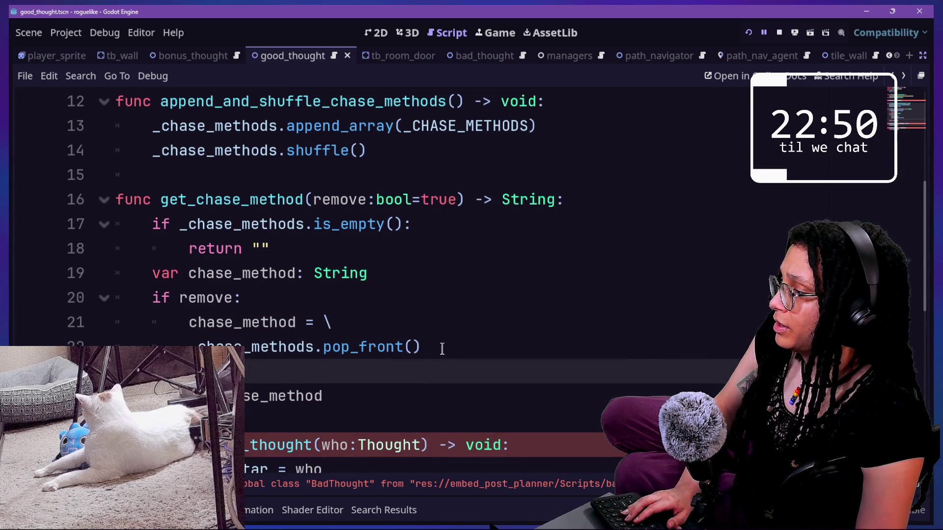
{"action": "type", "text": "else:"}
{"action": "key", "text": "Return"}
{"action": "type", "text": "cha"}
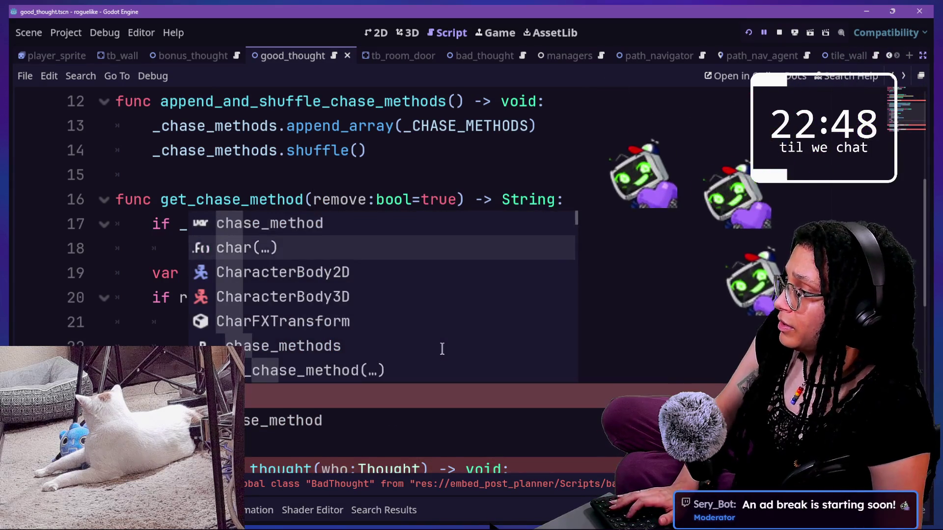
{"action": "scroll", "coordinate": [615, 341], "scroll_direction": "down", "scroll_amount": 1}
{"action": "left_click", "coordinate": [262, 238]}
{"action": "type", "text": "se_method"}
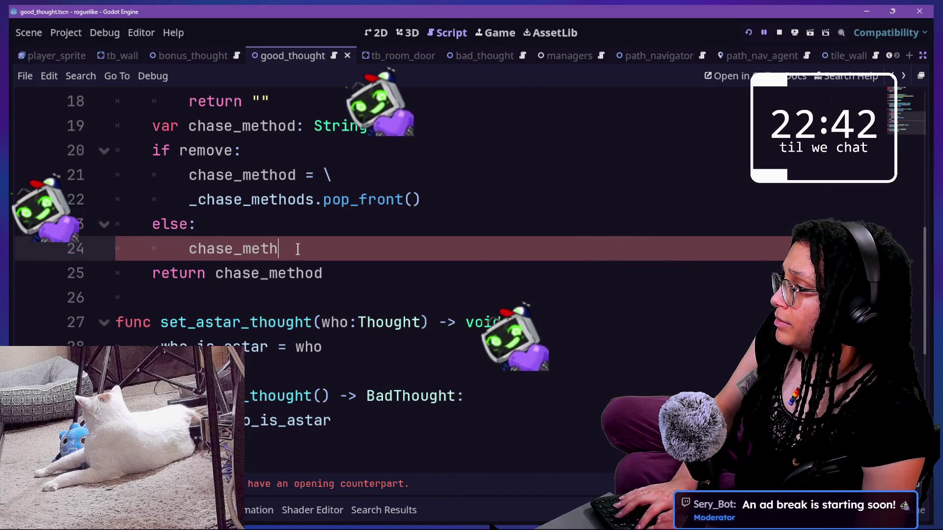
{"action": "key", "text": "Escape"}
{"action": "key", "text": "ctrl+j"}
{"action": "mouse_move", "coordinate": [403, 252]}
{"action": "left_mouse_down"}
{"action": "mouse_move", "coordinate": [412, 352]}
{"action": "mouse_move", "coordinate": [410, 342]}
{"action": "left_mouse_up"}
- Extend the else assignment on line 24 with '= \' continuing onto the next line
{"action": "left_click", "coordinate": [208, 173]}
{"action": "left_click", "coordinate": [253, 192]}
{"action": "left_click", "coordinate": [324, 222]}
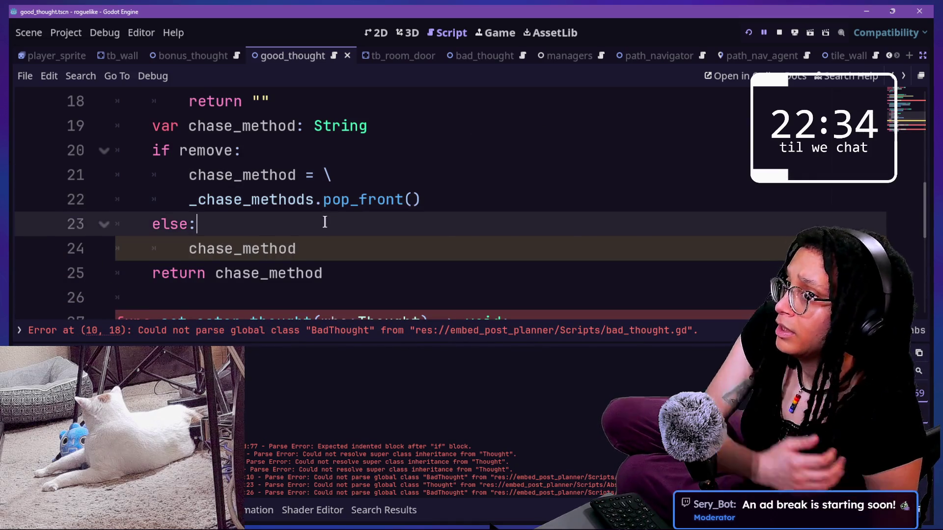
{"action": "left_click", "coordinate": [305, 175]}
{"action": "left_click", "coordinate": [305, 249]}
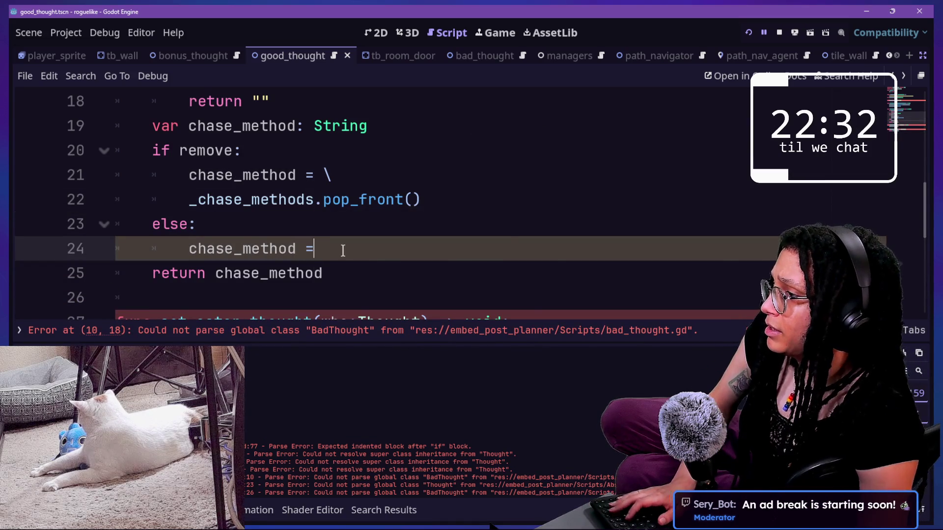
{"action": "key", "text": "ctrl+space"}
{"action": "left_click", "coordinate": [547, 126]}
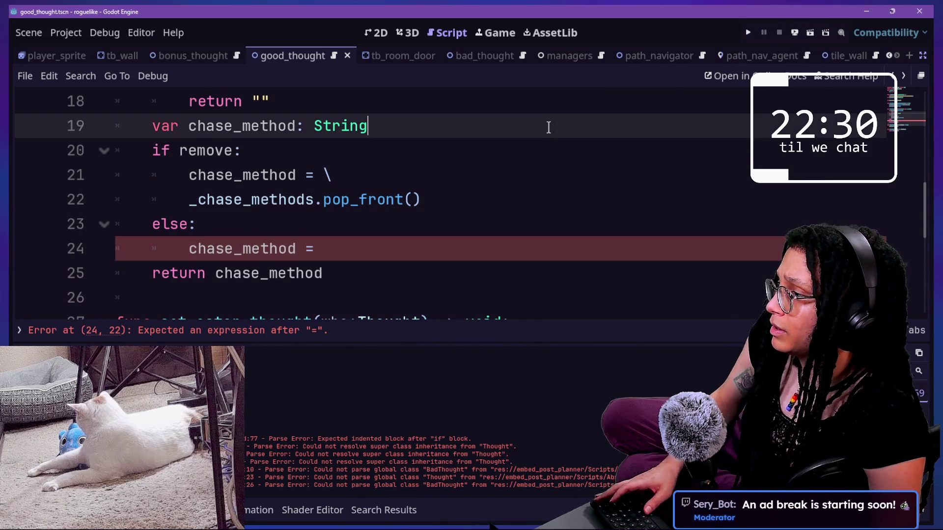
{"action": "left_click", "coordinate": [339, 216]}
{"action": "left_click", "coordinate": [415, 254]}
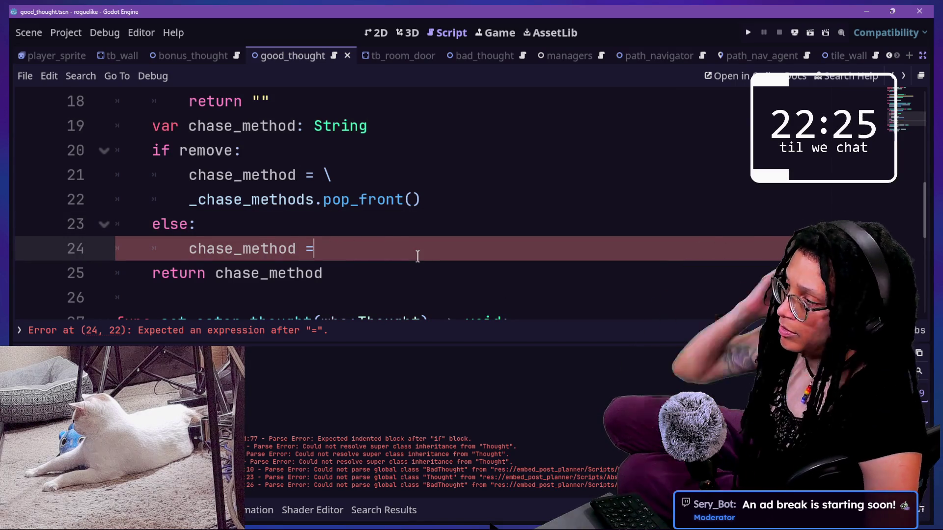
{"action": "key", "text": "ctrl+space"}
{"action": "type", "text": "\\"}
{"action": "key", "text": "Return"}
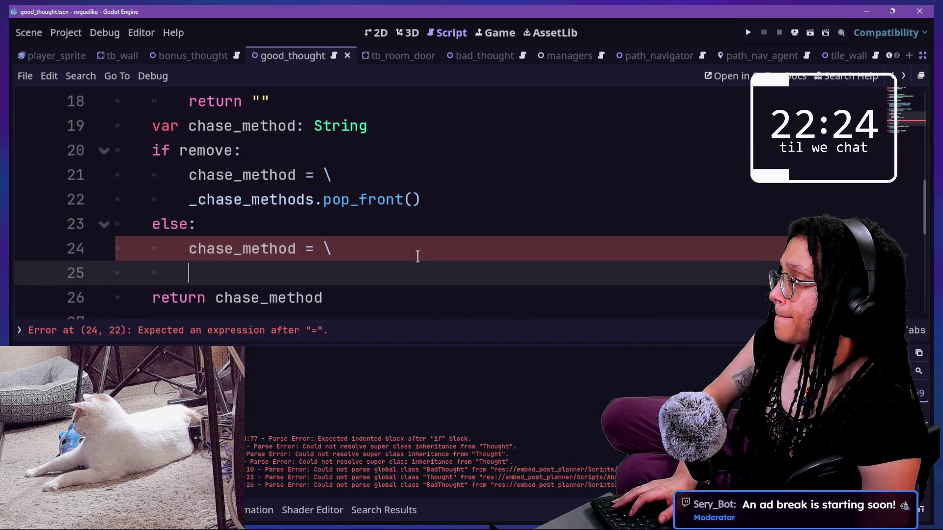
- Indent the continuation lines and type '_chase_methods.' on line 25
{"action": "left_click", "coordinate": [120, 200]}
{"action": "key", "text": "Tab"}
{"action": "left_click_drag", "start_coordinate": [225, 269], "coordinate": [225, 285]}
{"action": "key", "text": "BackSpace"}
{"action": "key", "text": "ctrl+z"}
{"action": "key", "text": "BackSpace"}
{"action": "key", "text": "Tab"}
{"action": "key", "text": "BackSpace"}
{"action": "key", "text": "BackSpace"}
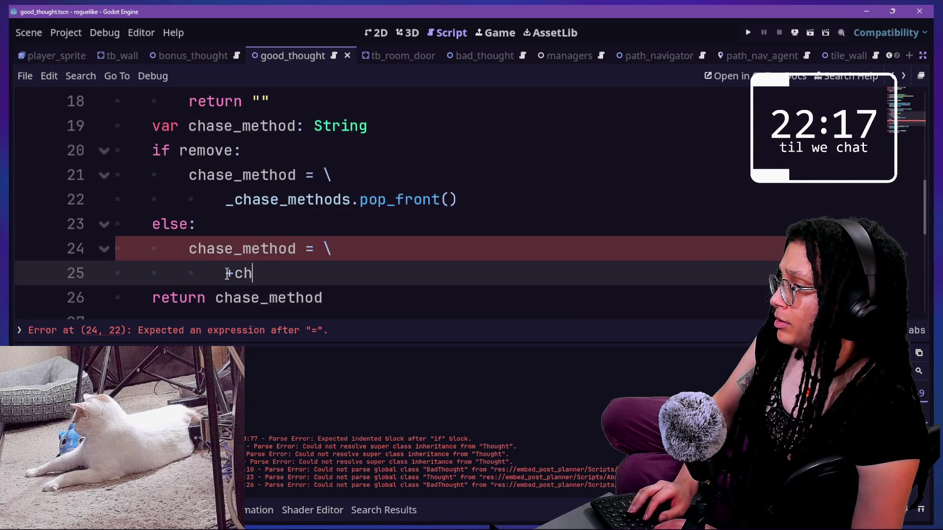
{"action": "type", "text": "hase_methods."}
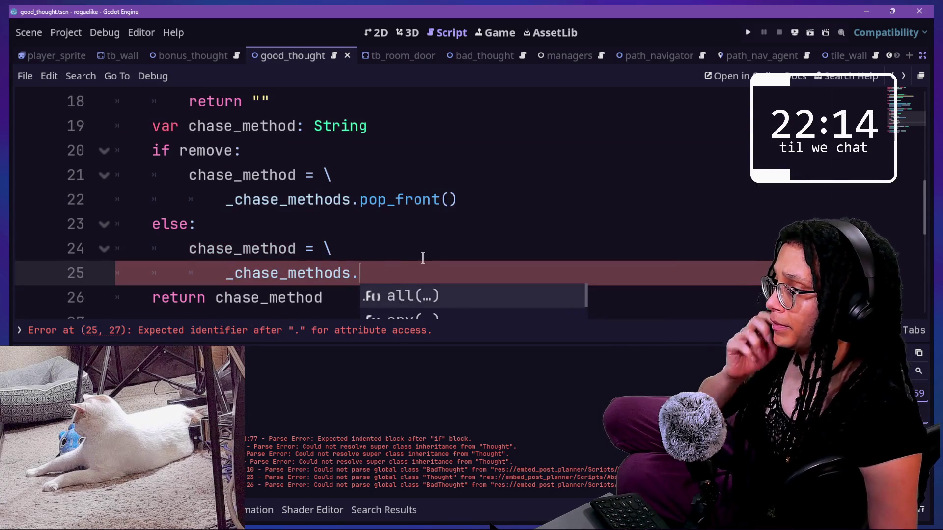
{"action": "scroll", "coordinate": [423, 257], "scroll_direction": "down", "scroll_amount": 1}
{"action": "key", "text": "ctrl+space"}
{"action": "key", "text": "Down"}
- Complete the else branch as _chase_methods.pick_random()
{"action": "type", "text": "w"}
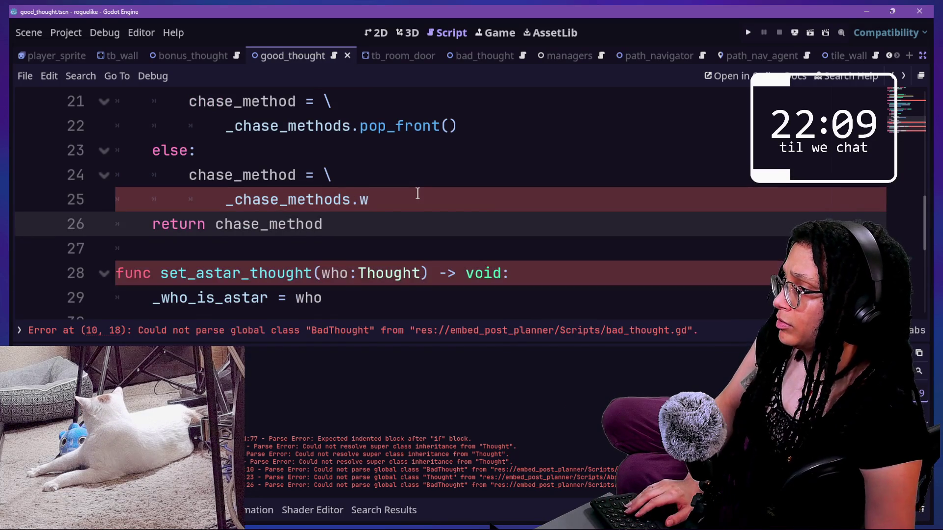
{"action": "left_click", "coordinate": [396, 193]}
{"action": "type", "text": ".dup"}
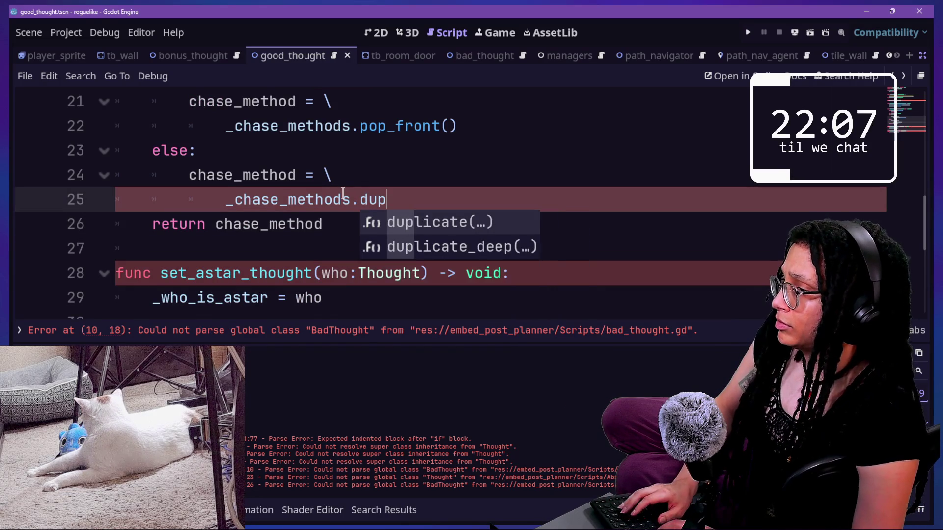
{"action": "key", "text": "Return"}
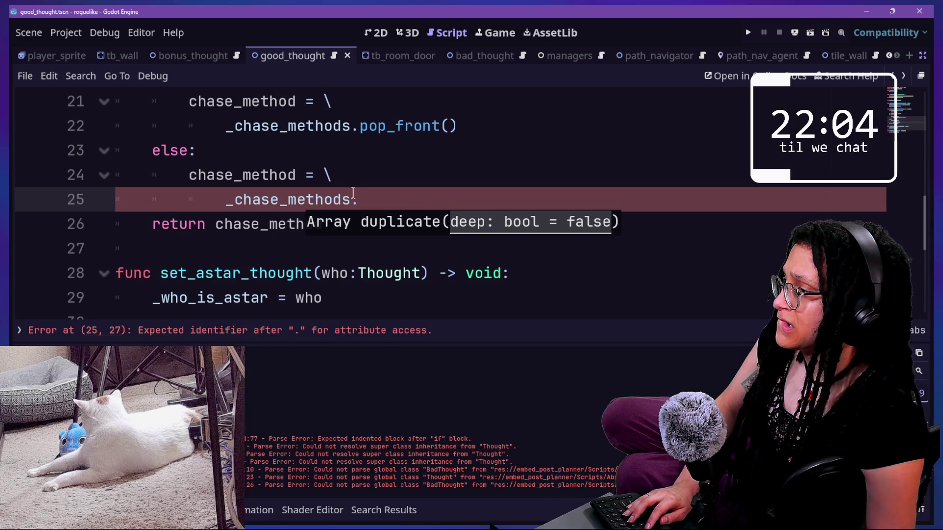
{"action": "key", "text": "BackSpace"}
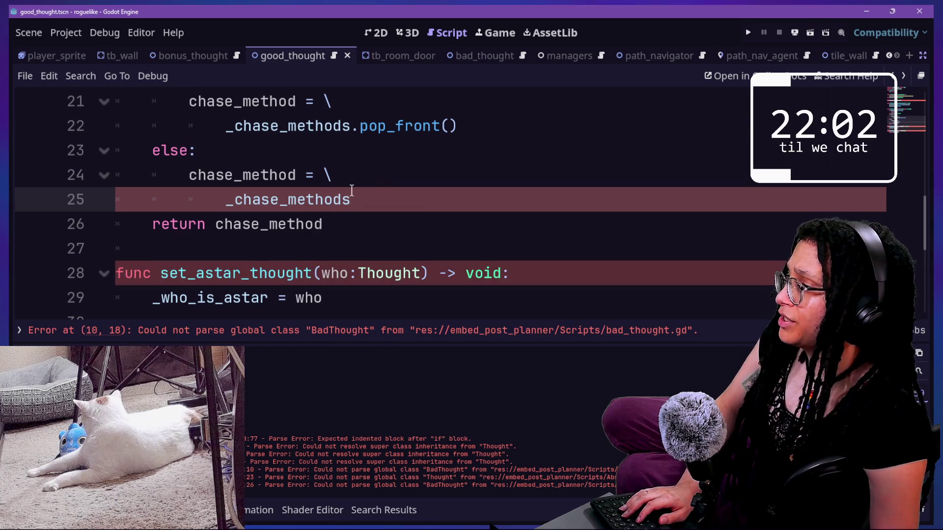
{"action": "key", "text": "BackSpace"}
{"action": "type", "text": "[0"}
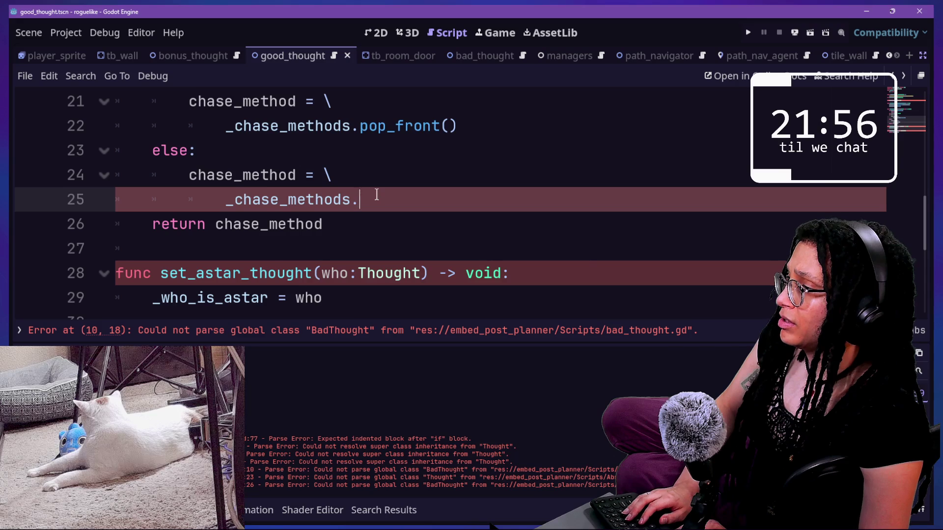
{"action": "type", "text": "p"}
{"action": "key", "text": "Return"}
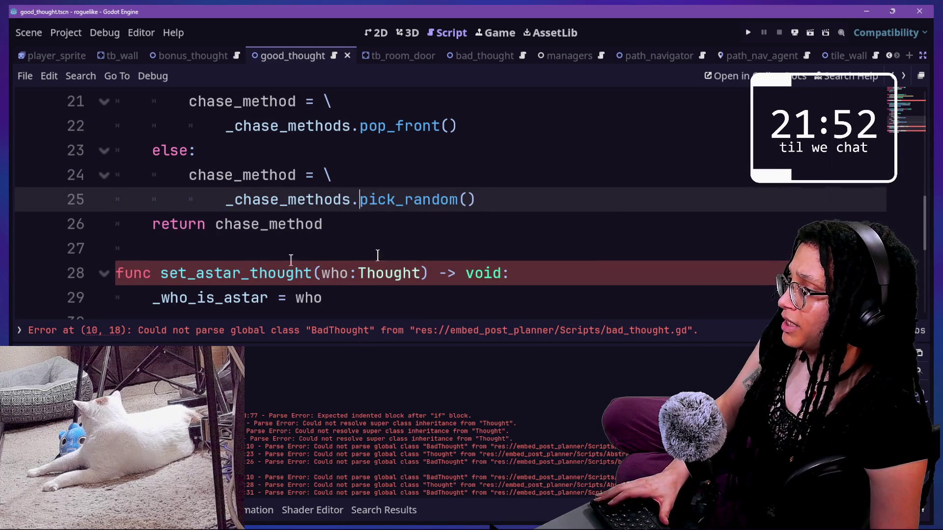
{"action": "left_click_drag", "start_coordinate": [224, 175], "coordinate": [412, 214]}
{"action": "left_click", "coordinate": [413, 215]}
{"action": "left_click", "coordinate": [304, 253]}
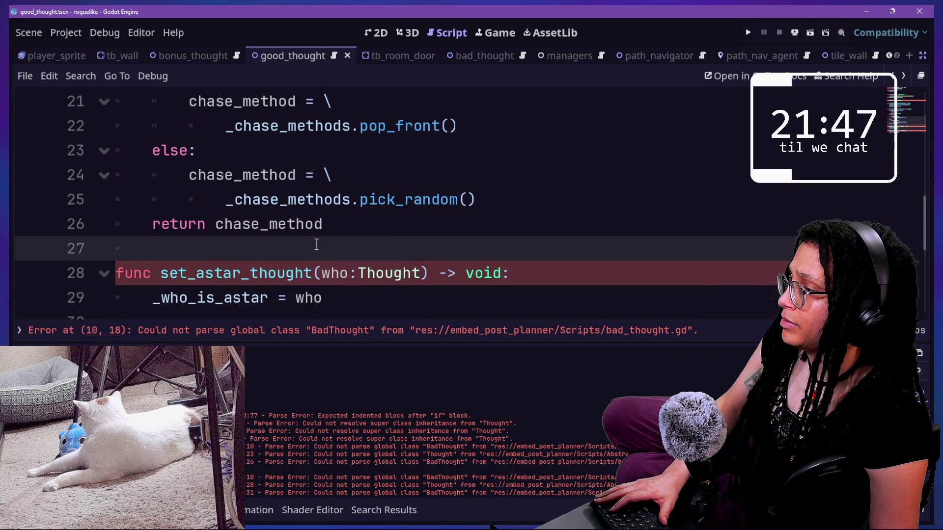
- Change get_astar_thought's return type, save, and check the BadThought error on line 10
{"action": "scroll", "coordinate": [390, 240], "scroll_direction": "down", "scroll_amount": 3}
{"action": "scroll", "coordinate": [389, 237], "scroll_direction": "up", "scroll_amount": 1}
{"action": "double_click", "coordinate": [393, 201]}
{"action": "type", "text": "T:"}
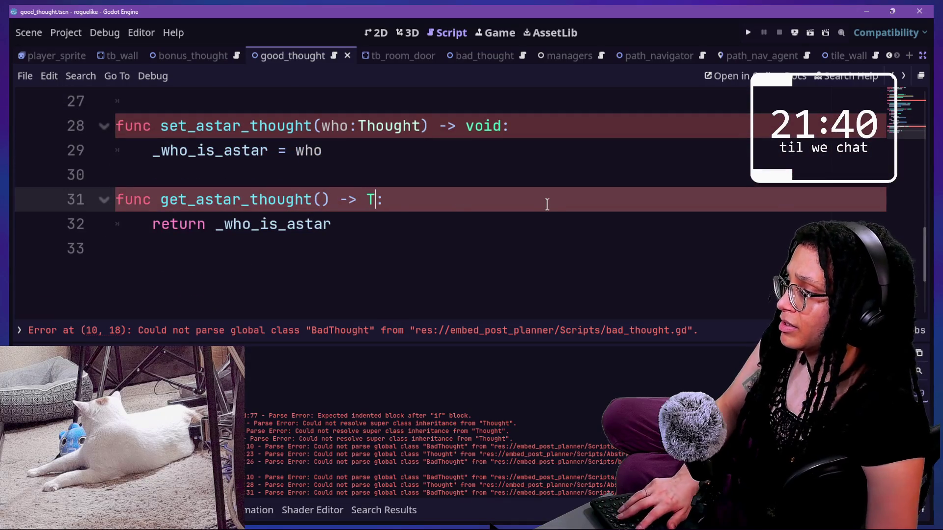
{"action": "type", "text": "hought"}
{"action": "key", "text": "ctrl+s"}
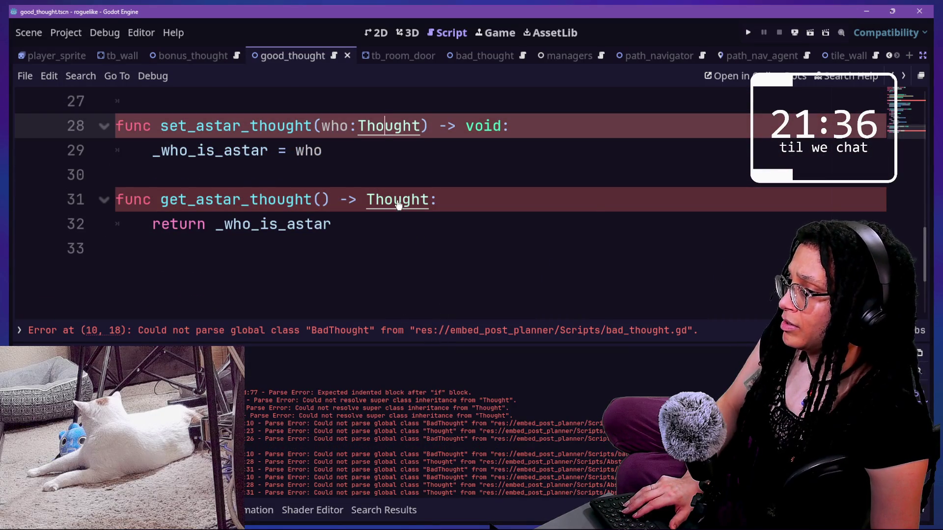
{"action": "left_click", "coordinate": [430, 334]}
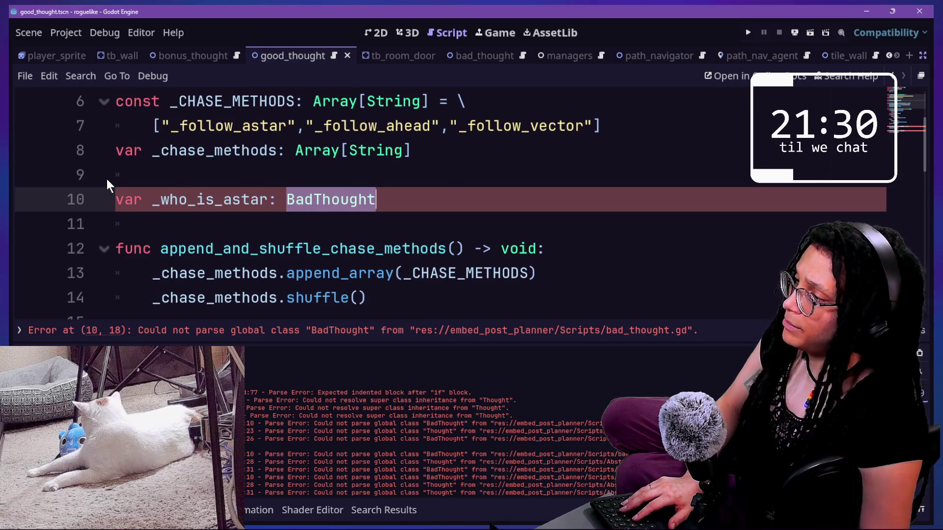
- Type set_astar_thought's parameter and line 31's return type as BadThought, save, and open bad_thought.gd
{"action": "scroll", "coordinate": [307, 195], "scroll_direction": "down", "scroll_amount": 1}
{"action": "scroll", "coordinate": [307, 195], "scroll_direction": "up", "scroll_amount": 1}
{"action": "scroll", "coordinate": [306, 195], "scroll_direction": "up", "scroll_amount": 1}
{"action": "scroll", "coordinate": [322, 231], "scroll_direction": "down", "scroll_amount": 9}
{"action": "scroll", "coordinate": [322, 244], "scroll_direction": "up", "scroll_amount": 1}
{"action": "scroll", "coordinate": [323, 244], "scroll_direction": "up", "scroll_amount": 3}
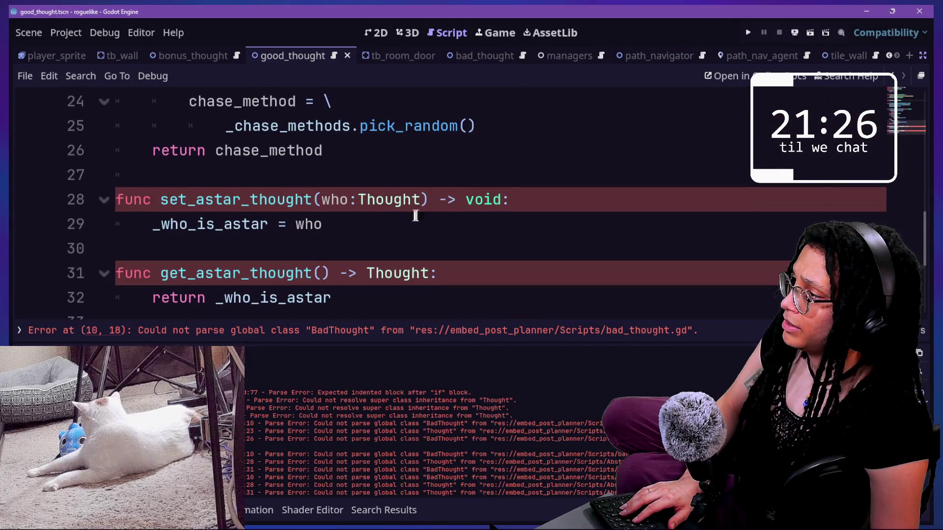
{"action": "left_click", "coordinate": [444, 200]}
{"action": "double_click", "coordinate": [391, 199]}
{"action": "type", "text": "Bad"}
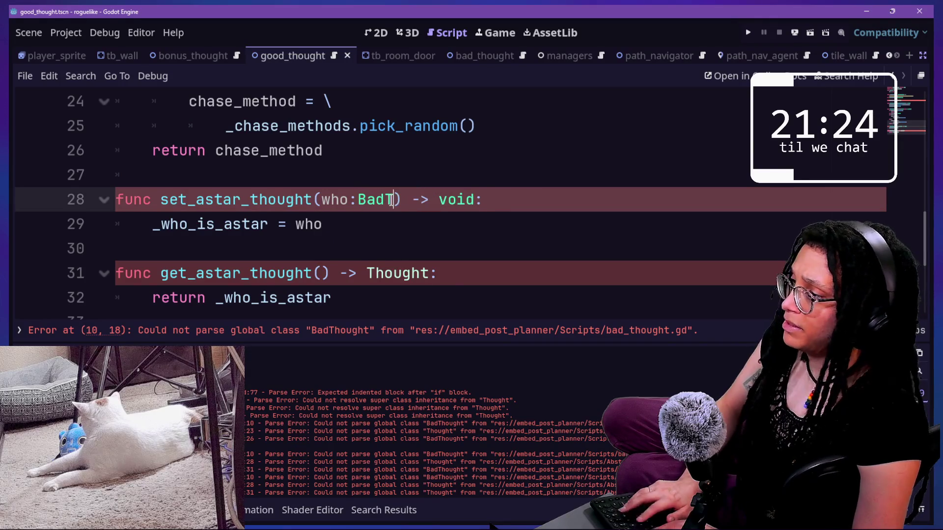
{"action": "left_click", "coordinate": [391, 269]}
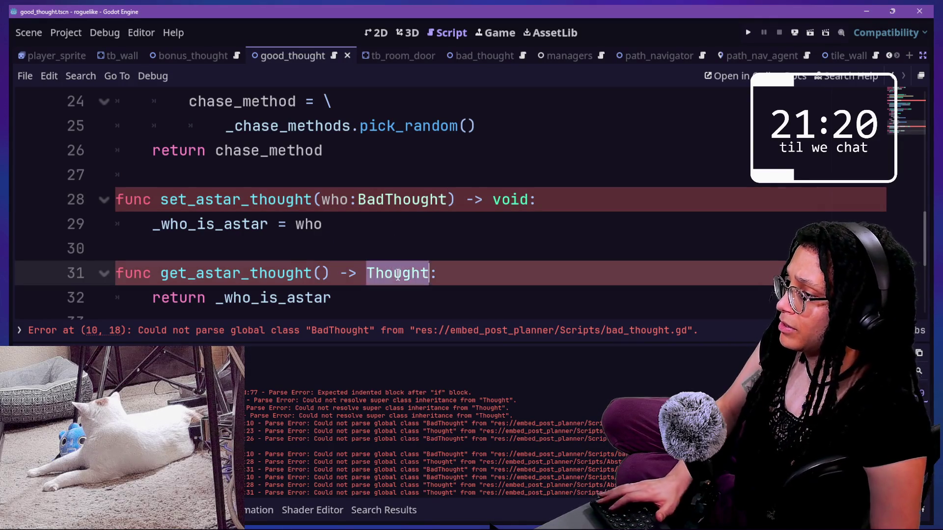
{"action": "type", "text": "Bad"}
{"action": "key", "text": "BackSpace"}
{"action": "type", "text": "Though"}
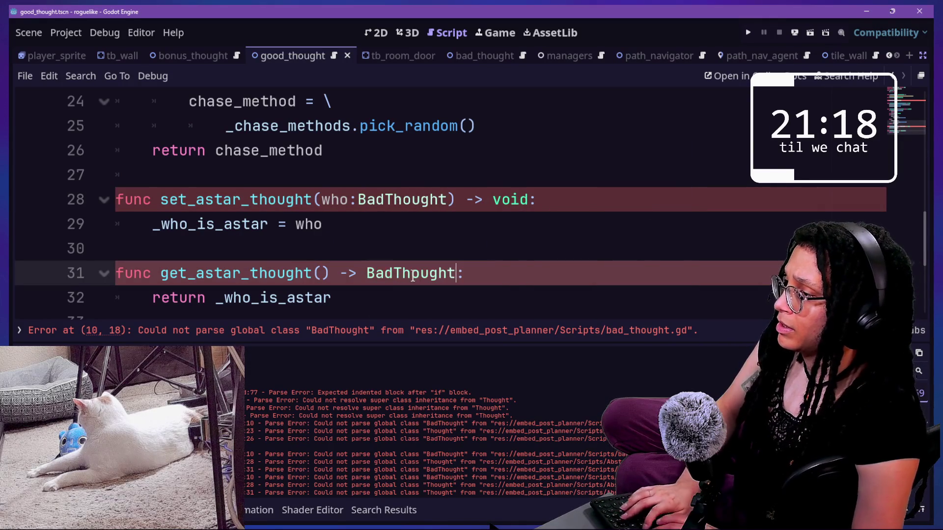
{"action": "key", "text": "ctrl+s"}
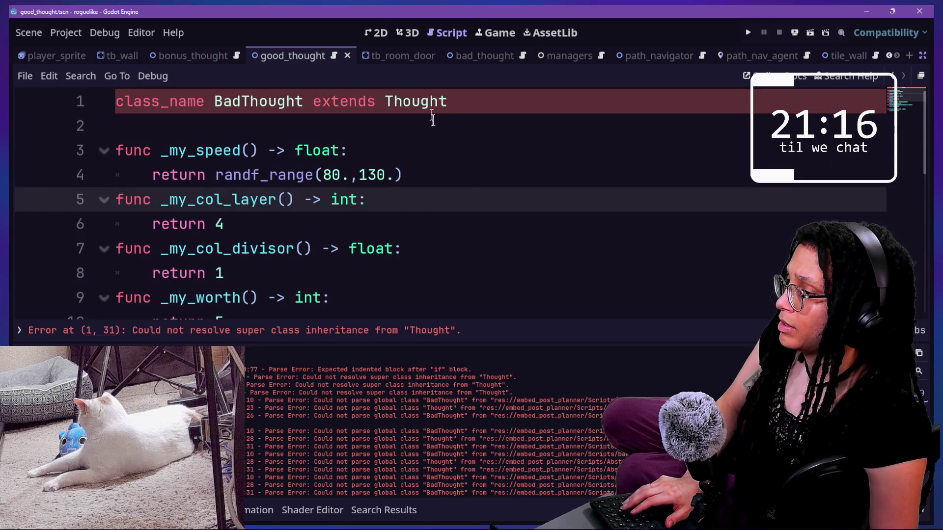
{"action": "left_click", "coordinate": [430, 104], "text": "ctrl"}
- Delete the misplaced GoodThought check from below the chase-method assignment
{"action": "scroll", "coordinate": [465, 187], "scroll_direction": "down", "scroll_amount": 1}
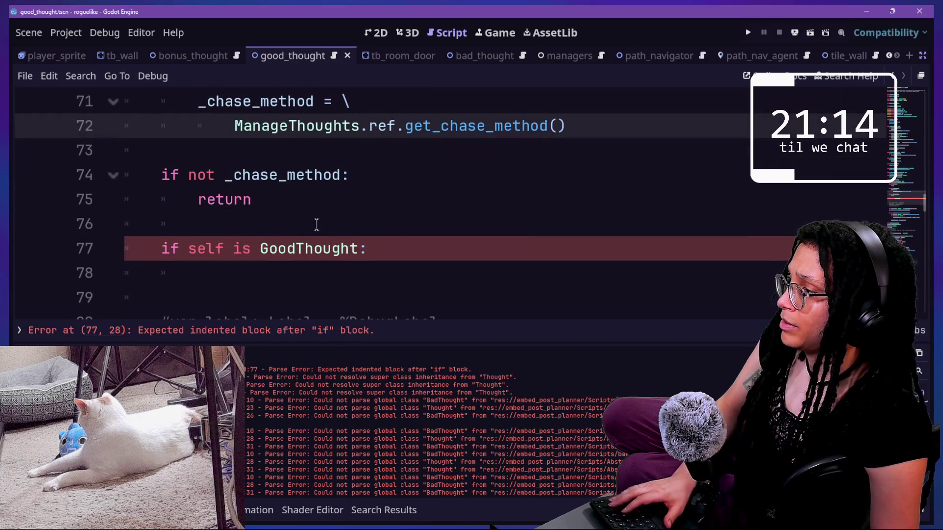
{"action": "left_click", "coordinate": [363, 252]}
{"action": "type", "text": ":"}
{"action": "left_click", "coordinate": [410, 274]}
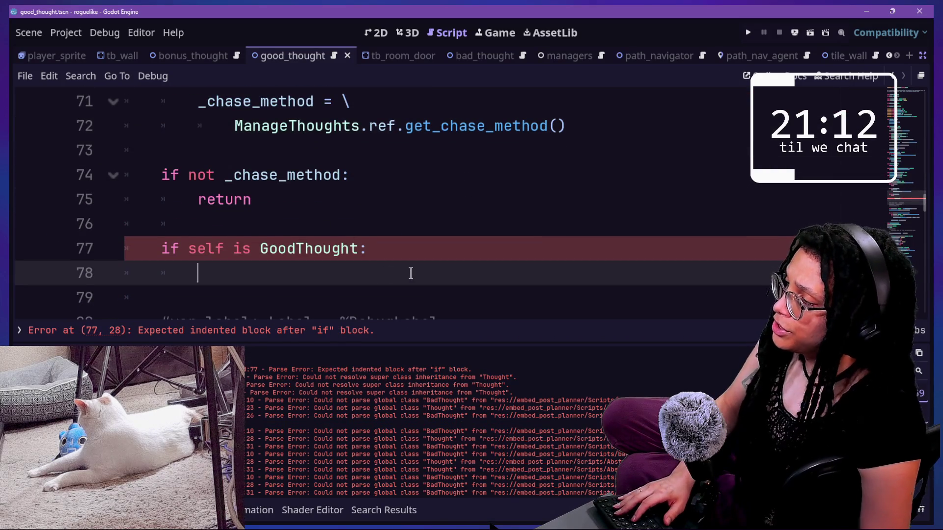
{"action": "scroll", "coordinate": [411, 273], "scroll_direction": "down", "scroll_amount": 1}
{"action": "scroll", "coordinate": [410, 270], "scroll_direction": "up", "scroll_amount": 1}
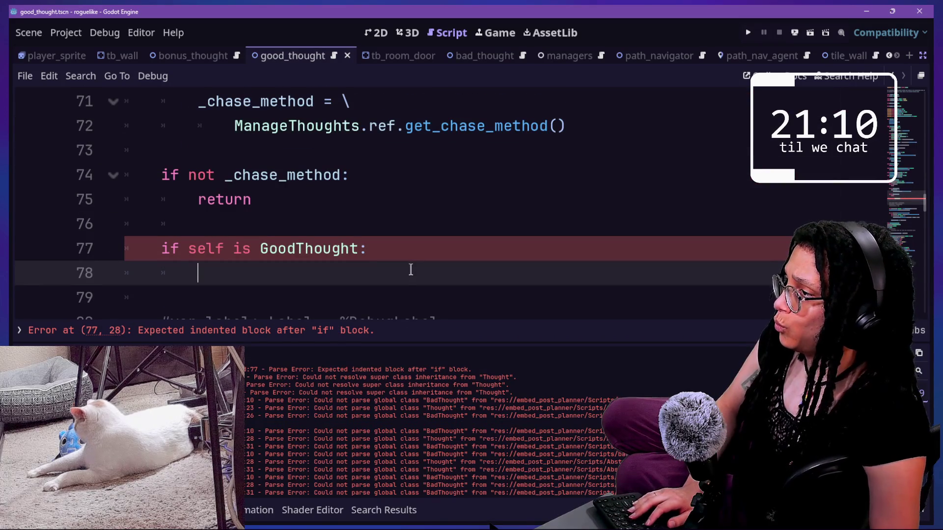
{"action": "type", "text": "_chase_me"}
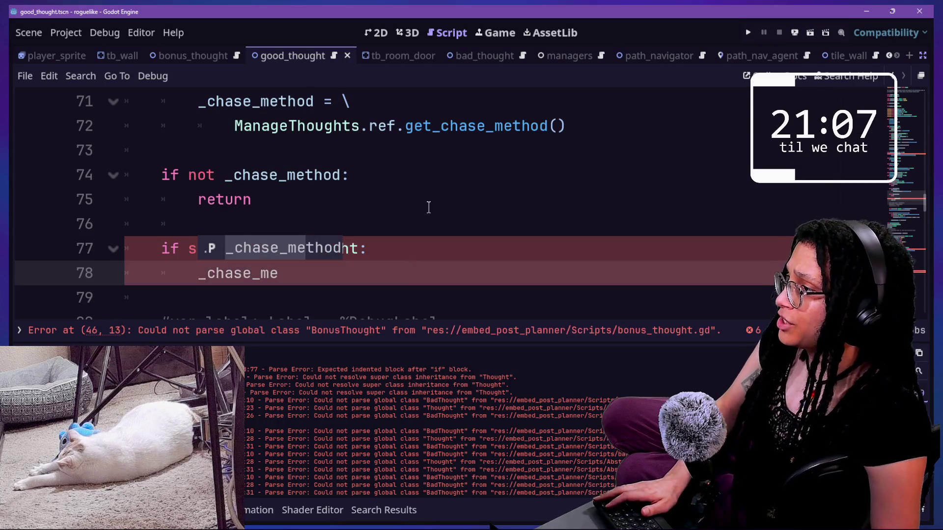
{"action": "scroll", "coordinate": [429, 208], "scroll_direction": "up", "scroll_amount": 1}
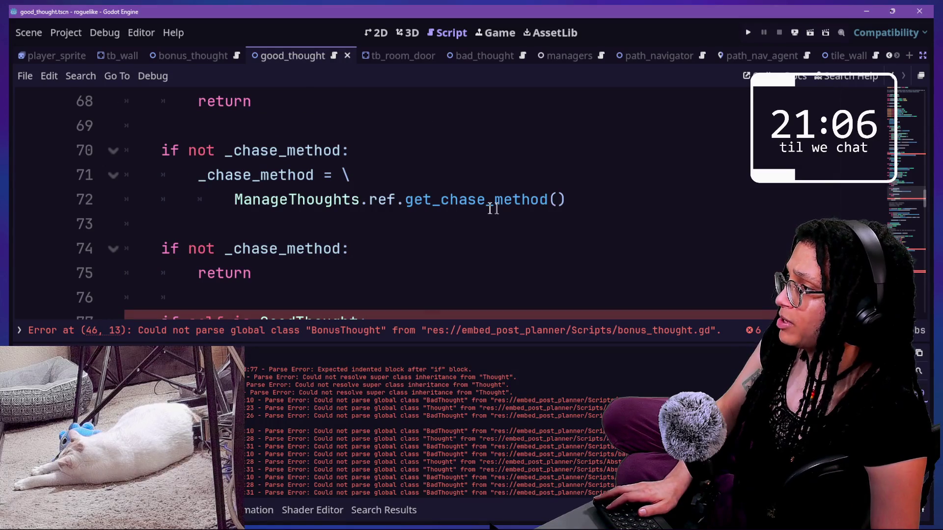
{"action": "left_click", "coordinate": [596, 198]}
{"action": "scroll", "coordinate": [492, 213], "scroll_direction": "down", "scroll_amount": 1}
{"action": "mouse_move", "coordinate": [280, 271]}
{"action": "left_mouse_down"}
{"action": "mouse_move", "coordinate": [347, 248]}
{"action": "mouse_move", "coordinate": [347, 219]}
{"action": "left_mouse_up"}
{"action": "key", "text": "ctrl+c"}
{"action": "key", "text": "BackSpace"}
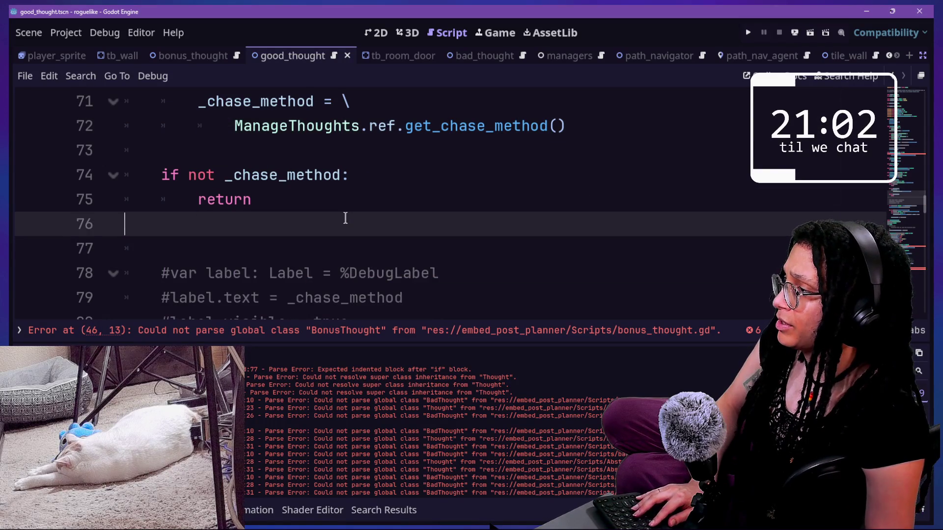
- Paste the GoodThought check under 'if not _chase_method' on line 70 and indent it
{"action": "scroll", "coordinate": [345, 218], "scroll_direction": "up", "scroll_amount": 1}
{"action": "left_click", "coordinate": [386, 143]}
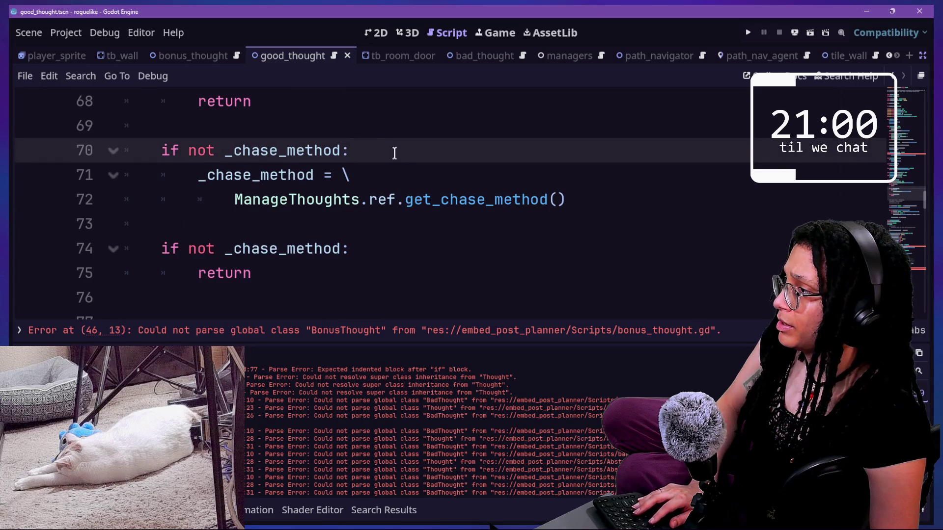
{"action": "key", "text": "ctrl+v"}
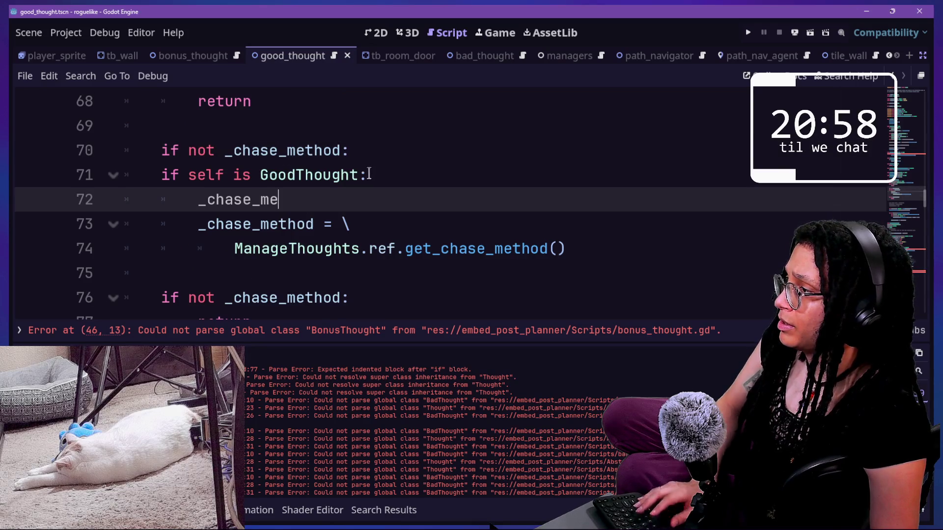
{"action": "left_click_drag", "start_coordinate": [214, 180], "coordinate": [300, 199]}
{"action": "key", "text": "Tab"}
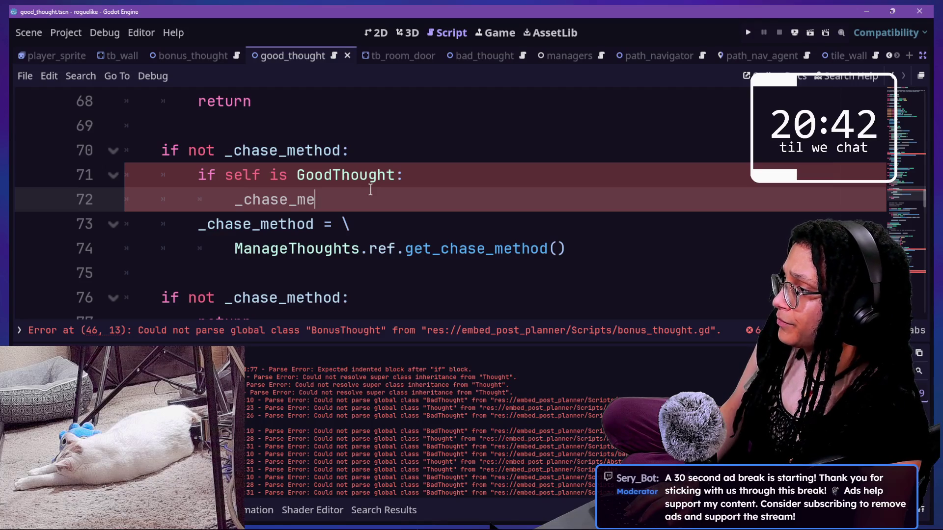
- Have the GoodThought branch assign ManageThoughts.ref.get_chase_method(false) on line 73
{"action": "type", "text": "thod = \\"}
{"action": "key", "text": "Return"}
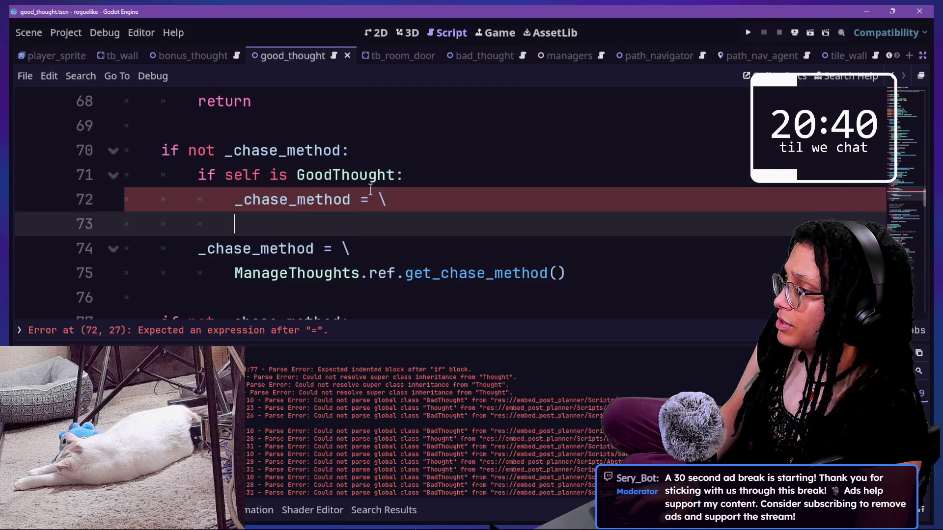
{"action": "left_click_drag", "start_coordinate": [583, 277], "coordinate": [227, 268]}
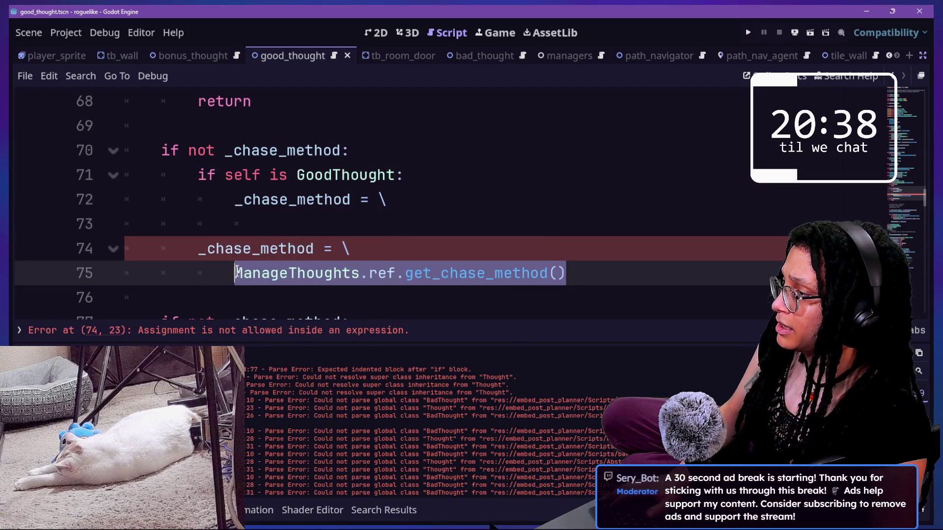
{"action": "key", "text": "ctrl+c"}
{"action": "left_click", "coordinate": [289, 224]}
{"action": "key", "text": "ctrl+v"}
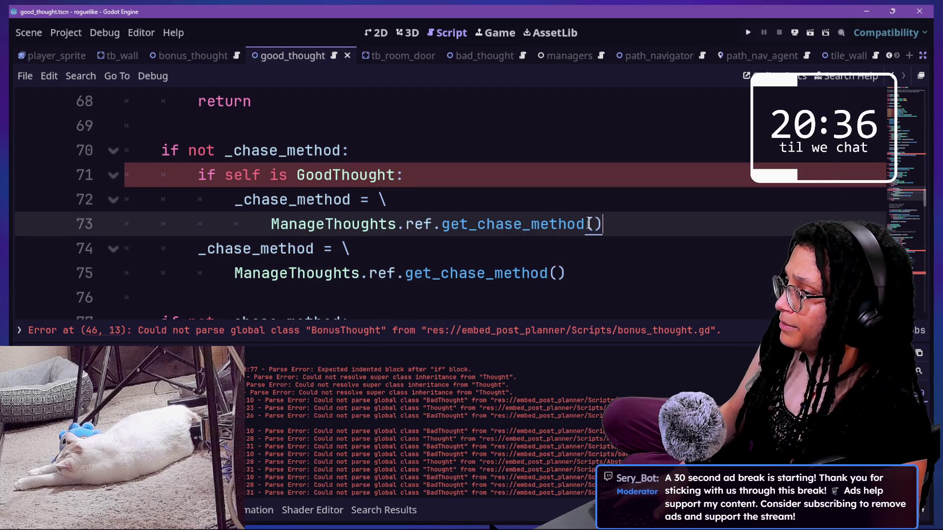
{"action": "type", "text": "false"}
{"action": "left_click", "coordinate": [716, 225]}
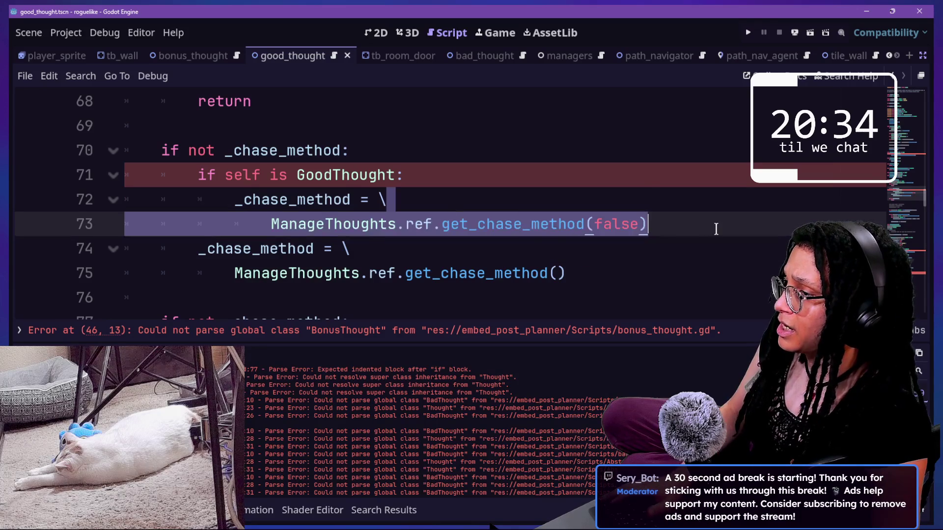
- Indent the original get_chase_method() assignment and add an else branch for it
{"action": "left_click_drag", "start_coordinate": [199, 248], "coordinate": [361, 279]}
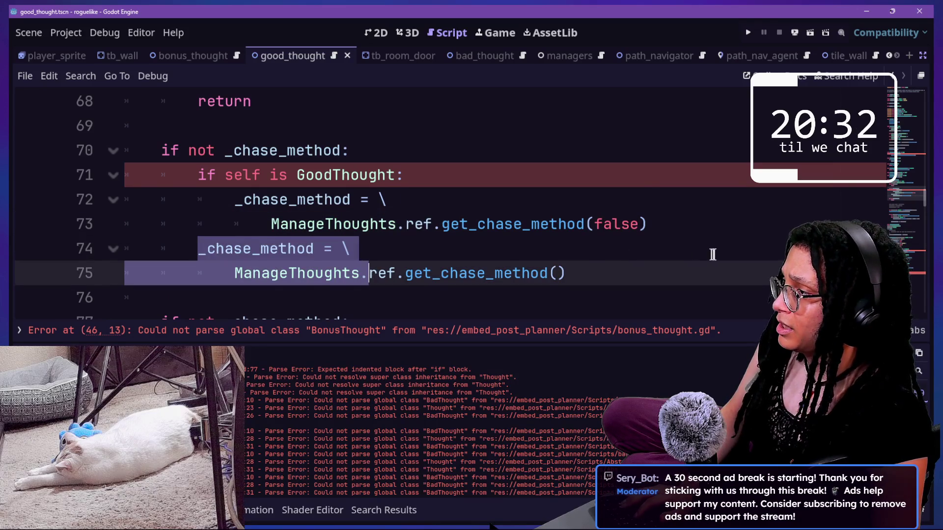
{"action": "key", "text": "Tab"}
{"action": "left_click", "coordinate": [685, 222]}
{"action": "key", "text": "Return"}
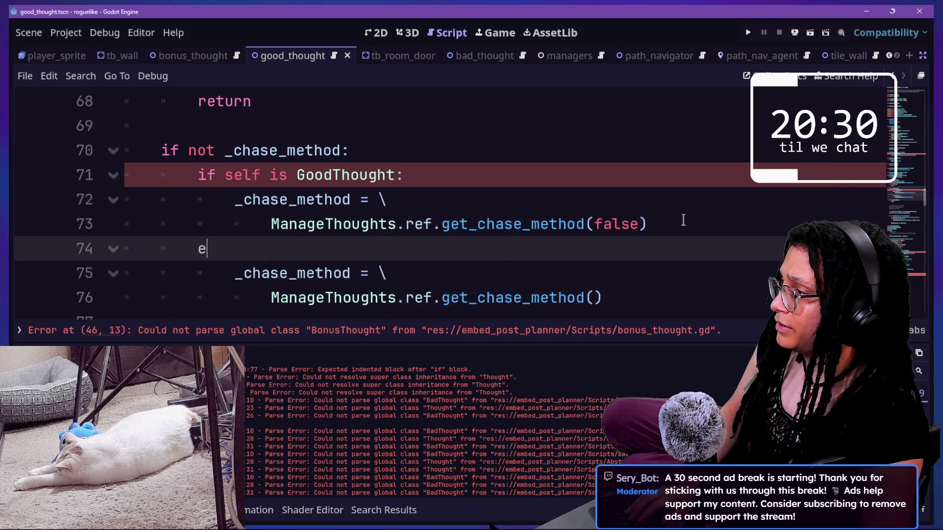
{"action": "type", "text": ":"}
- Save good_thought.gd, check the BonusThought script, and return to good_thought
{"action": "scroll", "coordinate": [491, 155], "scroll_direction": "down", "scroll_amount": 2}
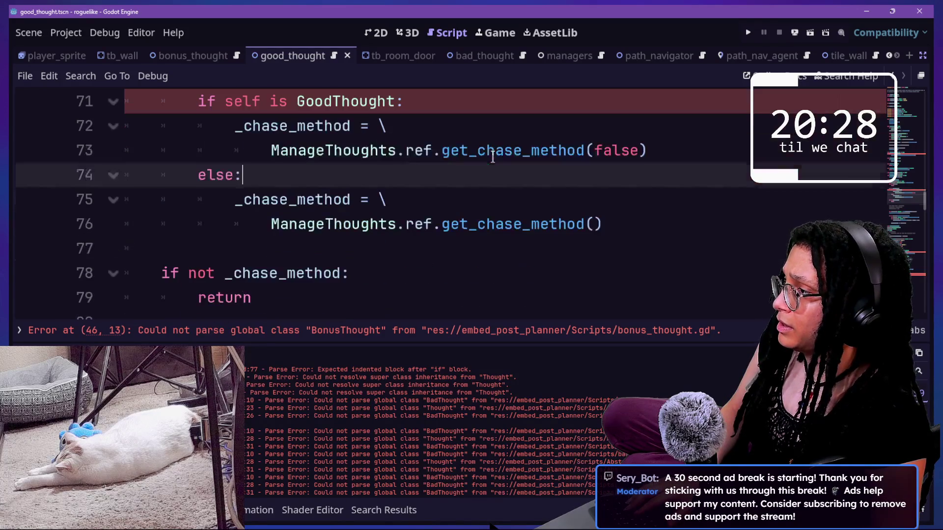
{"action": "scroll", "coordinate": [293, 189], "scroll_direction": "up", "scroll_amount": 2}
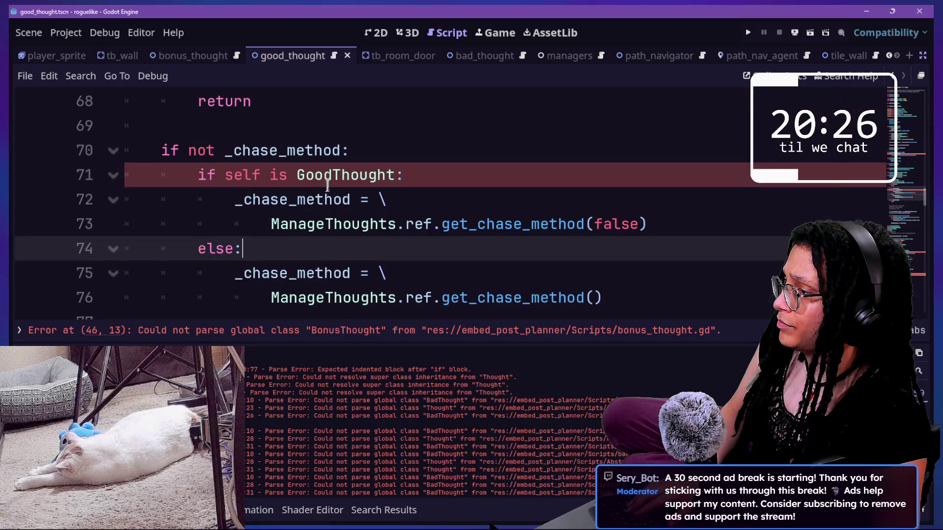
{"action": "key", "text": "ctrl+s"}
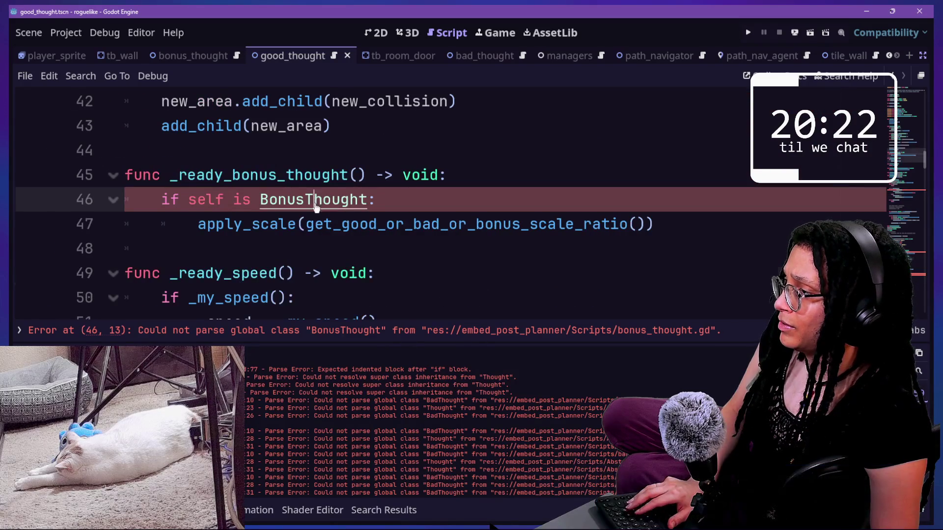
{"action": "left_click", "coordinate": [316, 208], "text": "ctrl"}
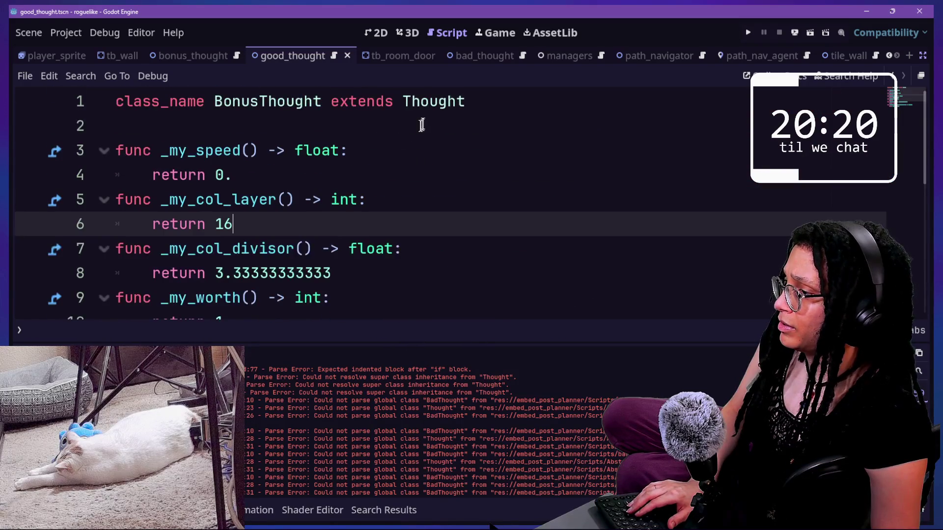
{"action": "key", "text": "alt+Left"}
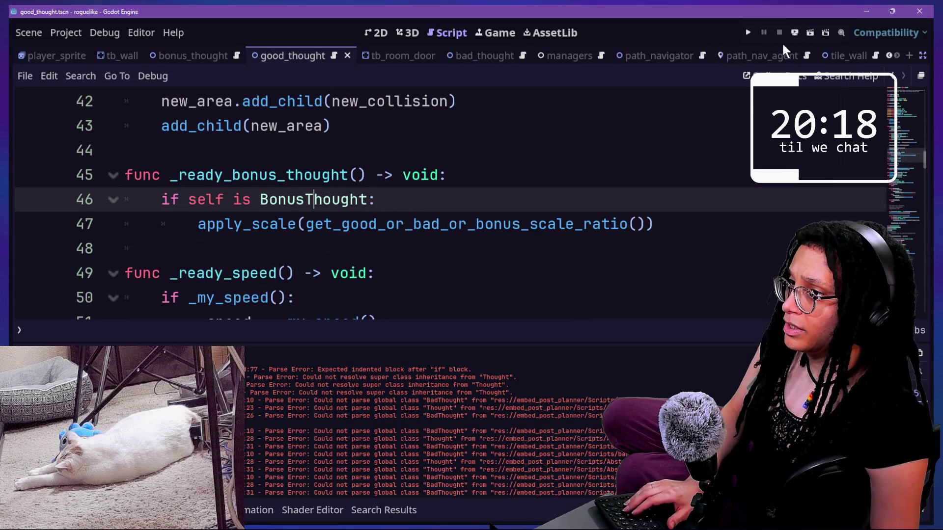
- Run the game and choose Start Planning to reach the platform picker
{"action": "left_click", "coordinate": [748, 32]}
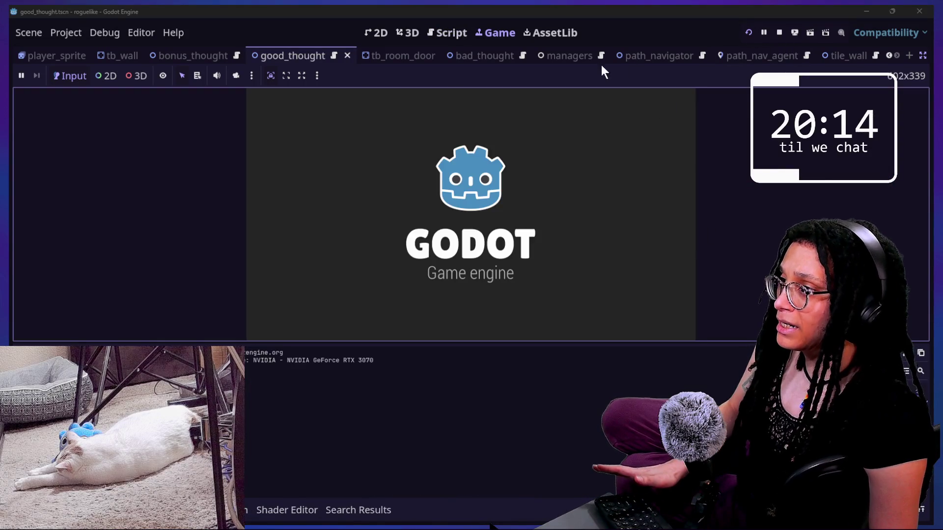
{"action": "left_click", "coordinate": [492, 125]}
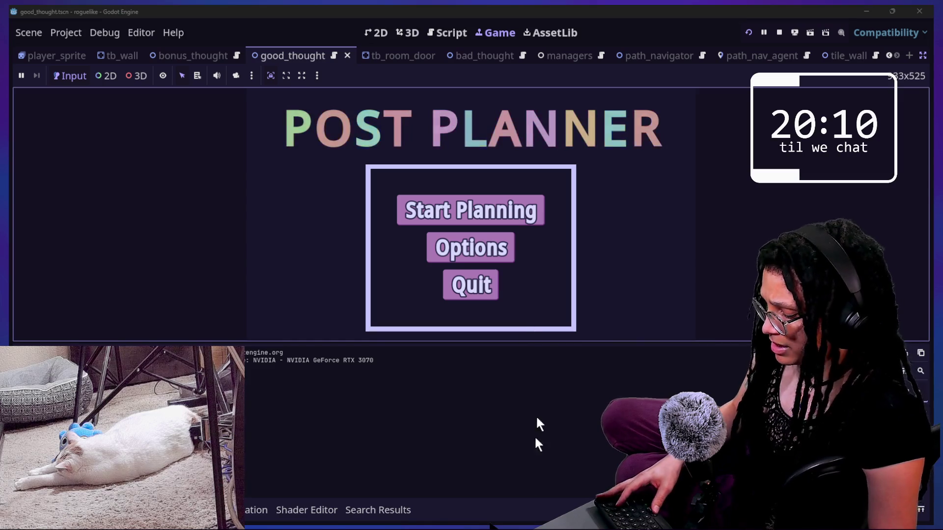
{"action": "left_click", "coordinate": [561, 285]}
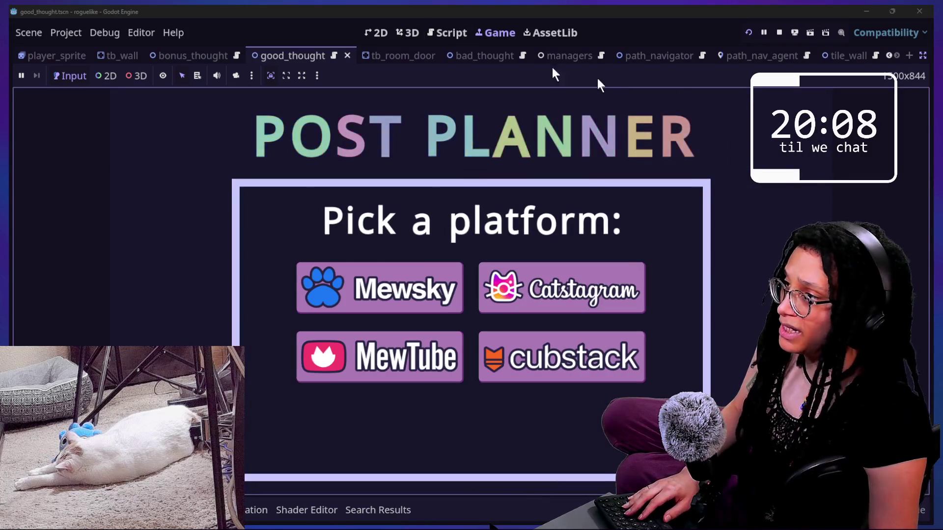
- Open good_thought.gd via the quick file search for 'good'
{"action": "left_click", "coordinate": [450, 32]}
{"action": "key", "text": "shift+alt+o"}
{"action": "type", "text": "good"}
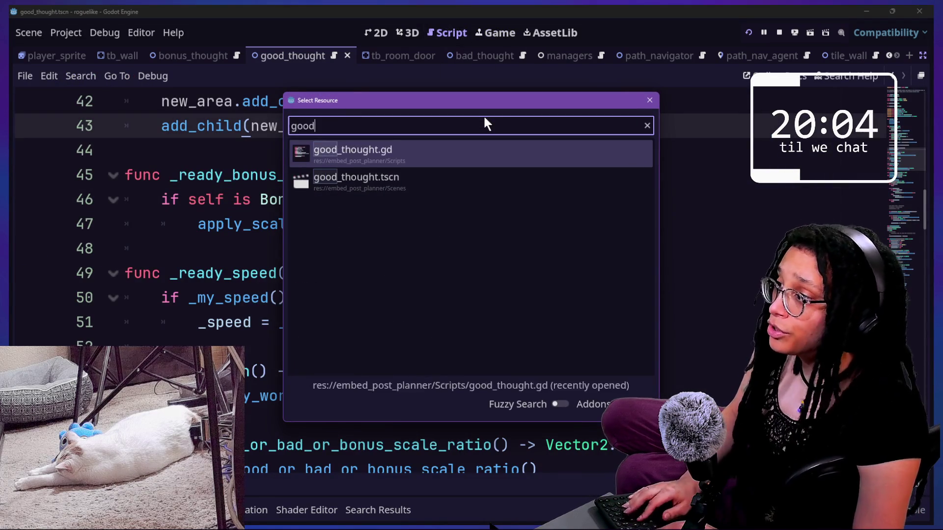
{"action": "key", "text": "Down"}
{"action": "key", "text": "Up"}
{"action": "key", "text": "Return"}
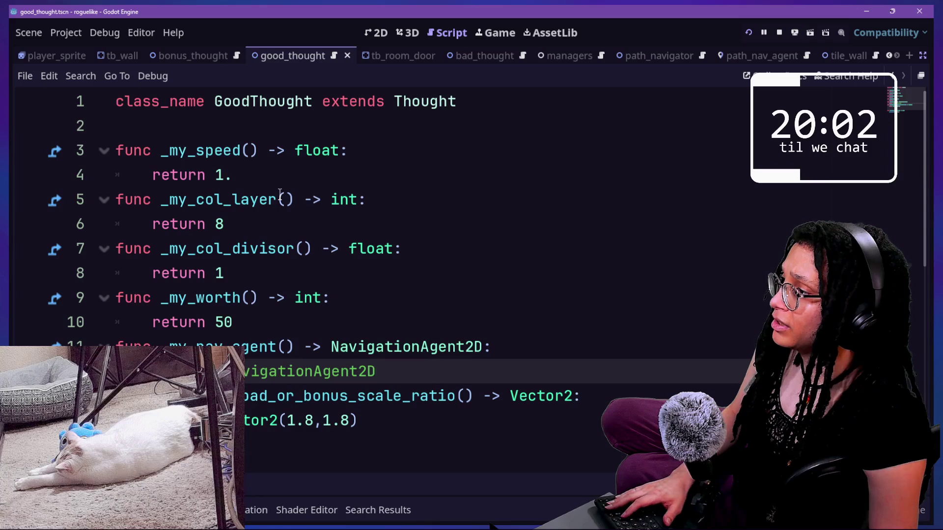
- Replace _my_speed's fixed return 1. with randf_range(90.,150.)
{"action": "left_click", "coordinate": [236, 175]}
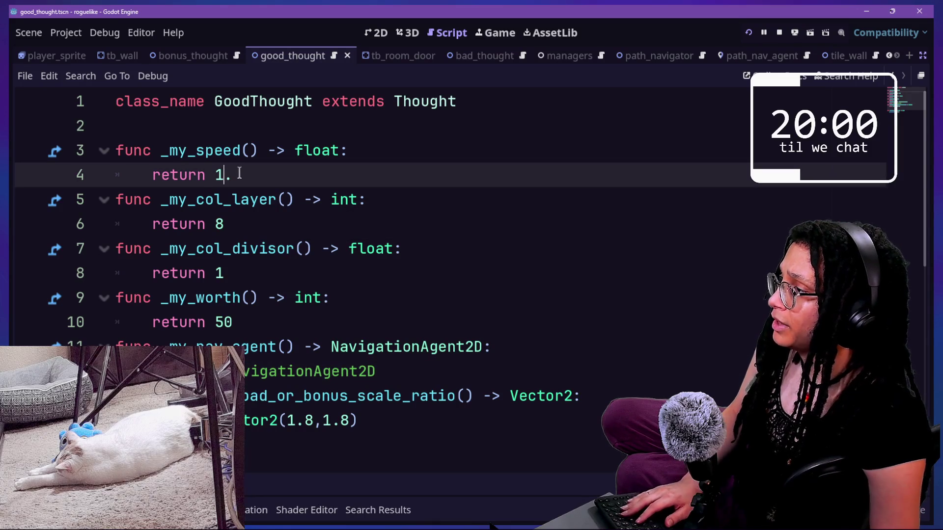
{"action": "key", "text": "BackSpace"}
{"action": "type", "text": "randf"}
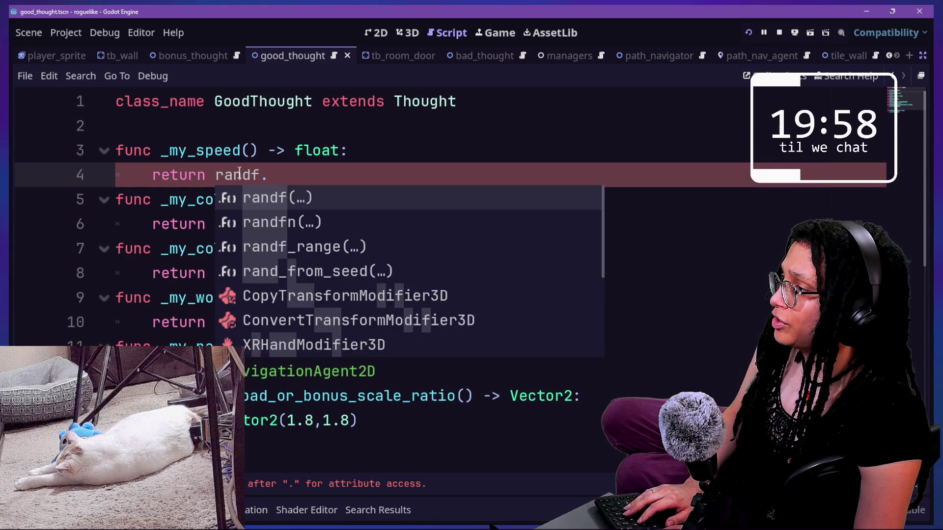
{"action": "type", "text": "_range("}
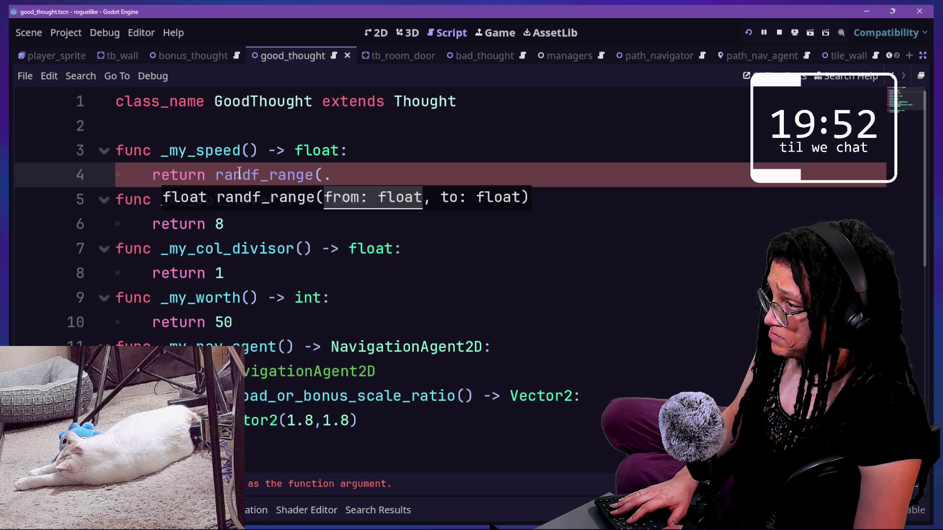
{"action": "type", "text": "-155."}
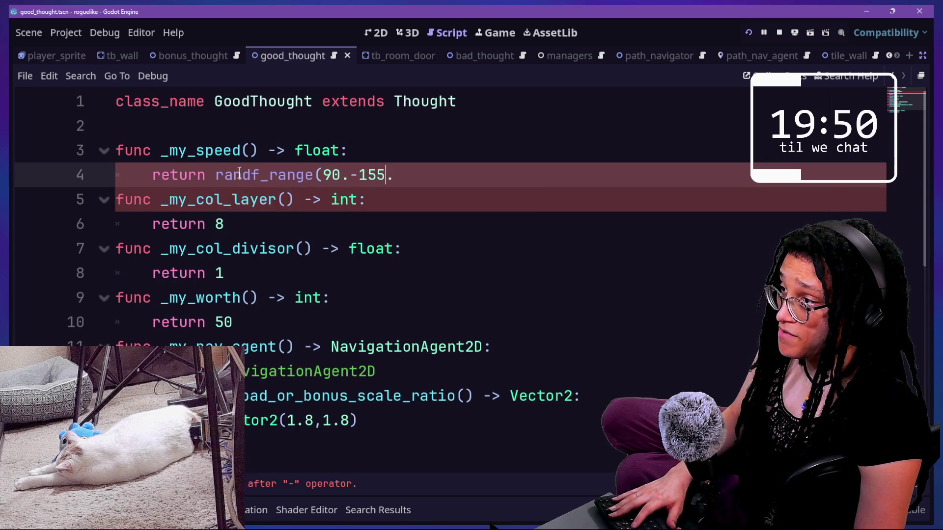
{"action": "type", "text": ",150"}
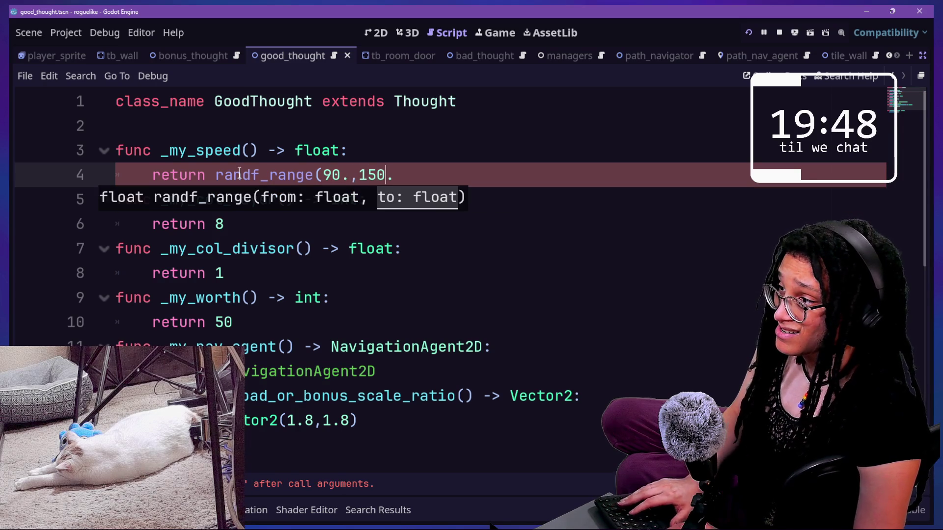
{"action": "key", "text": "Right"}
{"action": "type", "text": ")"}
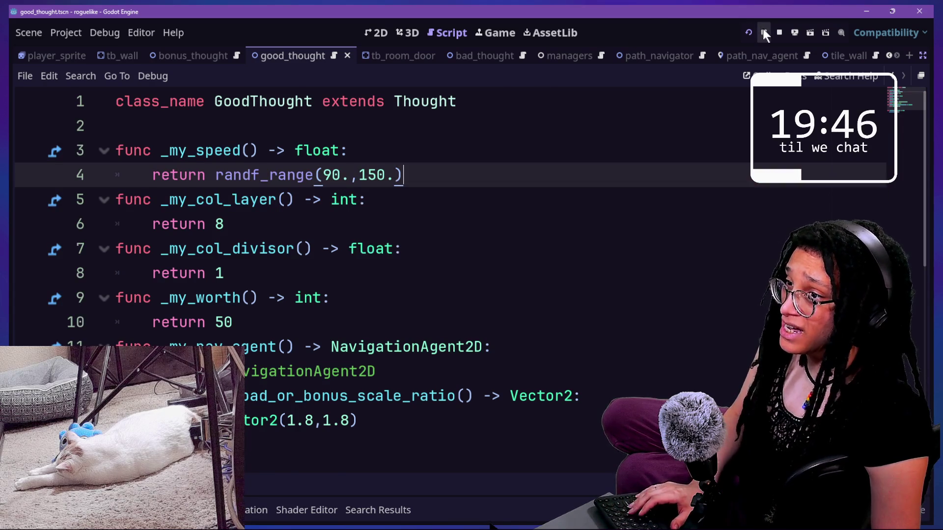
{"action": "left_click", "coordinate": [752, 30]}
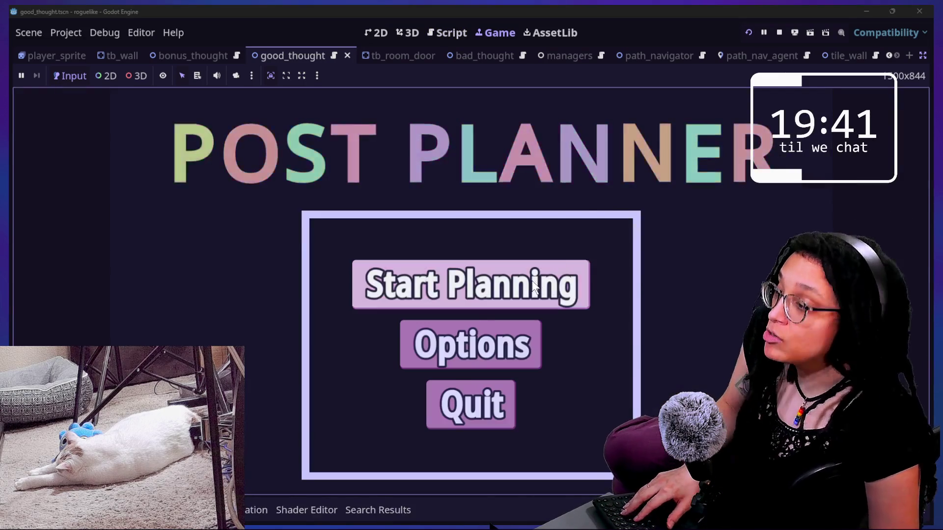
- Start a new game and pick Catstagram, hitting the set_astar_thought type error at line 114
{"action": "left_click", "coordinate": [534, 286]}
{"action": "left_click", "coordinate": [596, 278]}
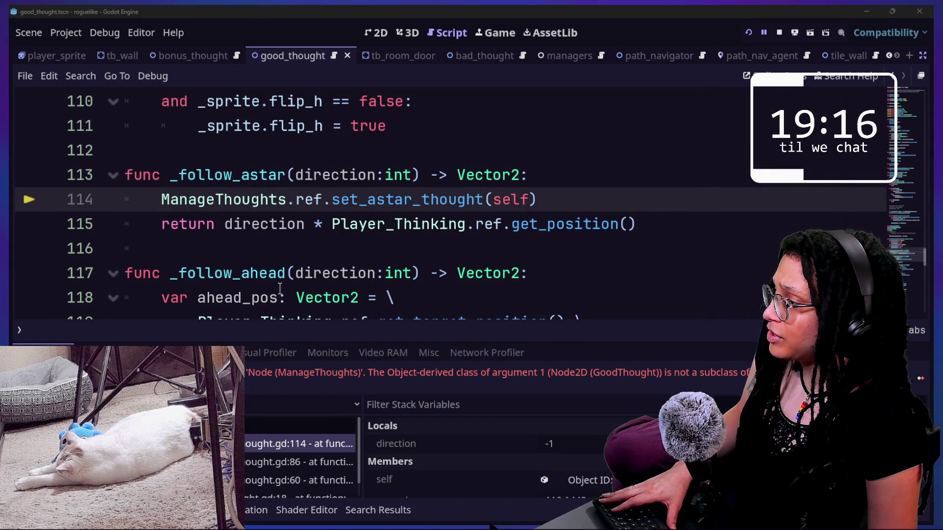
- Enlarge the debugger and step through the stack frames at lines 86, 60 and 114
{"action": "left_click", "coordinate": [319, 342]}
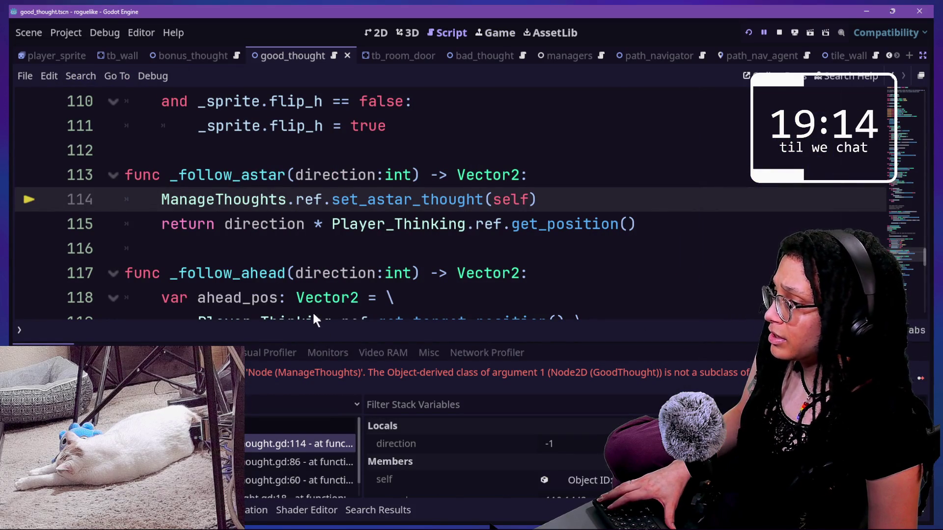
{"action": "mouse_move", "coordinate": [322, 340]}
{"action": "left_mouse_down"}
{"action": "mouse_move", "coordinate": [310, 253]}
{"action": "mouse_move", "coordinate": [309, 264]}
{"action": "left_mouse_up"}
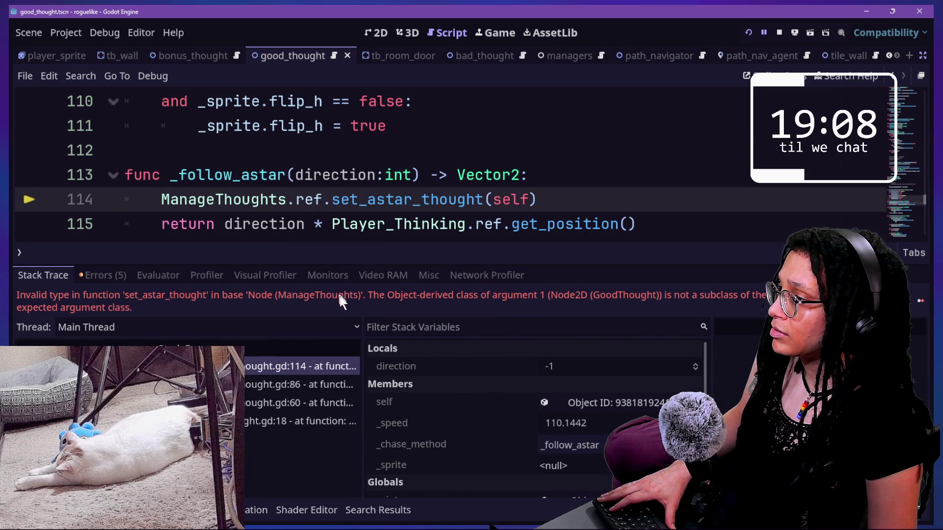
{"action": "left_click", "coordinate": [293, 385]}
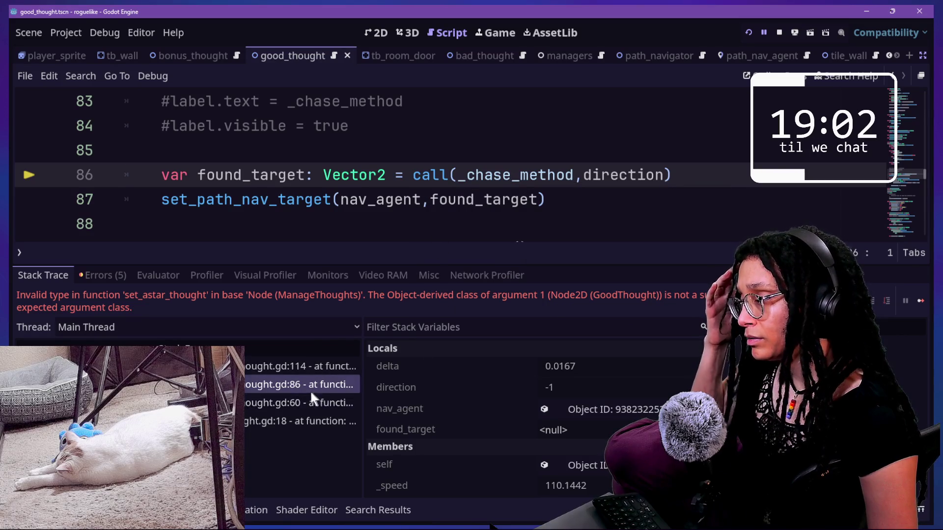
{"action": "left_click", "coordinate": [293, 402]}
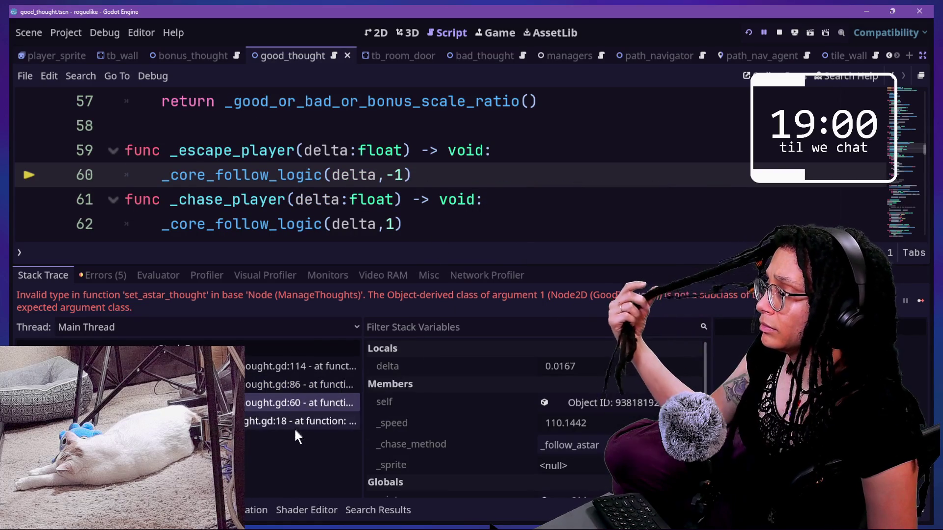
{"action": "left_click", "coordinate": [278, 386]}
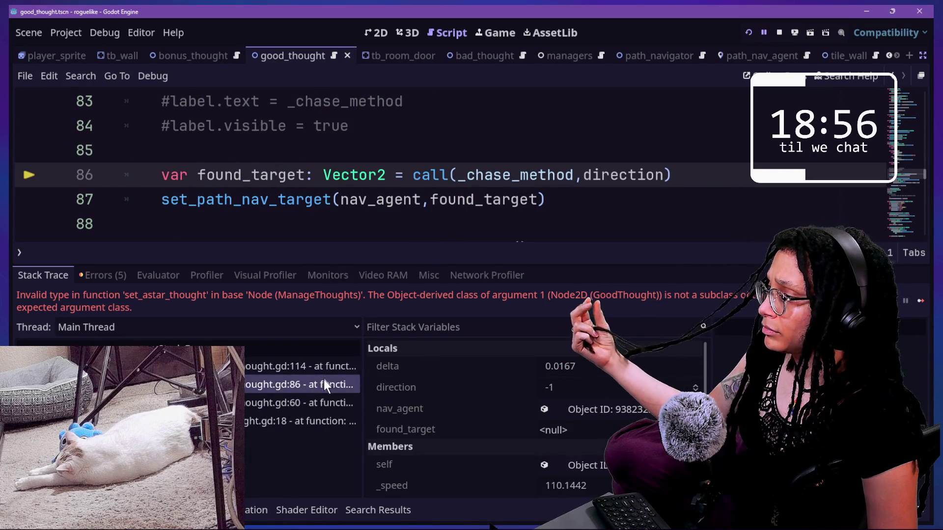
{"action": "left_click", "coordinate": [314, 363]}
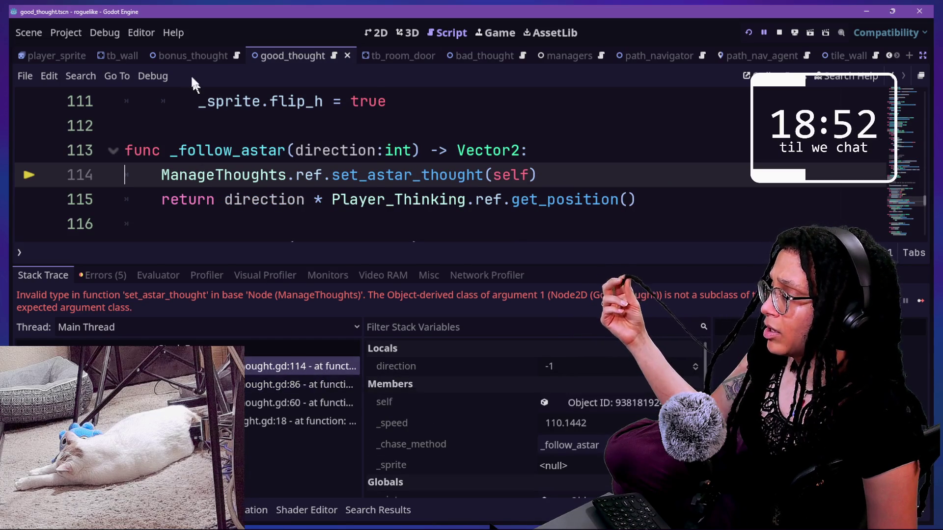
{"action": "left_click", "coordinate": [595, 152]}
- Wrap the set_astar_thought(self) call in 'if self is BadThought:' inside _follow_astar
{"action": "key", "text": "Return"}
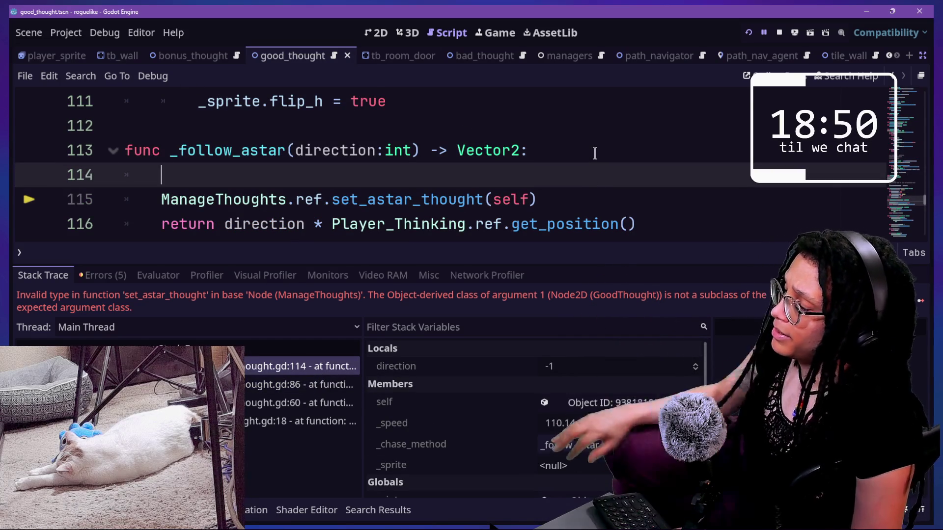
{"action": "key", "text": "ctrl+z"}
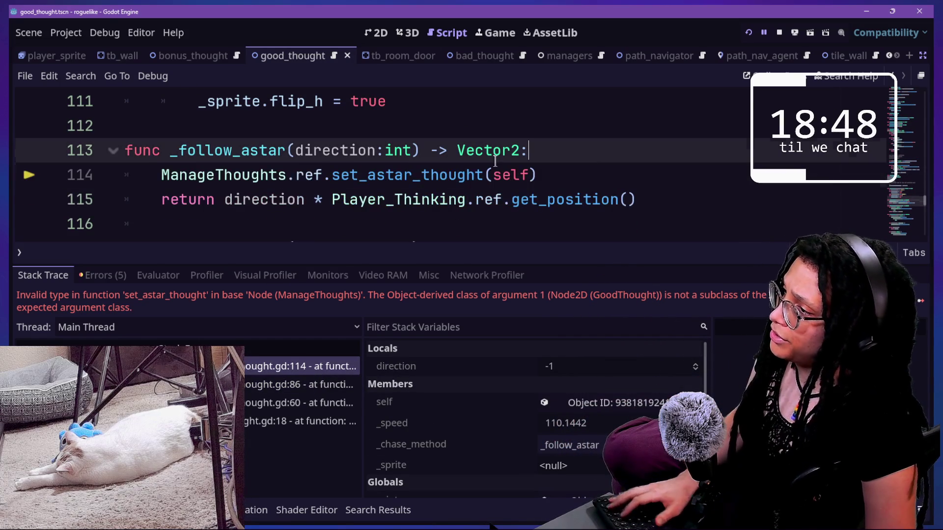
{"action": "key", "text": "Return"}
{"action": "type", "text": "if "}
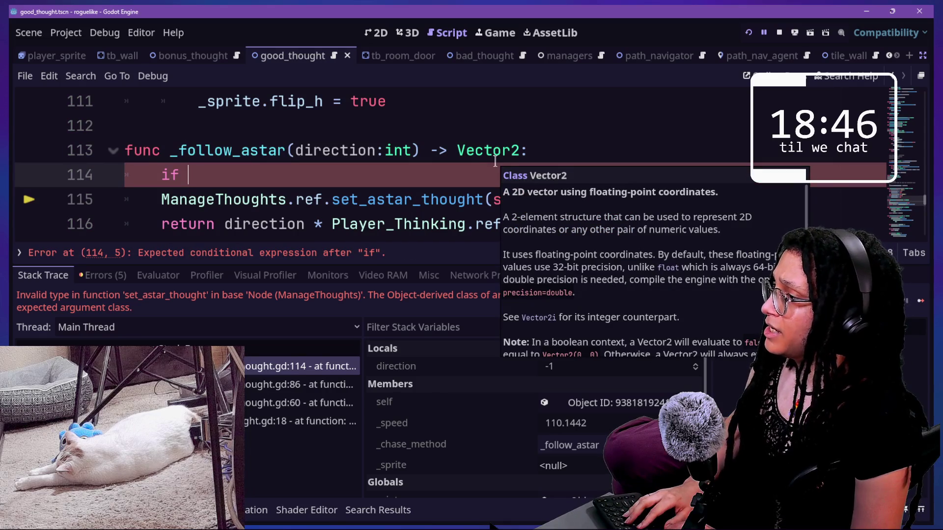
{"action": "type", "text": "B"}
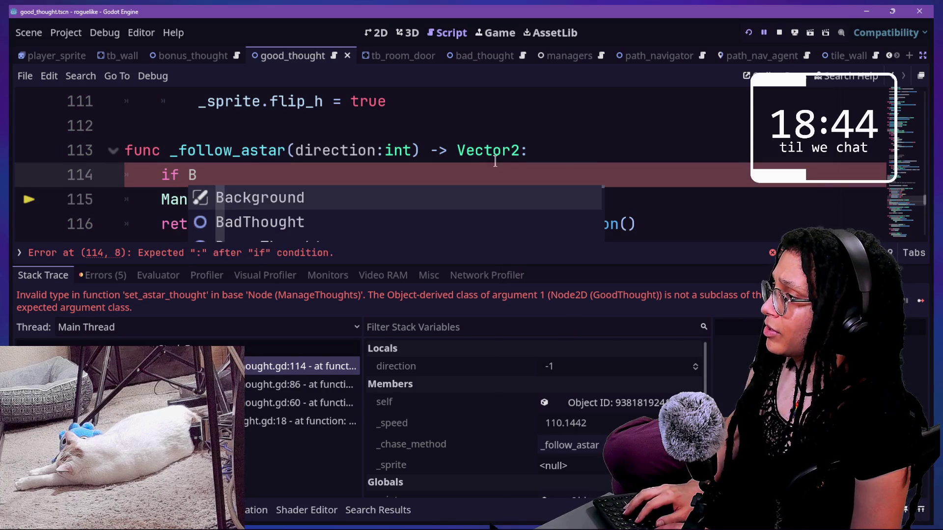
{"action": "key", "text": "BackSpace"}
{"action": "type", "text": "self is BadThought:"}
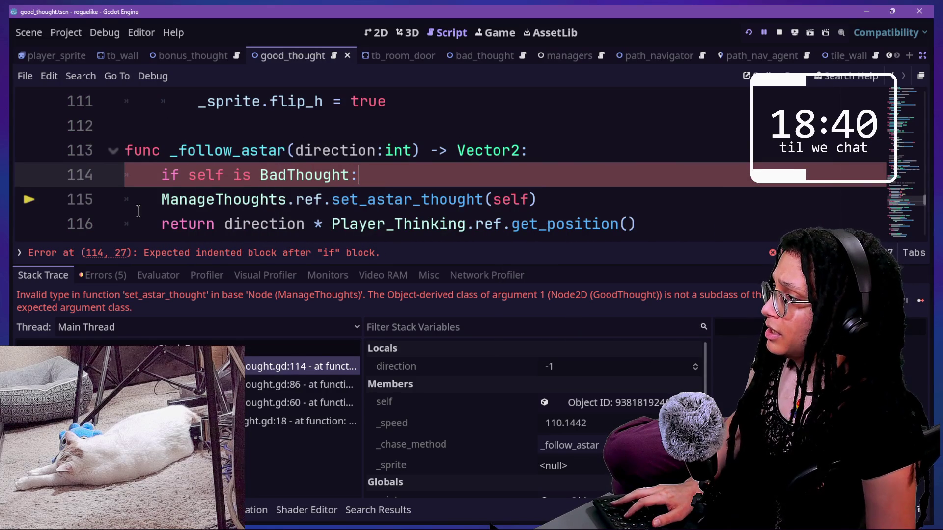
{"action": "left_click", "coordinate": [160, 199]}
{"action": "key", "text": "Tab"}
{"action": "left_click", "coordinate": [402, 150]}
- Search the script for 'get_' calls
{"action": "scroll", "coordinate": [436, 181], "scroll_direction": "down", "scroll_amount": 1}
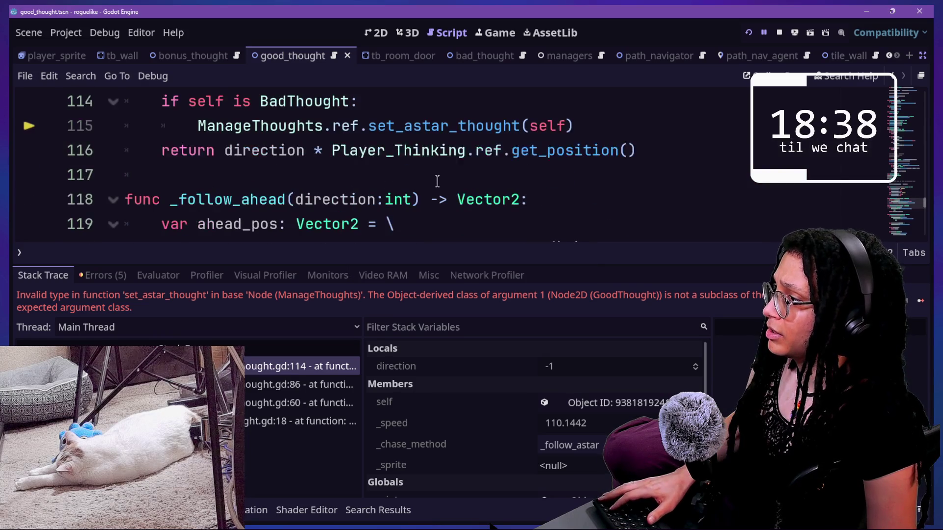
{"action": "scroll", "coordinate": [437, 181], "scroll_direction": "down", "scroll_amount": 3}
{"action": "scroll", "coordinate": [437, 181], "scroll_direction": "up", "scroll_amount": 1}
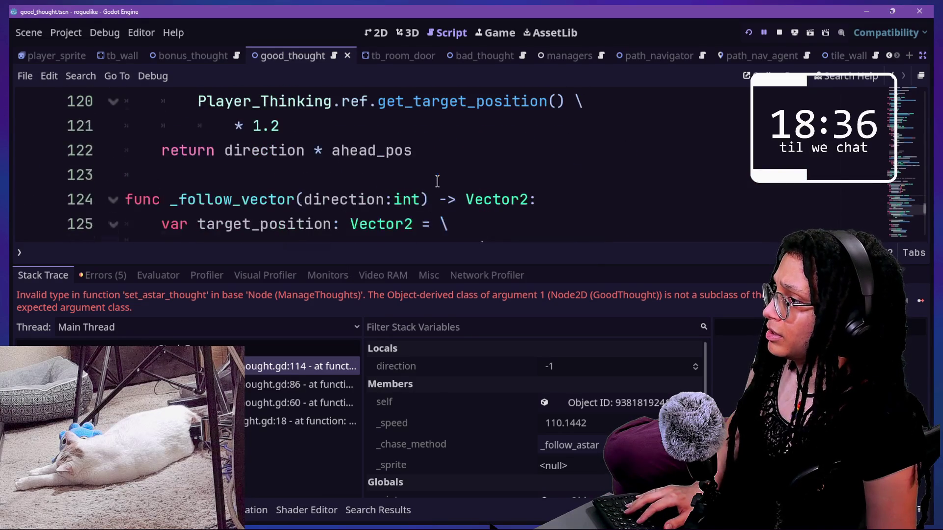
{"action": "key", "text": "ctrl+f"}
{"action": "type", "text": "get_"}
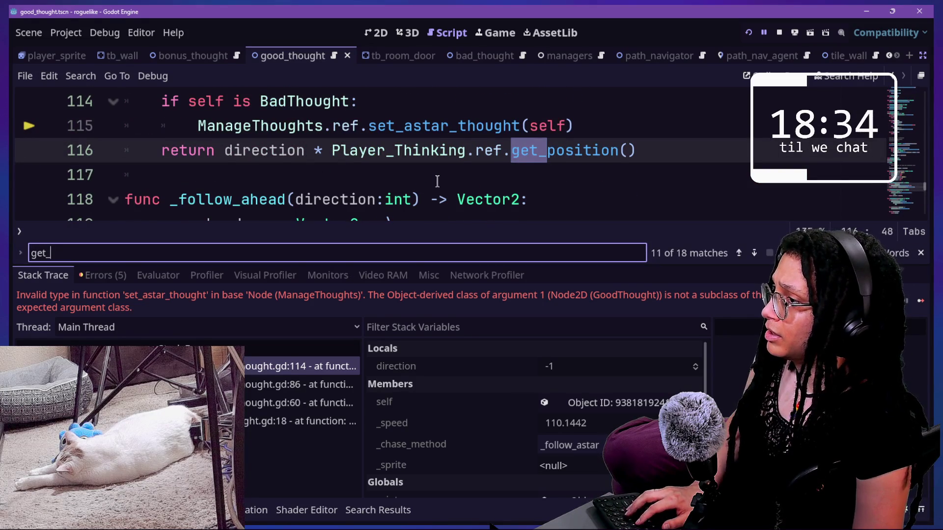
{"action": "left_click", "coordinate": [761, 31]}
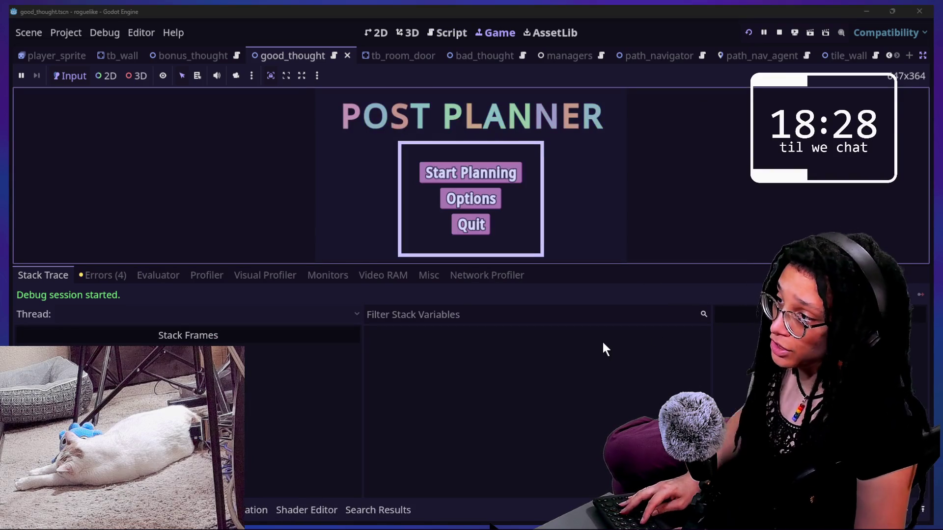
- Start planning, choose Catstagram, and steer the star through the pink maze to the exit
{"action": "left_click", "coordinate": [593, 369]}
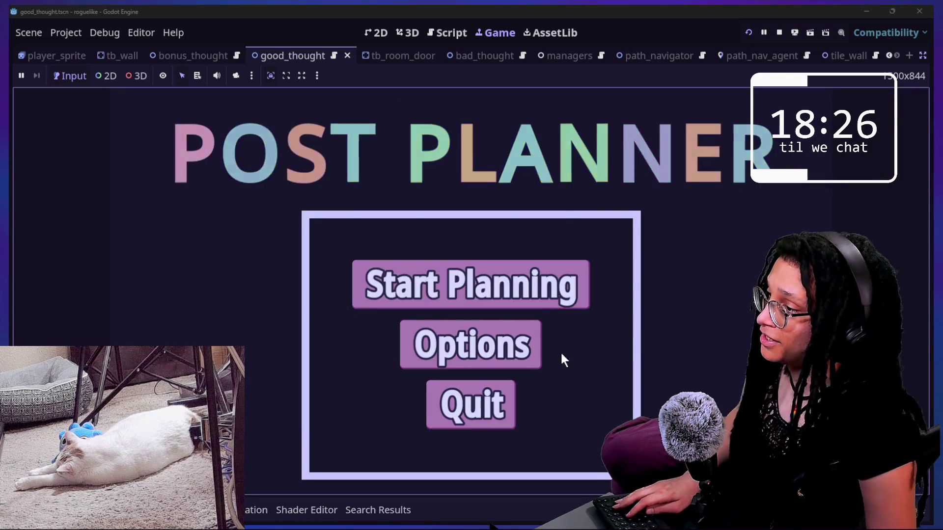
{"action": "key", "text": "Return"}
{"action": "left_click", "coordinate": [622, 294]}
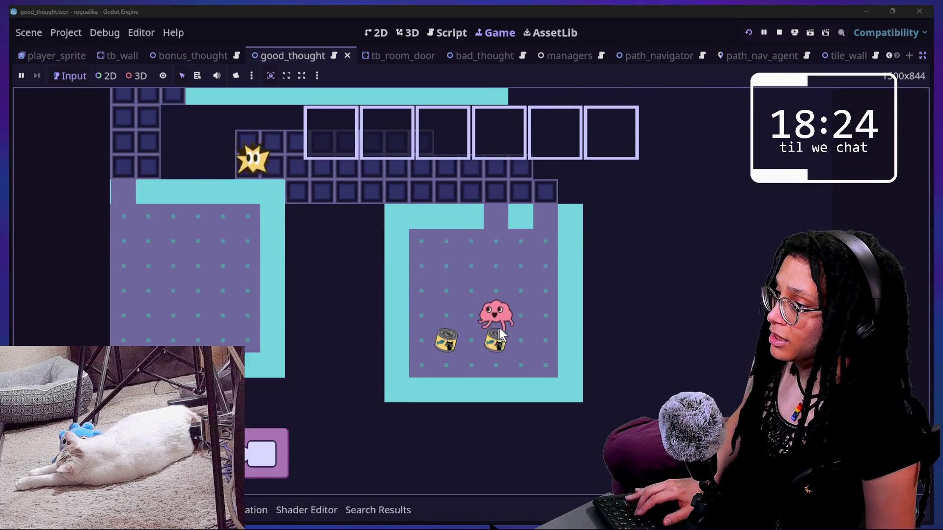
{"action": "key", "text": "Right"}
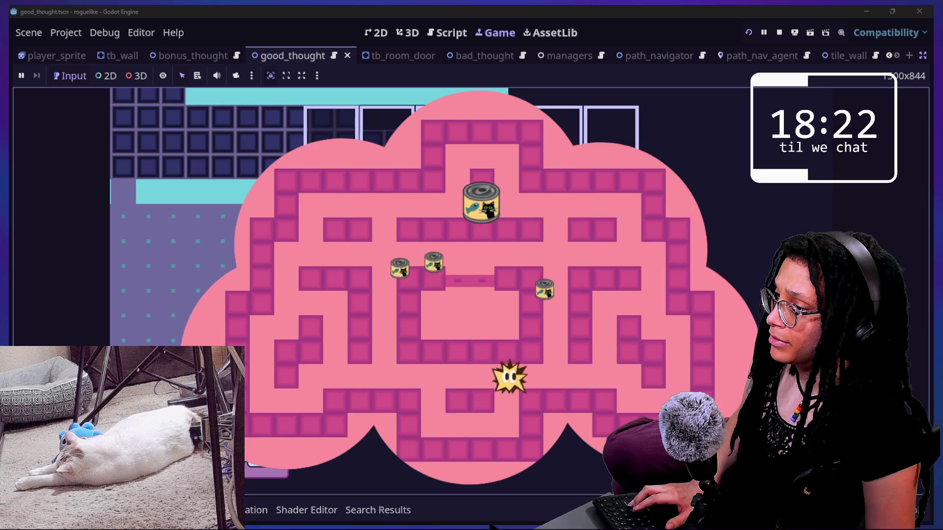
{"action": "key", "text": "Up"}
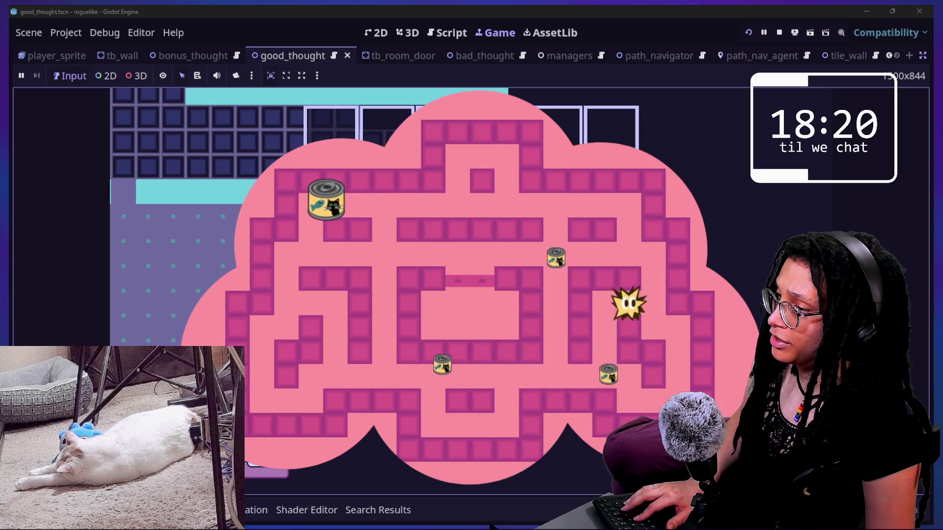
{"action": "key", "text": "Left"}
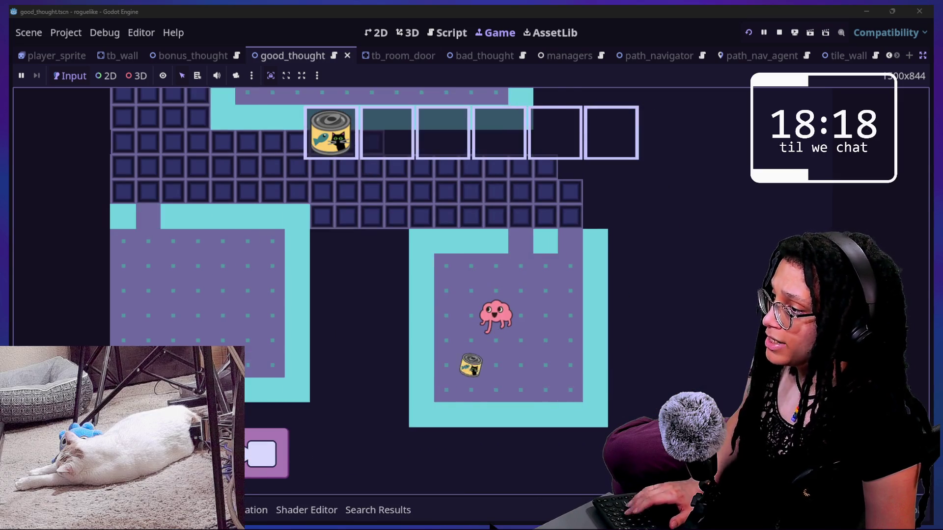
{"action": "key", "text": "Down"}
{"action": "key", "text": "Right"}
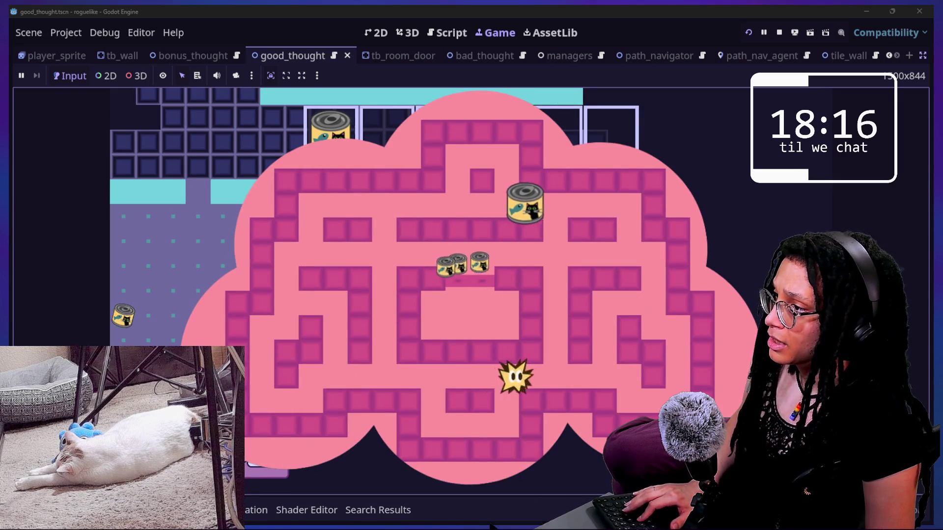
{"action": "key", "text": "Left"}
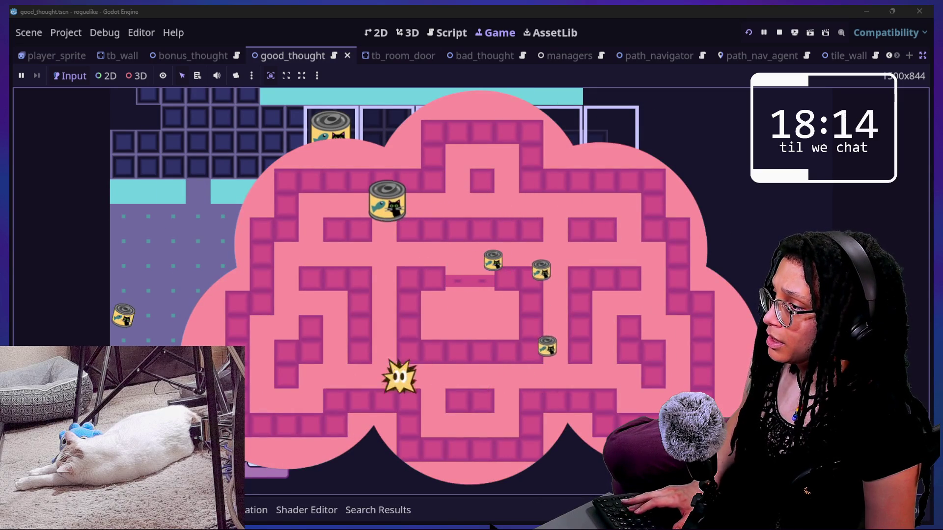
{"action": "key", "text": "Up"}
{"action": "key", "text": "Down"}
{"action": "key", "text": "Left"}
{"action": "key", "text": "Up"}
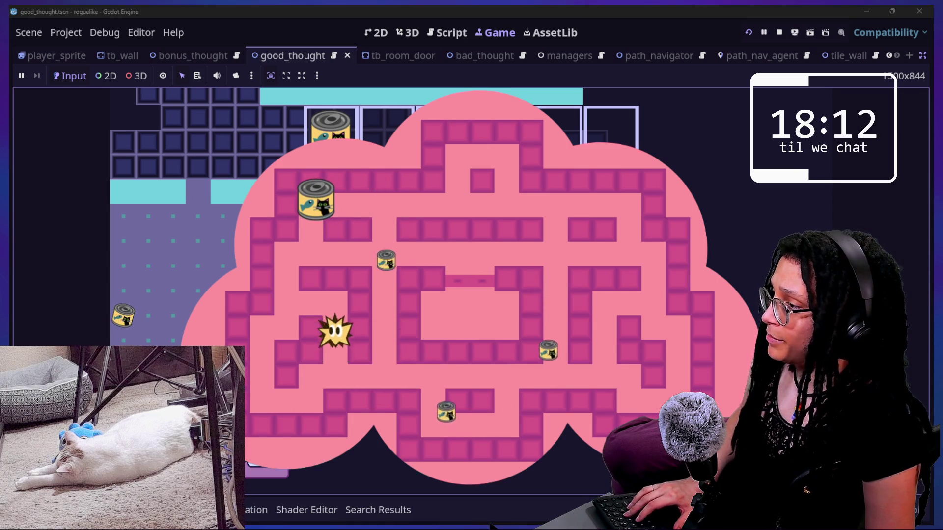
{"action": "key", "text": "Left"}
{"action": "key", "text": "Down"}
{"action": "key", "text": "Left"}
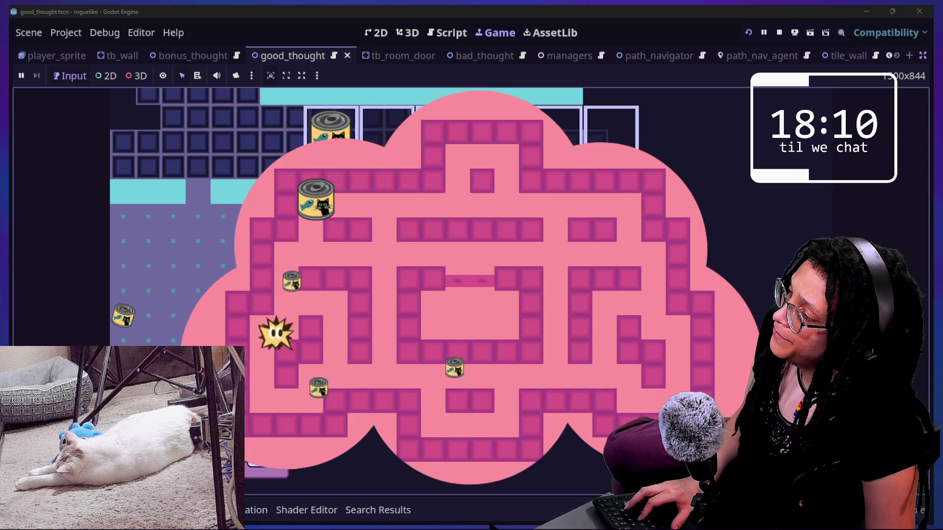
{"action": "key", "text": "Down"}
{"action": "key", "text": "Left"}
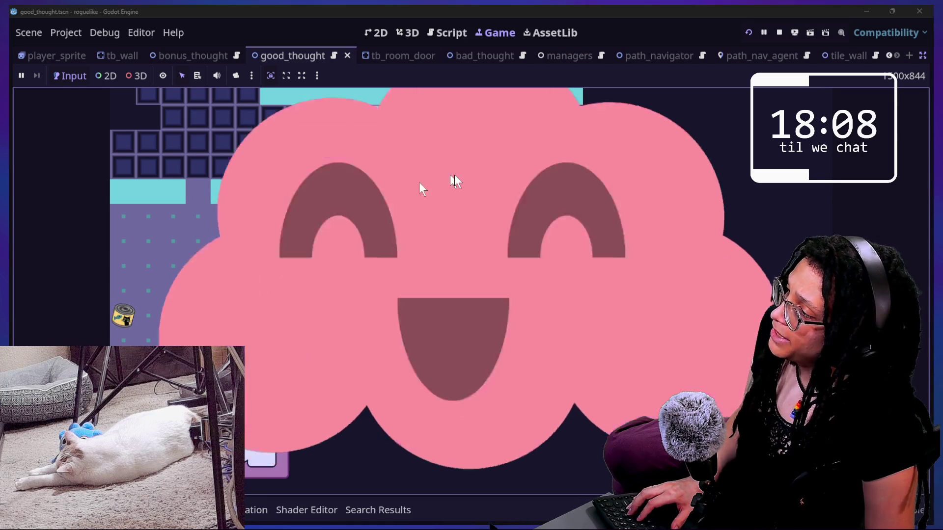
- Stop the game and place the caret on ahead_pos in _follow_ahead, line 122
{"action": "left_click", "coordinate": [776, 37]}
{"action": "left_click", "coordinate": [407, 198]}
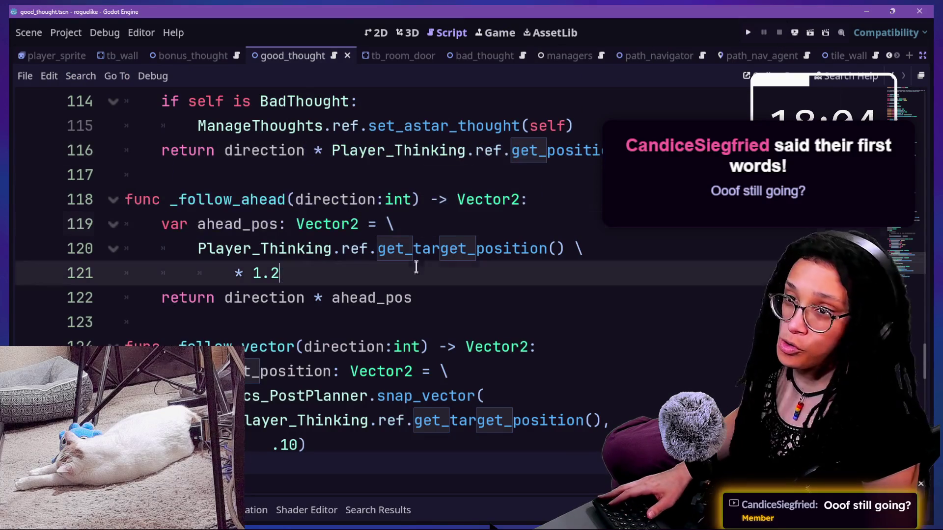
{"action": "left_click", "coordinate": [396, 296]}
{"action": "mouse_move", "coordinate": [396, 294]}
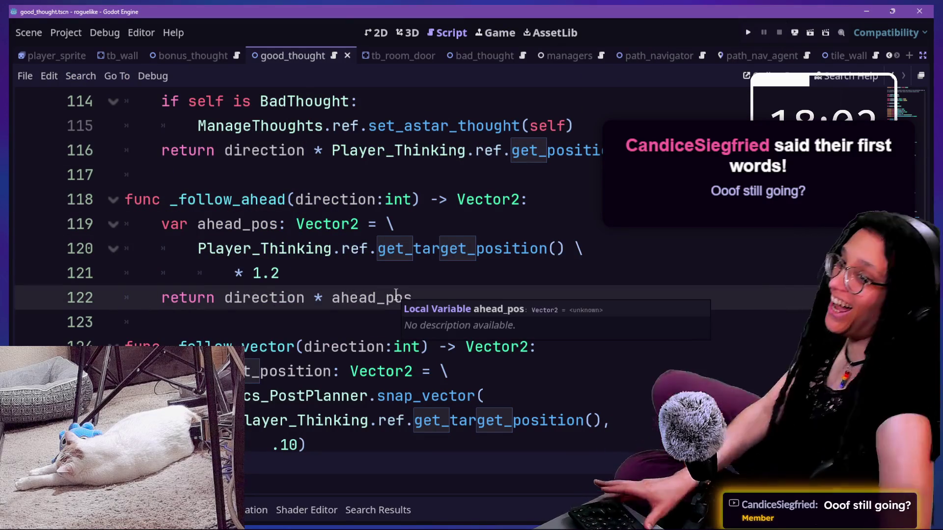
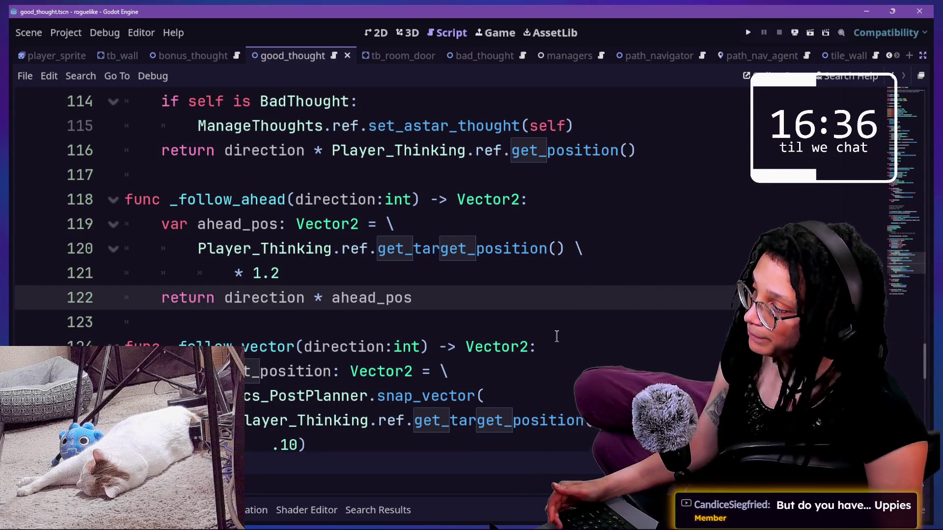
- Inspect the _follow_ahead and get_target_position code around lines 116–121
{"action": "left_click", "coordinate": [344, 251]}
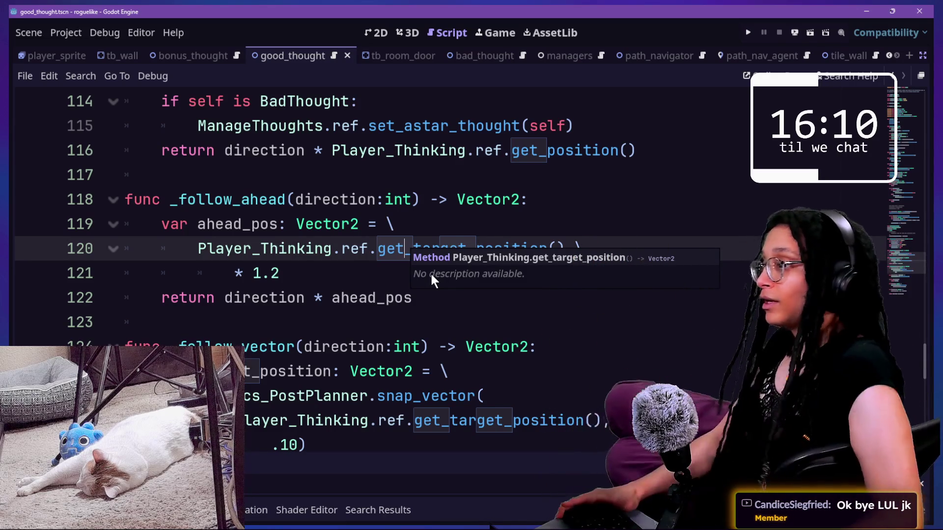
{"action": "left_click", "coordinate": [395, 223]}
{"action": "left_click", "coordinate": [471, 241]}
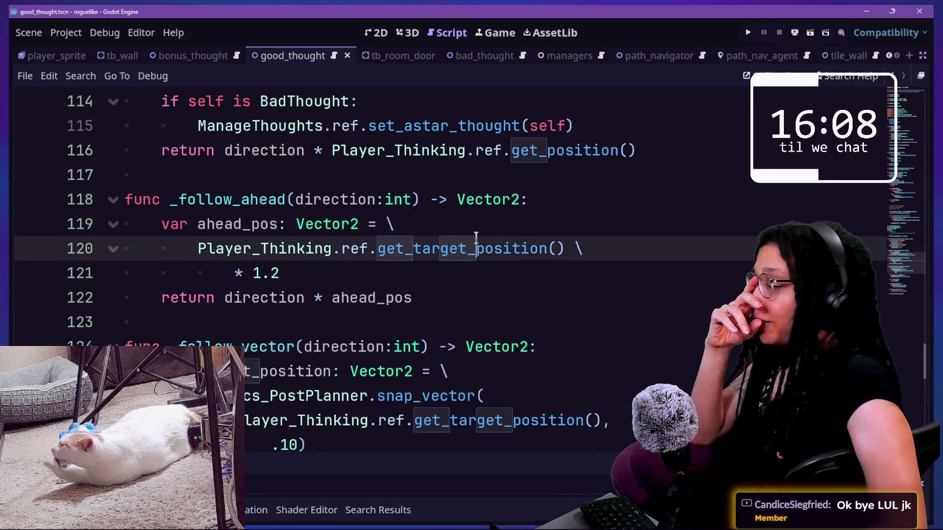
{"action": "left_click", "coordinate": [432, 273]}
{"action": "left_click", "coordinate": [410, 210]}
{"action": "left_click", "coordinate": [521, 343]}
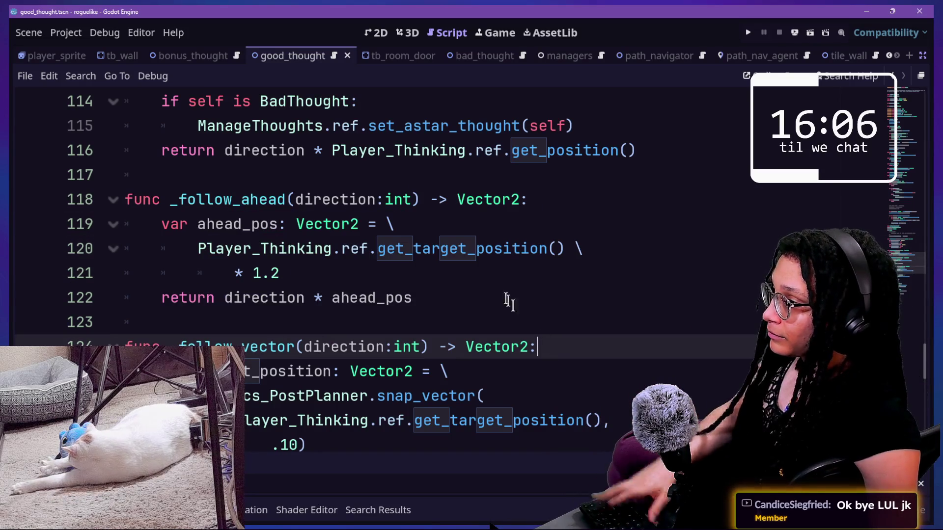
{"action": "left_click", "coordinate": [497, 294]}
{"action": "left_click", "coordinate": [488, 275]}
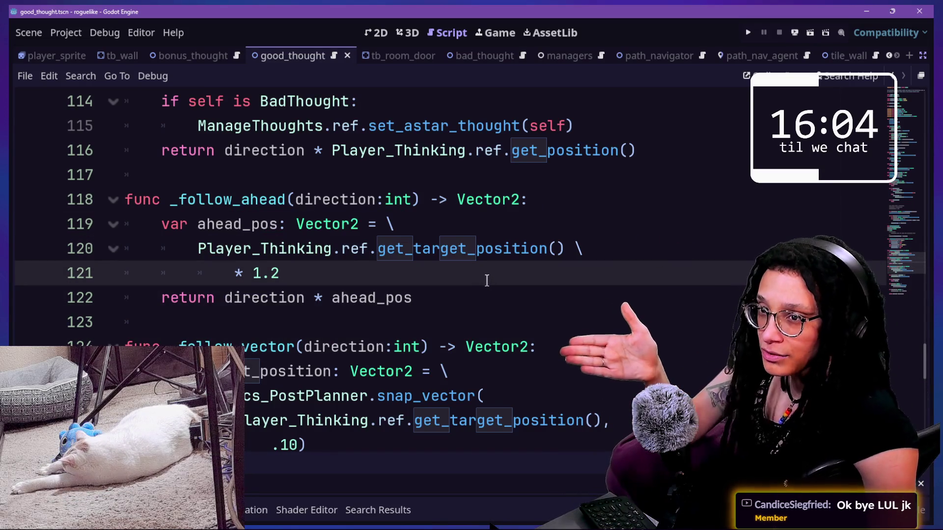
{"action": "key", "text": "Down"}
{"action": "key", "text": "Down"}
{"action": "key", "text": "Down"}
{"action": "key", "text": "Down"}
{"action": "key", "text": "Down"}
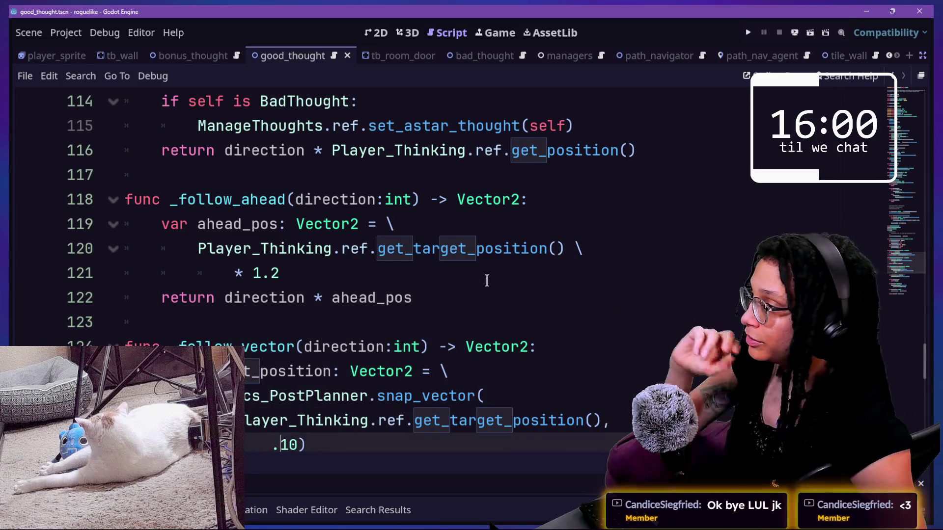
{"action": "key", "text": "Down"}
{"action": "key", "text": "Up"}
{"action": "key", "text": "Up"}
{"action": "key", "text": "Up"}
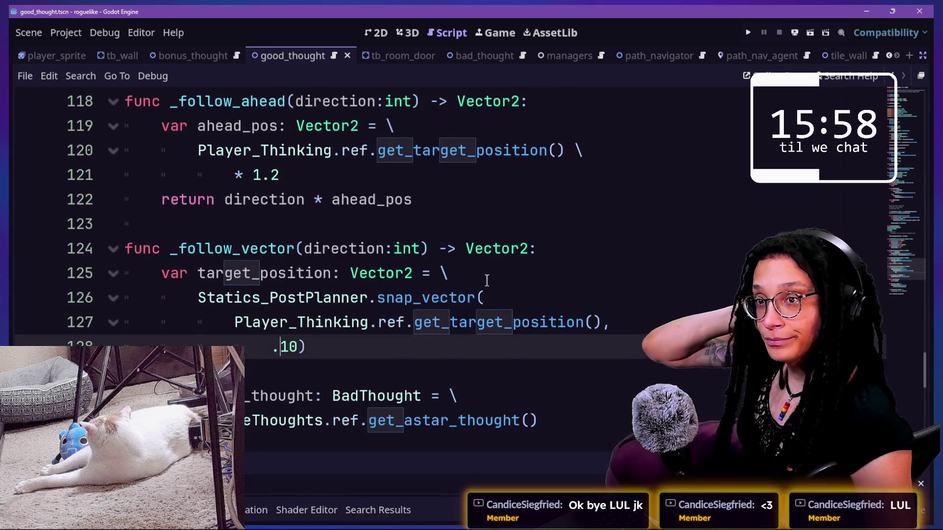
{"action": "key", "text": "Up"}
{"action": "key", "text": "Up"}
{"action": "key", "text": "Up"}
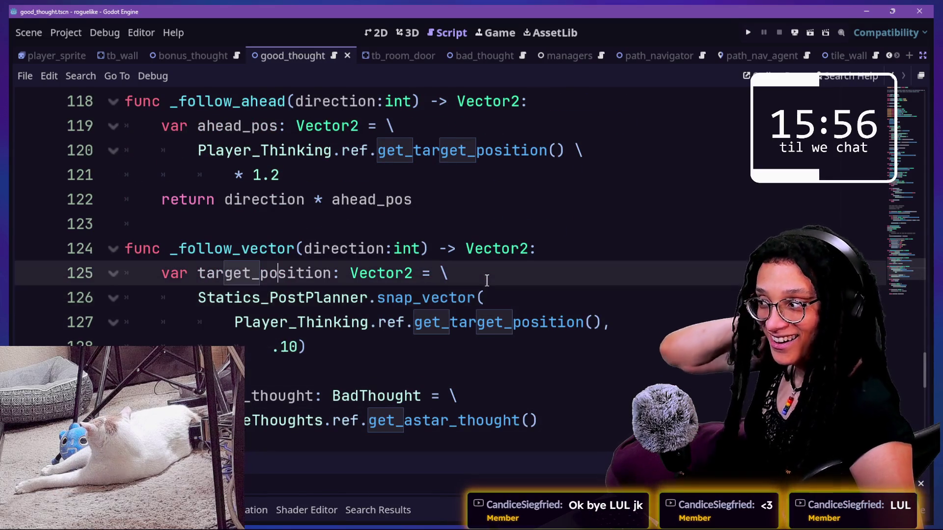
{"action": "key", "text": "Up"}
{"action": "key", "text": "Up"}
{"action": "key", "text": "Up"}
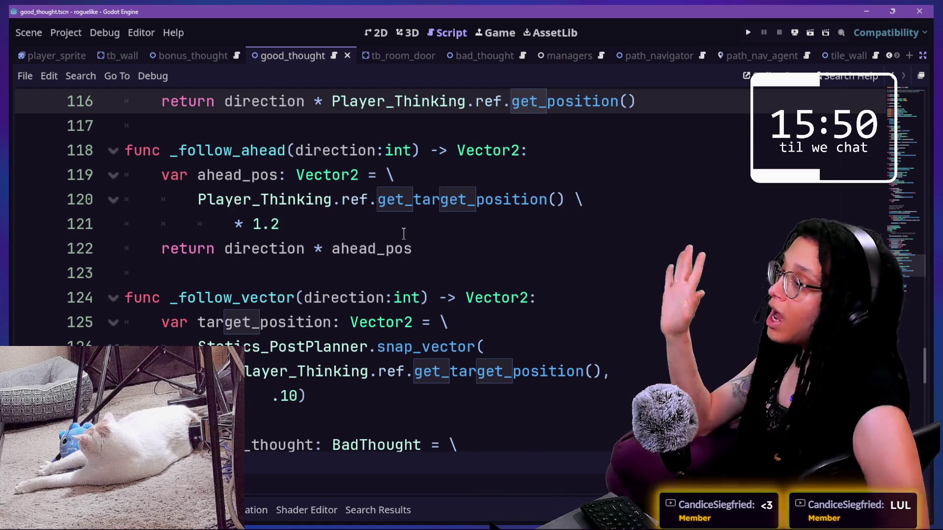
- Uncomment the three DebugLabel lines at lines 82–84 and cut them out
{"action": "scroll", "coordinate": [378, 197], "scroll_direction": "up", "scroll_amount": 10}
{"action": "scroll", "coordinate": [404, 234], "scroll_direction": "down", "scroll_amount": 6}
{"action": "scroll", "coordinate": [403, 235], "scroll_direction": "up", "scroll_amount": 5}
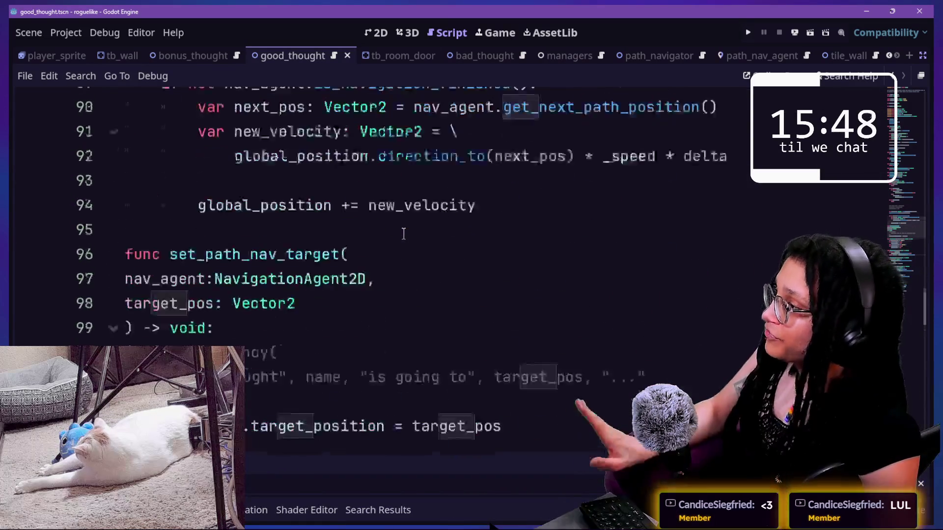
{"action": "scroll", "coordinate": [403, 234], "scroll_direction": "up", "scroll_amount": 6}
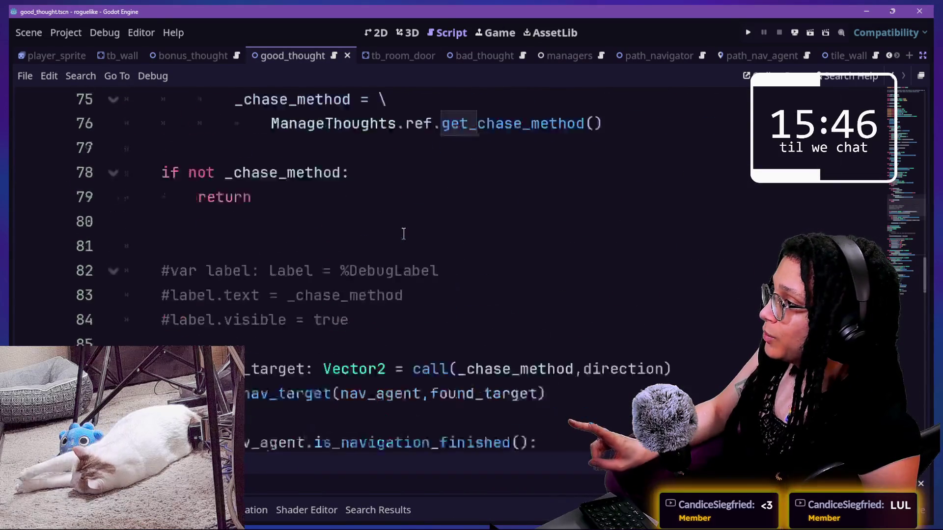
{"action": "mouse_move", "coordinate": [393, 371]}
{"action": "left_mouse_down"}
{"action": "mouse_move", "coordinate": [422, 415]}
{"action": "mouse_move", "coordinate": [351, 347]}
{"action": "left_mouse_up"}
{"action": "key", "text": "ctrl+k"}
{"action": "left_click", "coordinate": [284, 332]}
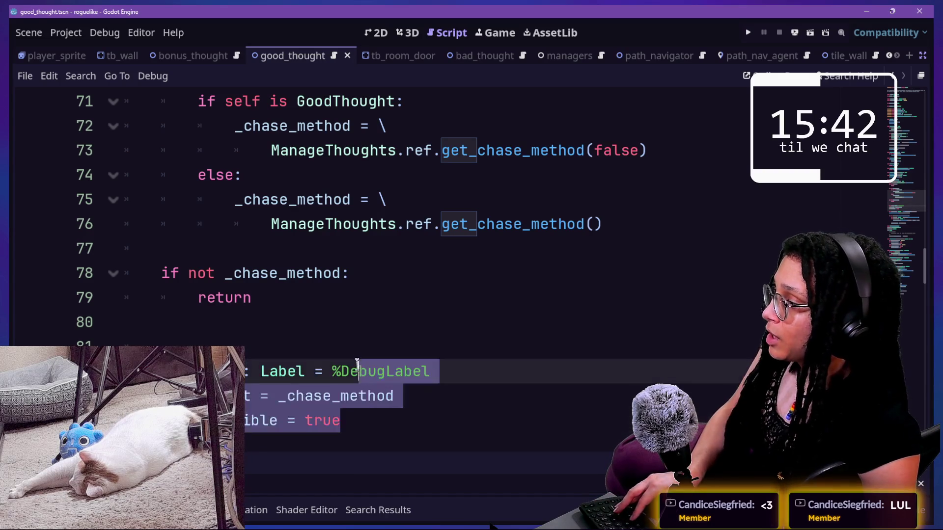
{"action": "key", "text": "BackSpace"}
{"action": "key", "text": "BackSpace"}
{"action": "key", "text": "Left"}
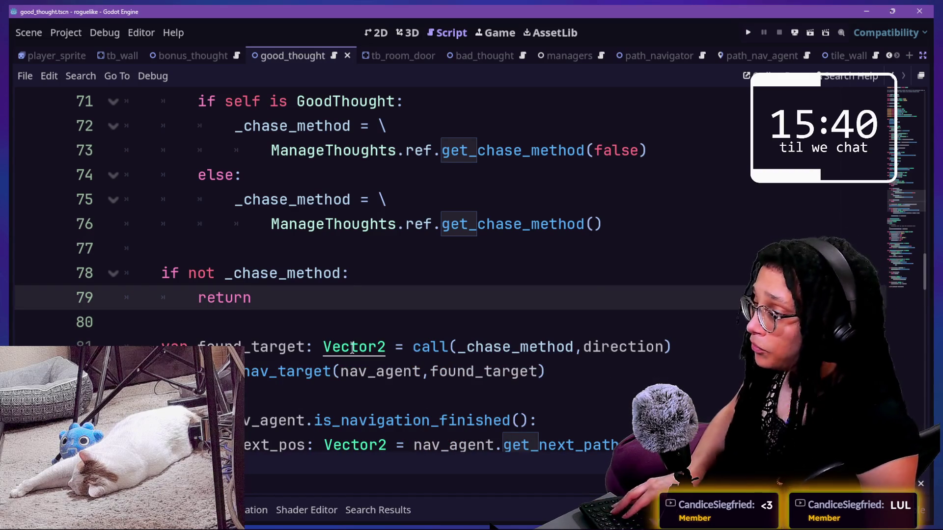
{"action": "left_click", "coordinate": [372, 346]}
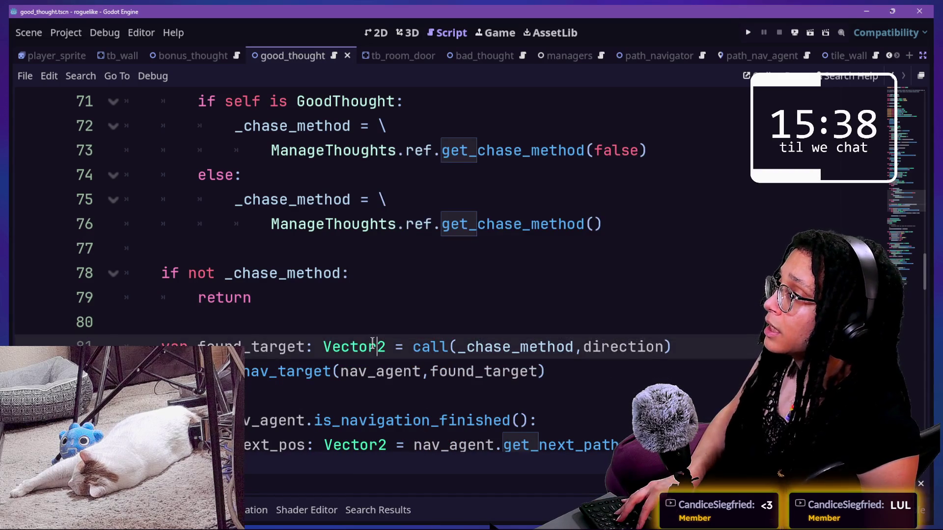
- Paste the DebugLabel lines after line 73, indent them into the GoodThought branch, and save
{"action": "scroll", "coordinate": [372, 345], "scroll_direction": "up", "scroll_amount": 2}
{"action": "scroll", "coordinate": [372, 343], "scroll_direction": "down", "scroll_amount": 2}
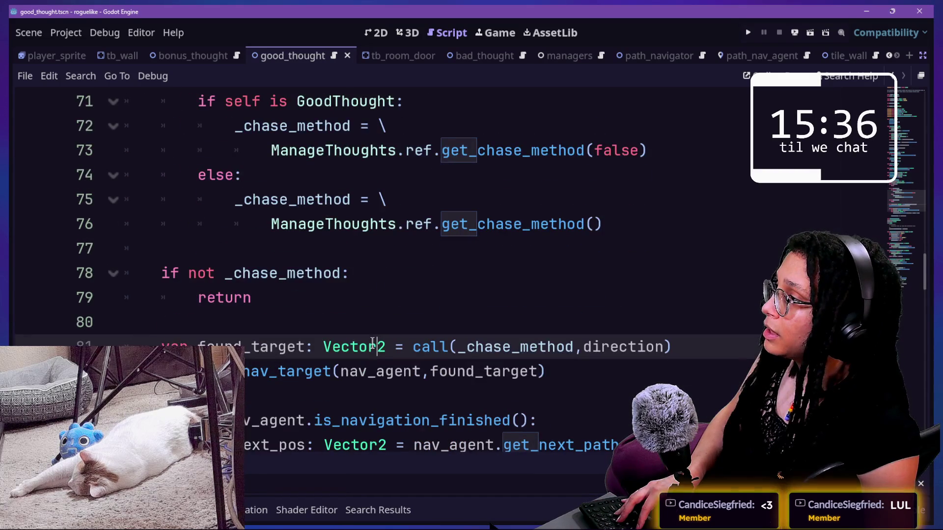
{"action": "scroll", "coordinate": [373, 342], "scroll_direction": "up", "scroll_amount": 1}
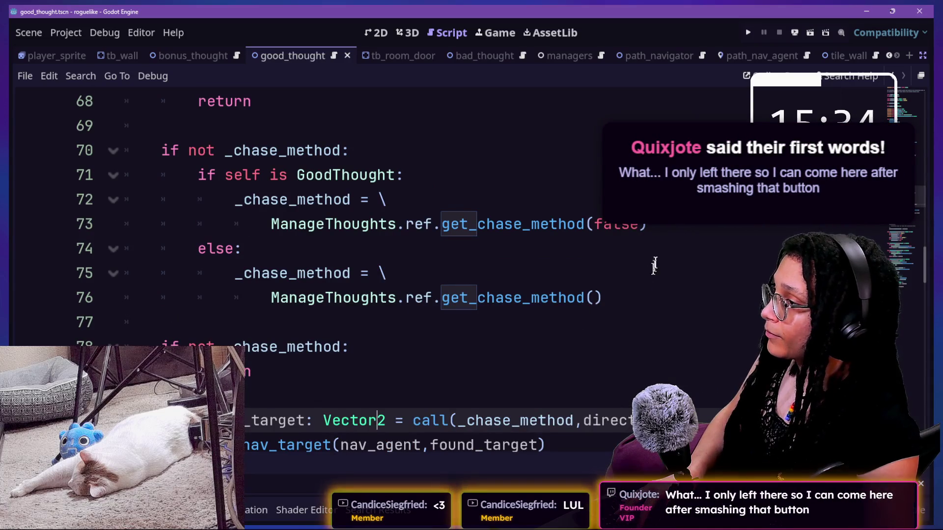
{"action": "left_click", "coordinate": [678, 226]}
{"action": "key", "text": "Return"}
{"action": "type", "text": "var label: Label = %DebugLabel label.text = _chase_method label.visible = true"}
{"action": "mouse_move", "coordinate": [306, 273]}
{"action": "left_mouse_down"}
{"action": "mouse_move", "coordinate": [361, 342]}
{"action": "mouse_move", "coordinate": [429, 313]}
{"action": "mouse_move", "coordinate": [421, 273]}
{"action": "left_mouse_up"}
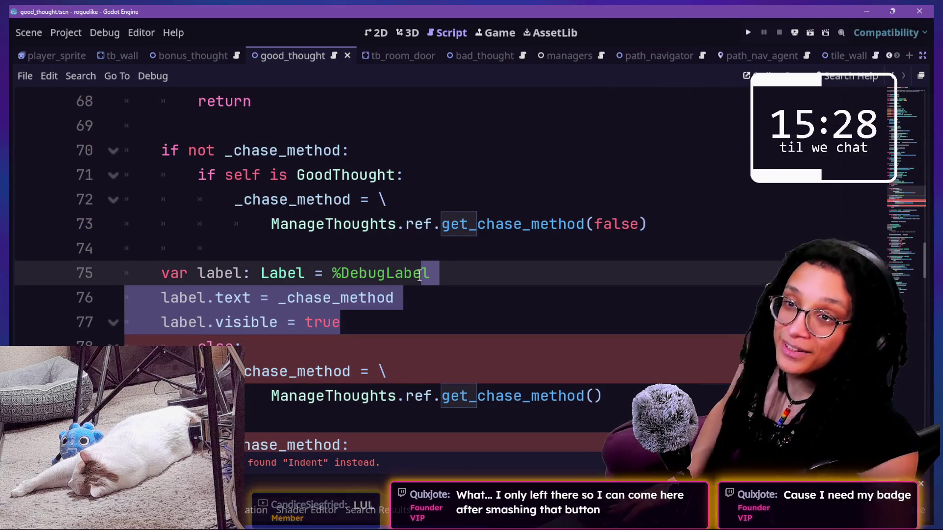
{"action": "key", "text": "Tab"}
{"action": "key", "text": "Tab"}
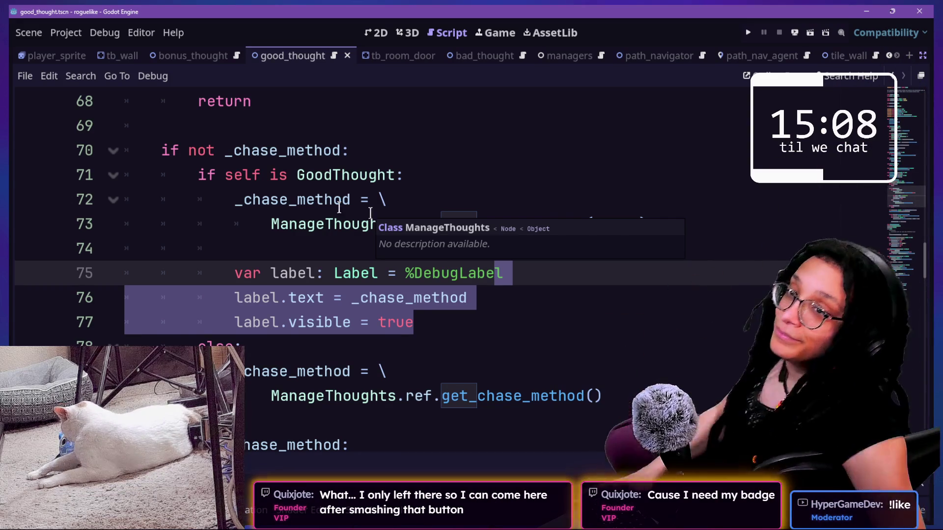
{"action": "key", "text": "ctrl+s"}
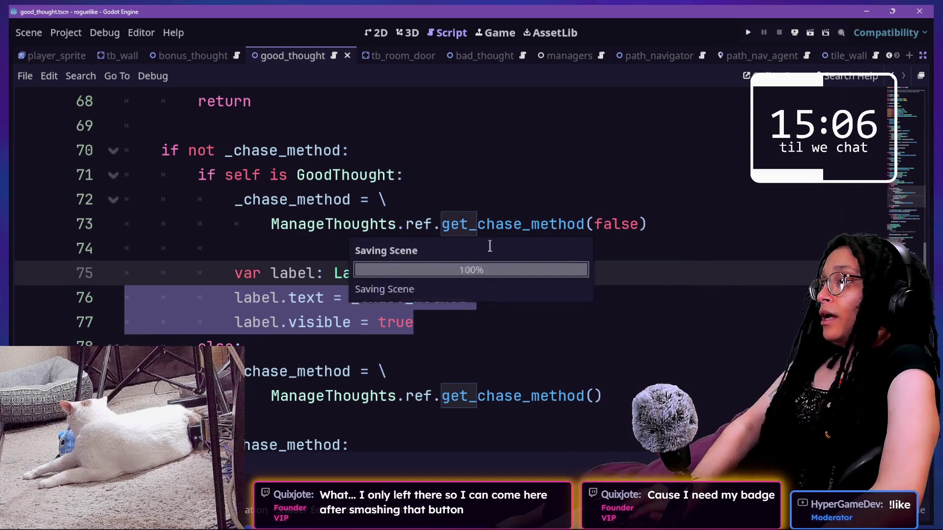
- Restore the docks, make DebugLabel visible in 2D, and move its box above the origin
{"action": "key", "text": "ctrl+shift+F11"}
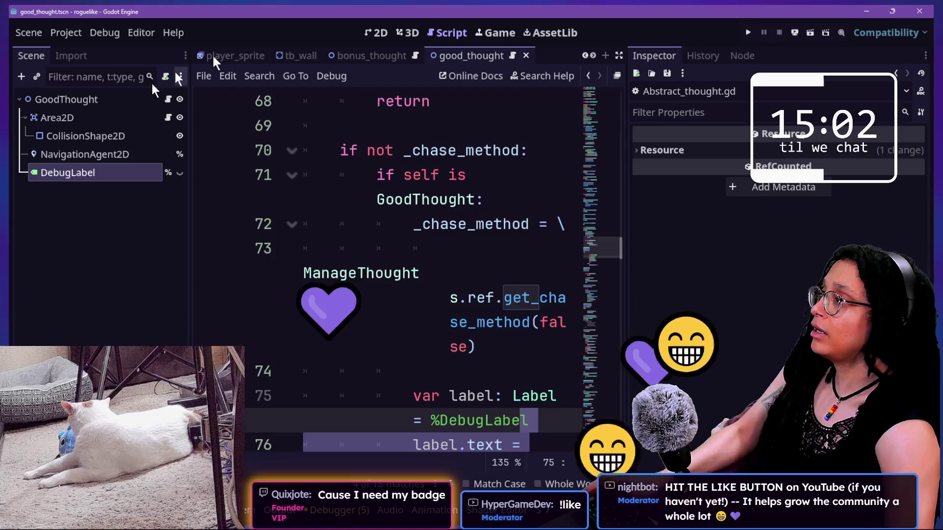
{"action": "left_click", "coordinate": [377, 33]}
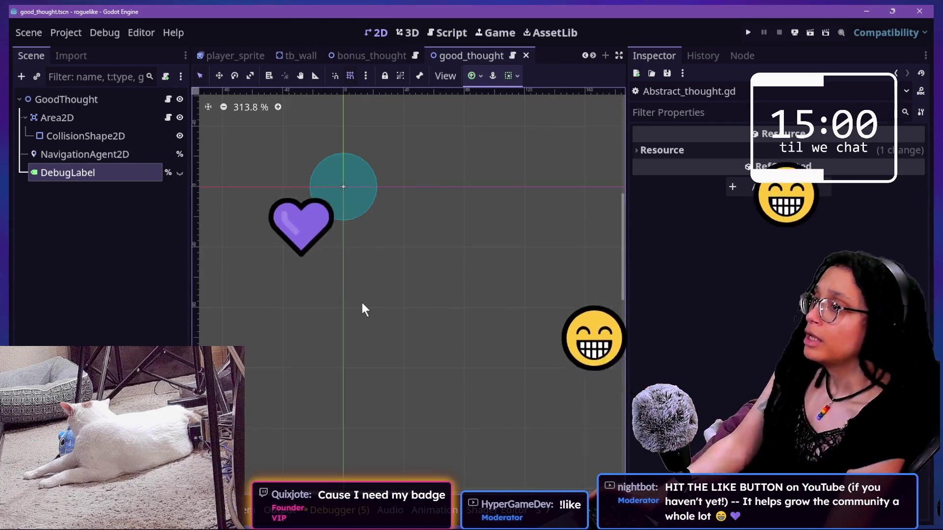
{"action": "scroll", "coordinate": [361, 300], "scroll_direction": "down", "scroll_amount": 10}
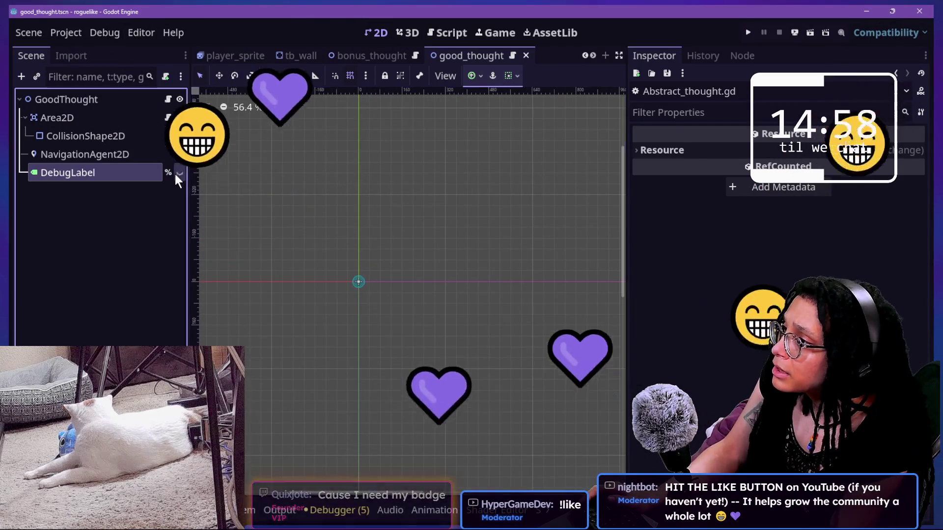
{"action": "left_click", "coordinate": [179, 172]}
{"action": "scroll", "coordinate": [393, 251], "scroll_direction": "up", "scroll_amount": 4}
{"action": "scroll", "coordinate": [395, 254], "scroll_direction": "up", "scroll_amount": 2}
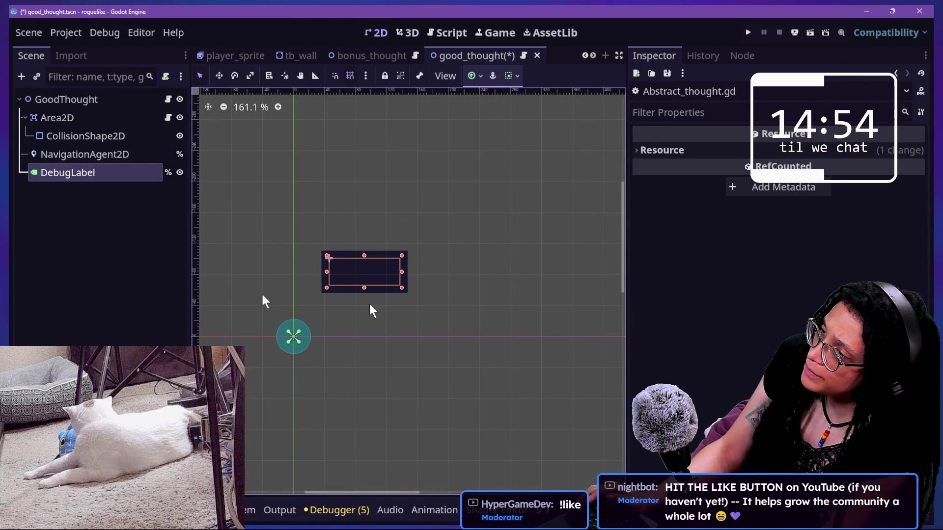
{"action": "mouse_move", "coordinate": [357, 283]}
{"action": "left_mouse_down"}
{"action": "mouse_move", "coordinate": [324, 356]}
{"action": "mouse_move", "coordinate": [265, 319]}
{"action": "mouse_move", "coordinate": [294, 319]}
{"action": "mouse_move", "coordinate": [256, 434]}
{"action": "mouse_move", "coordinate": [256, 377]}
{"action": "mouse_move", "coordinate": [278, 377]}
{"action": "mouse_move", "coordinate": [279, 301]}
{"action": "mouse_move", "coordinate": [265, 318]}
{"action": "mouse_move", "coordinate": [283, 303]}
{"action": "left_mouse_up"}
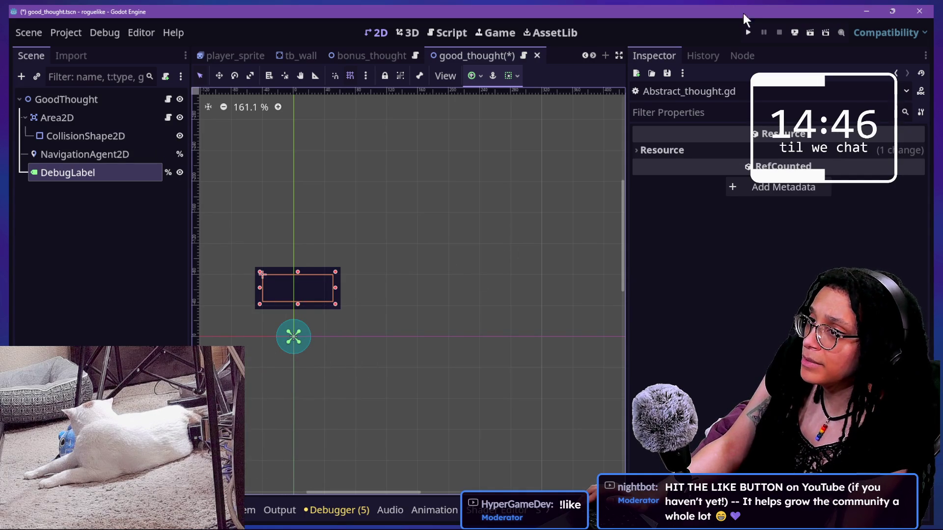
- Run the project, start planning on Catstagram, and hide the docks to enlarge the game view
{"action": "left_click", "coordinate": [746, 30]}
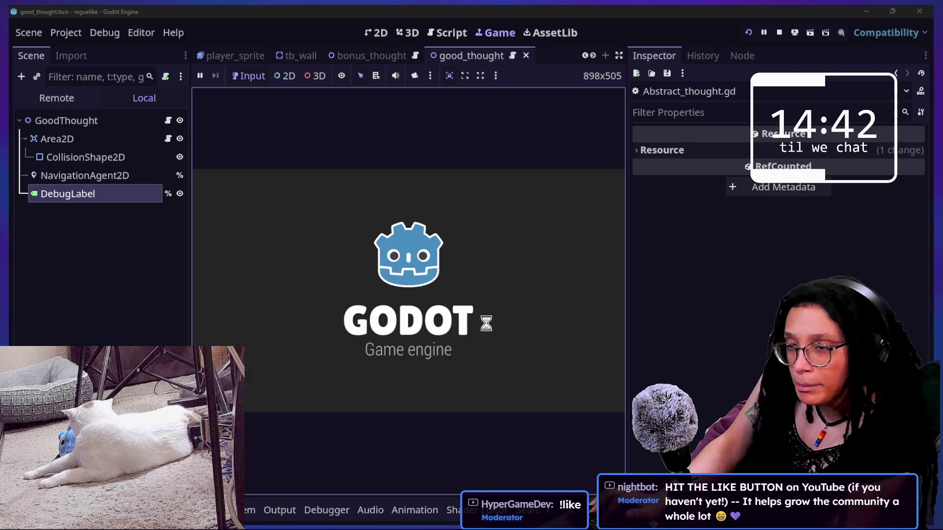
{"action": "left_click", "coordinate": [474, 292]}
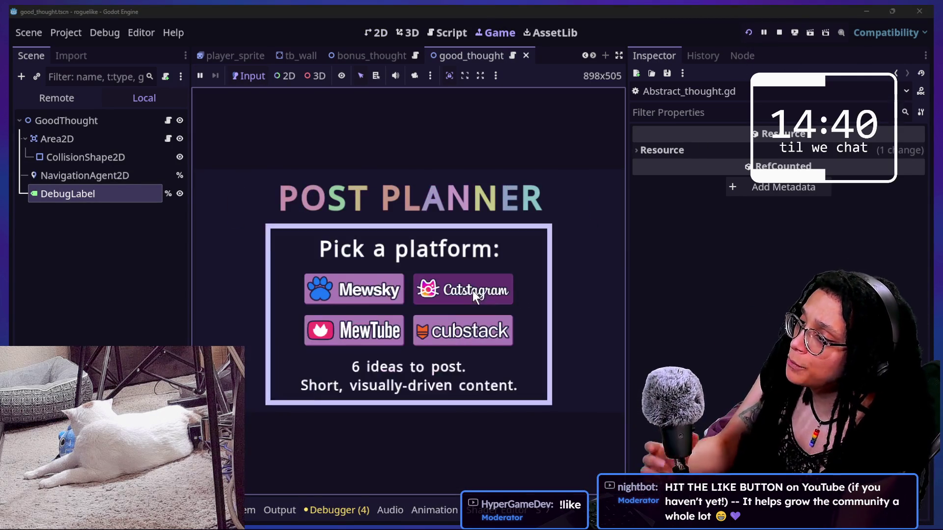
{"action": "left_click", "coordinate": [473, 290]}
{"action": "left_click", "coordinate": [619, 56]}
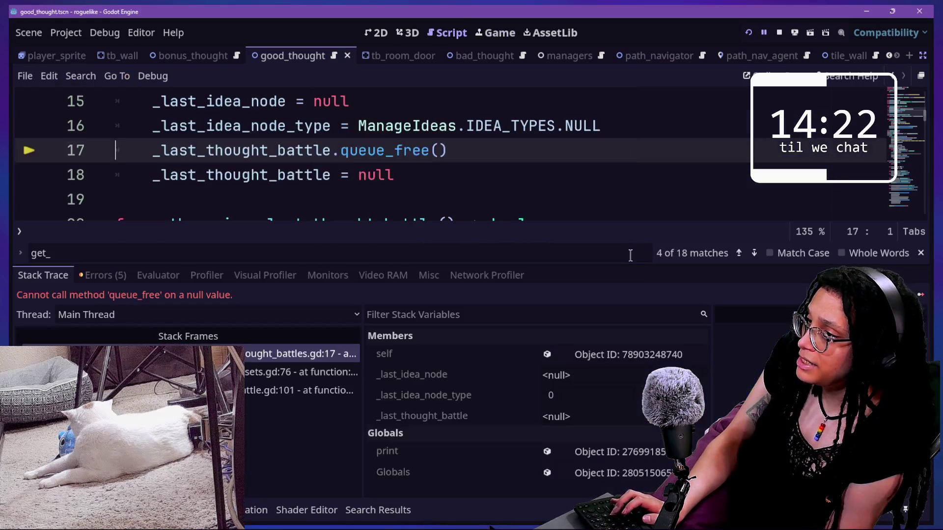
- Remove the stray 'w' on line 17 and hide the debugger panel
{"action": "type", "text": "w"}
{"action": "key", "text": "BackSpace"}
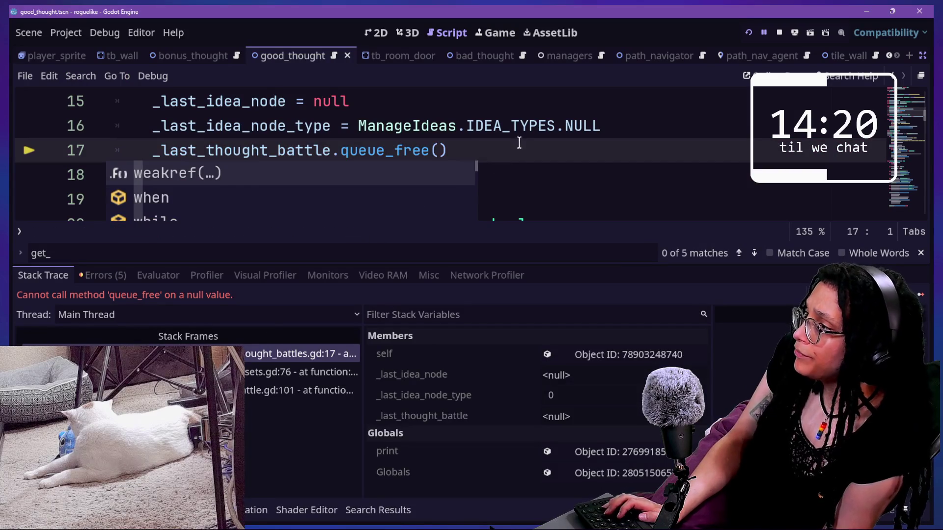
{"action": "left_click", "coordinate": [518, 144]}
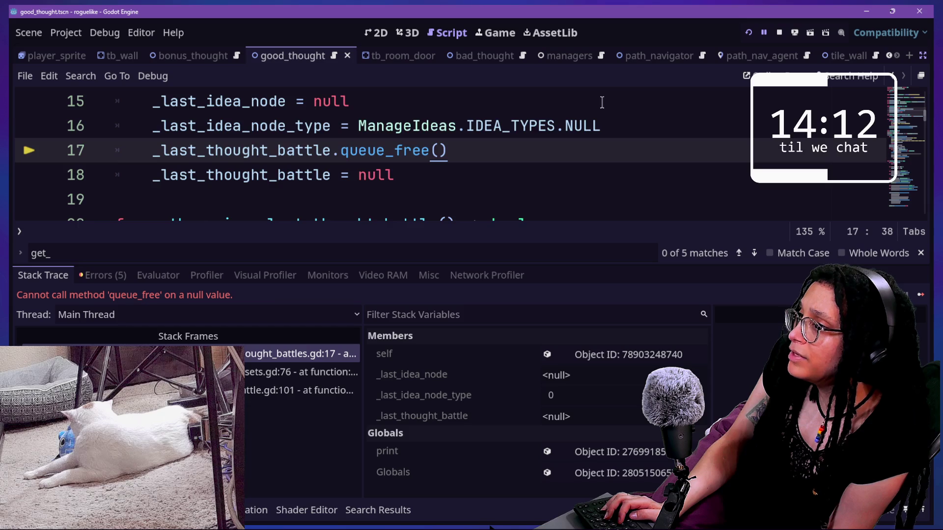
{"action": "scroll", "coordinate": [602, 102], "scroll_direction": "up", "scroll_amount": 2}
{"action": "key", "text": "alt+o"}
{"action": "key", "text": "alt+o"}
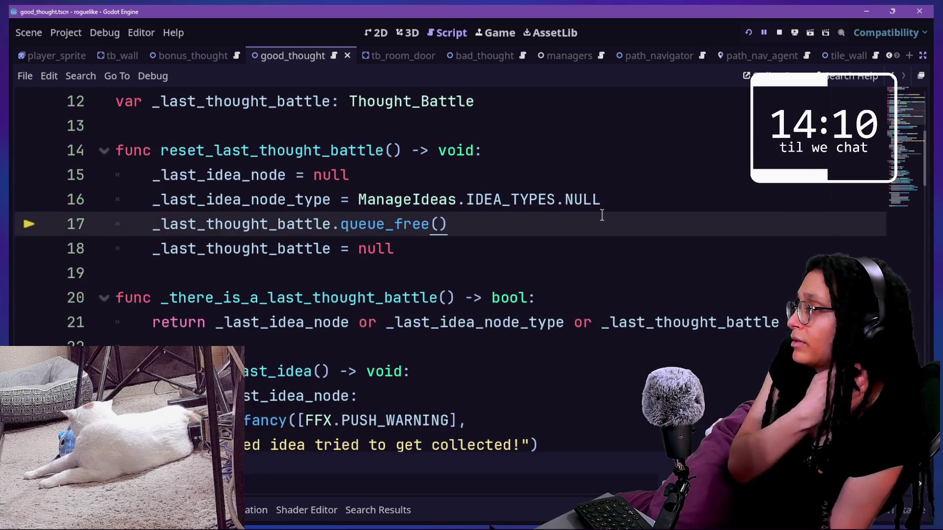
{"action": "scroll", "coordinate": [602, 215], "scroll_direction": "up", "scroll_amount": 1}
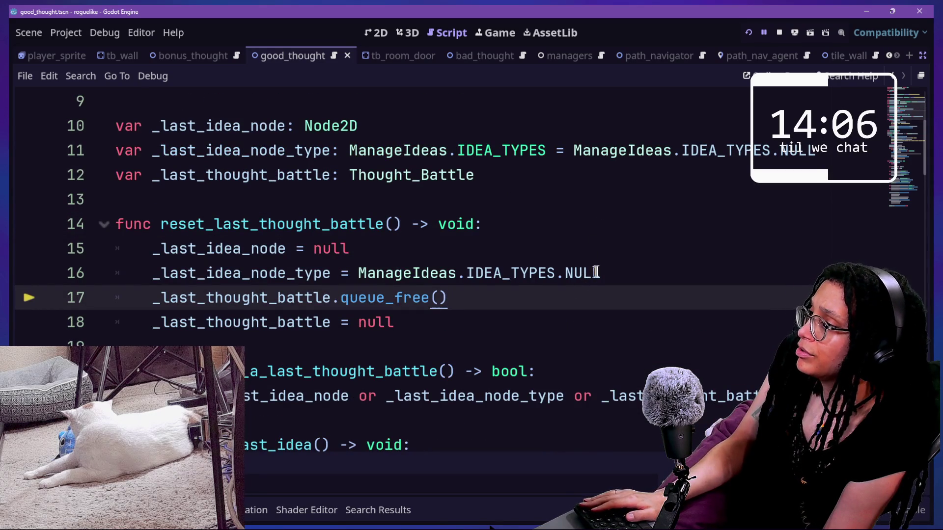
- Select reset_last_thought_battle on line 14 and start a project-wide search for it
{"action": "left_click", "coordinate": [590, 224]}
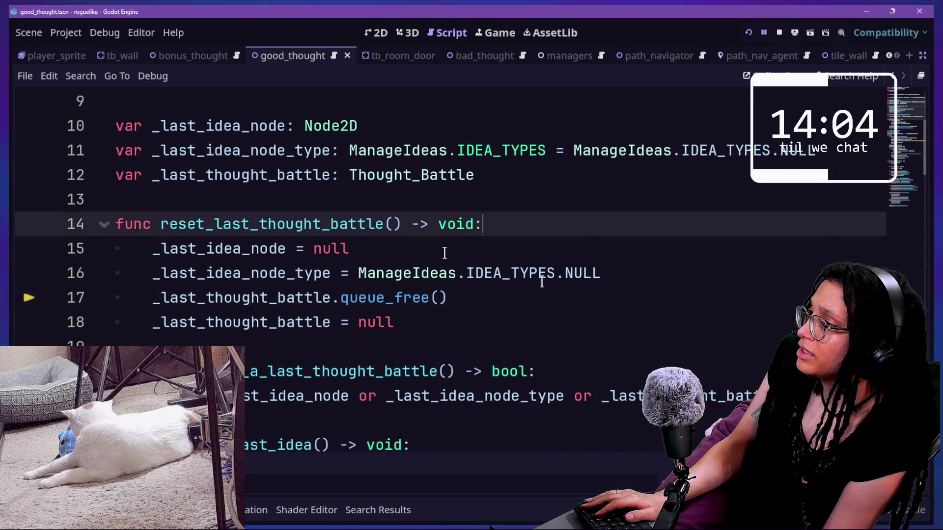
{"action": "key", "text": "Return"}
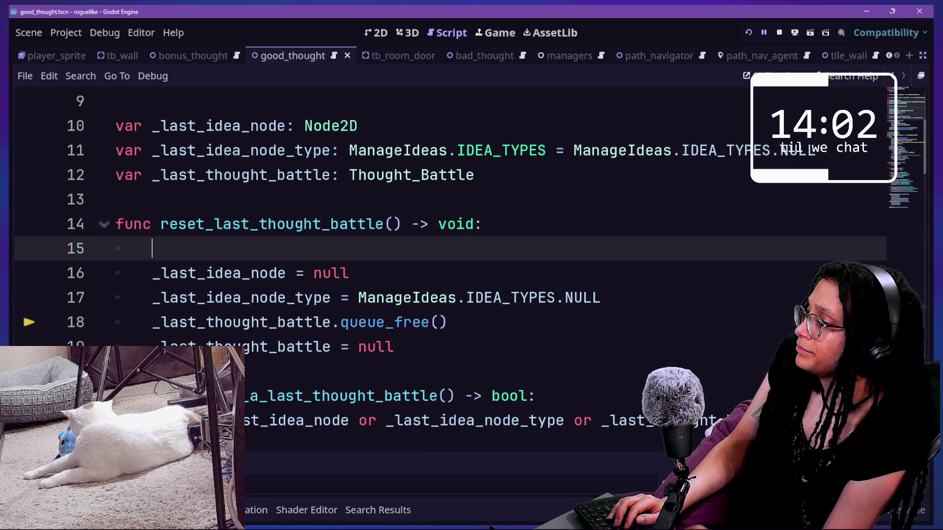
{"action": "type", "text": "if"}
{"action": "key", "text": "BackSpace"}
{"action": "key", "text": "BackSpace"}
{"action": "key", "text": "BackSpace"}
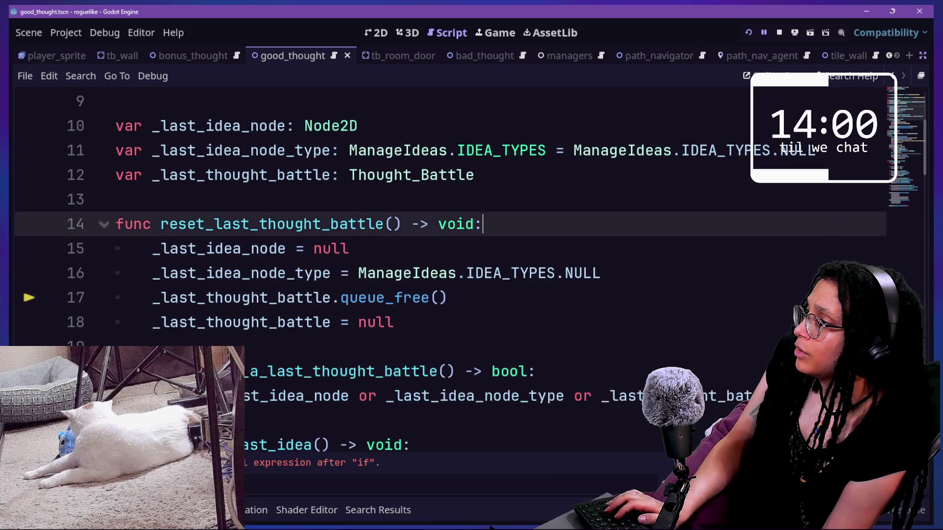
{"action": "left_click_drag", "start_coordinate": [160, 233], "coordinate": [377, 238]}
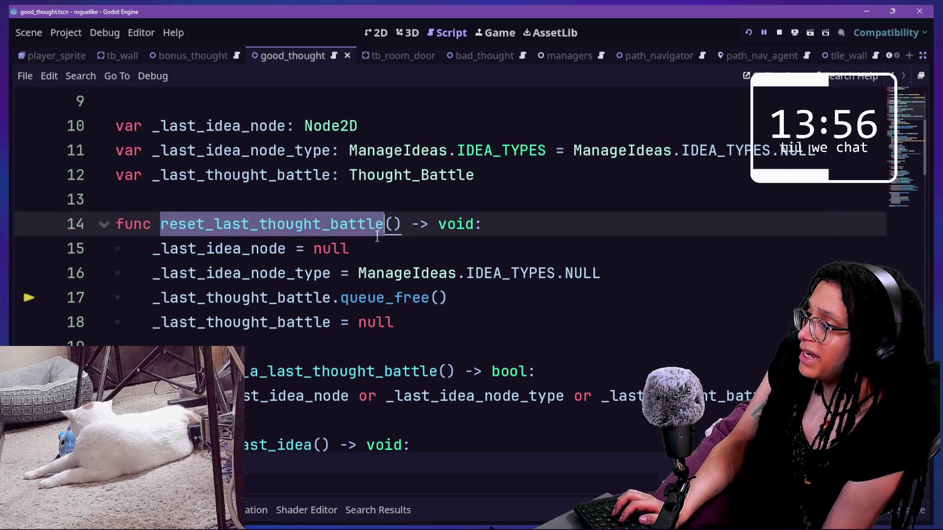
{"action": "key", "text": "ctrl+shift+f"}
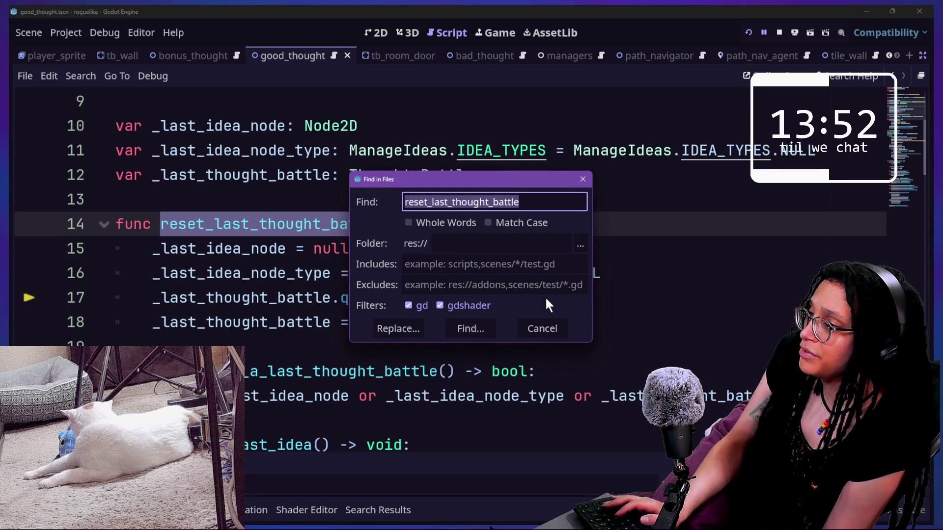
- Run the search and jump to the reset_last_thought_battle call in manage_resets.gd
{"action": "key", "text": "Return"}
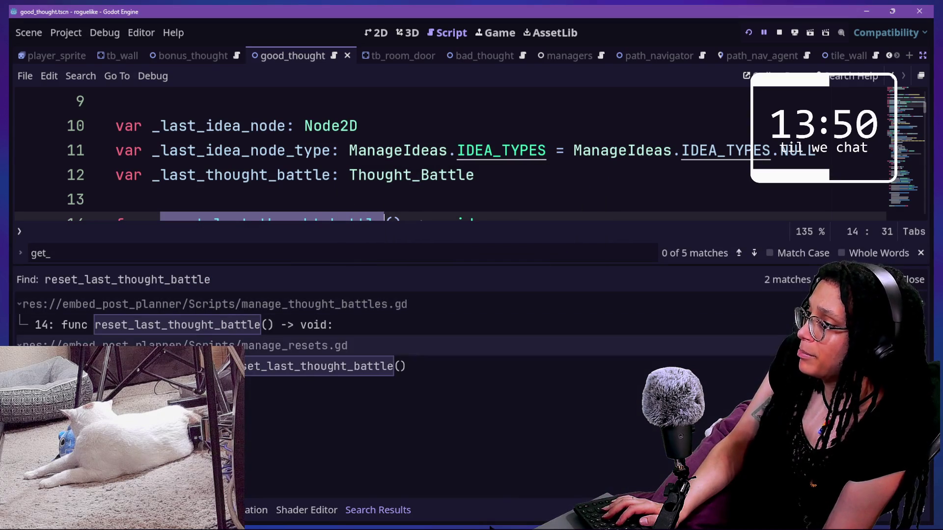
{"action": "left_click", "coordinate": [324, 366]}
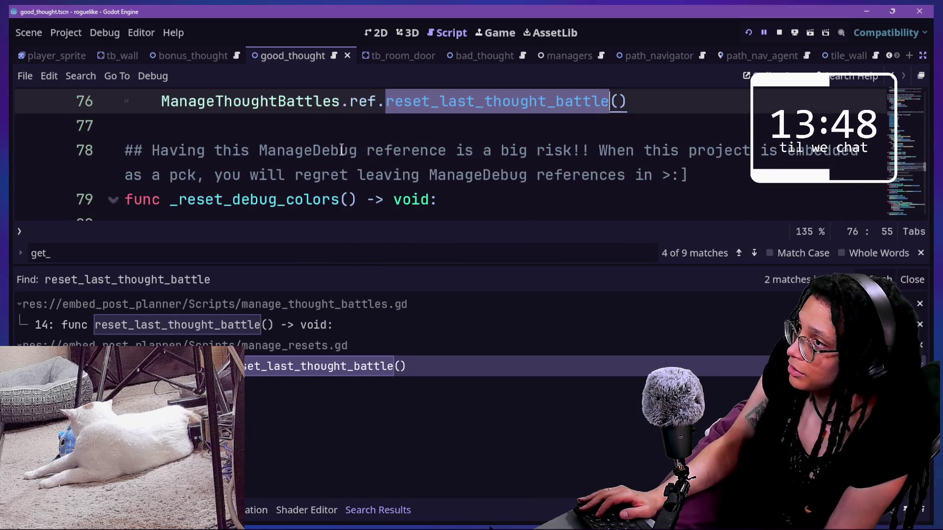
{"action": "key", "text": "alt+o"}
{"action": "key", "text": "alt+o"}
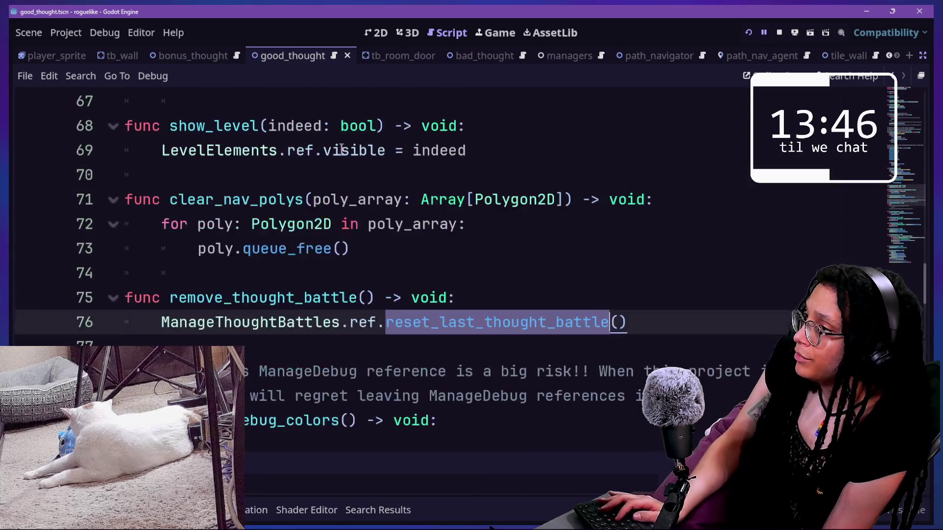
{"action": "mouse_move", "coordinate": [178, 296]}
{"action": "left_mouse_down"}
{"action": "mouse_move", "coordinate": [341, 273]}
{"action": "mouse_move", "coordinate": [340, 293]}
{"action": "left_mouse_up"}
{"action": "key", "text": "alt+o"}
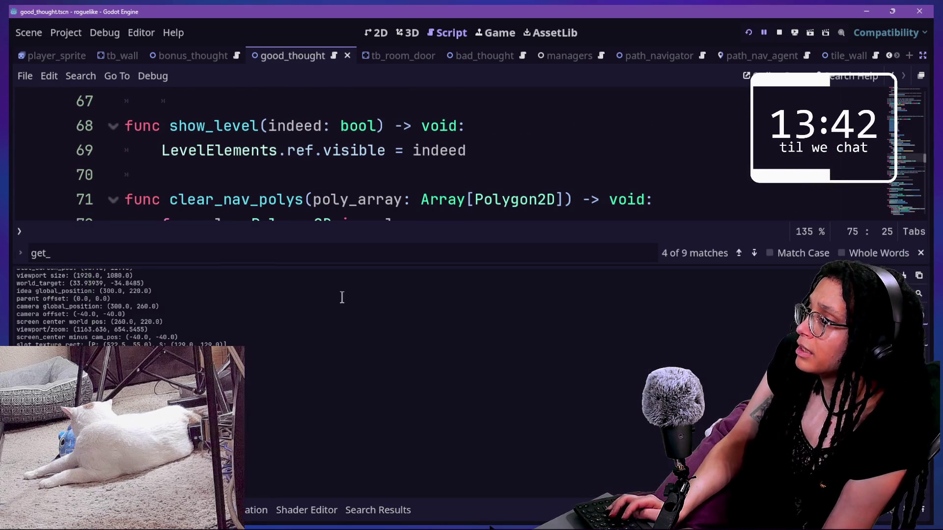
{"action": "key", "text": "Escape"}
{"action": "left_click", "coordinate": [341, 174]}
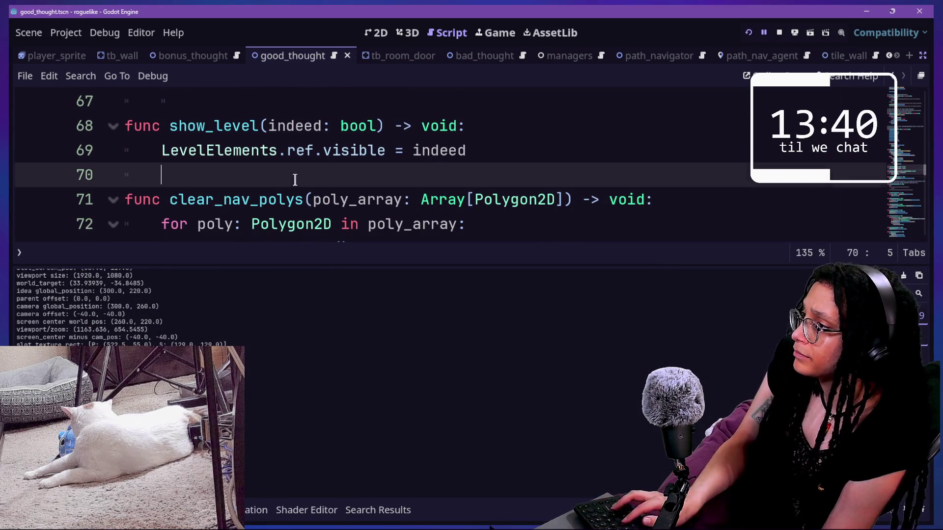
- Re-list the reset_last_thought_battle results and search the script for remove_thought_battle from line 75
{"action": "key", "text": "ctrl+shift+f"}
{"action": "key", "text": "Return"}
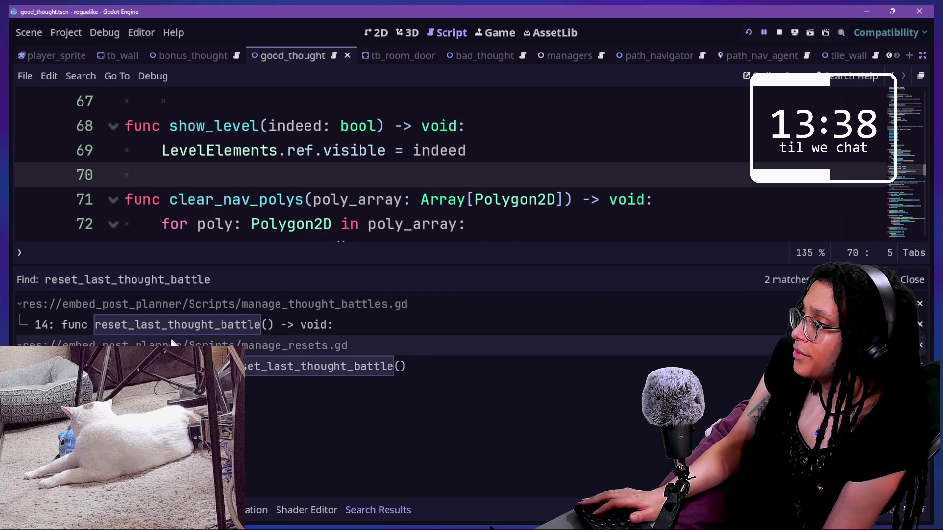
{"action": "left_click", "coordinate": [441, 127]}
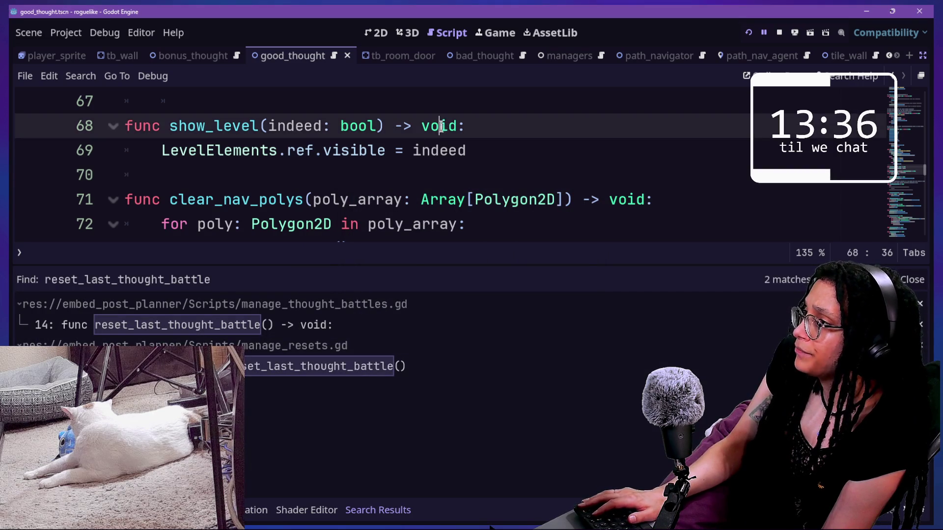
{"action": "scroll", "coordinate": [270, 197], "scroll_direction": "down", "scroll_amount": 3}
{"action": "scroll", "coordinate": [163, 152], "scroll_direction": "up", "scroll_amount": 1}
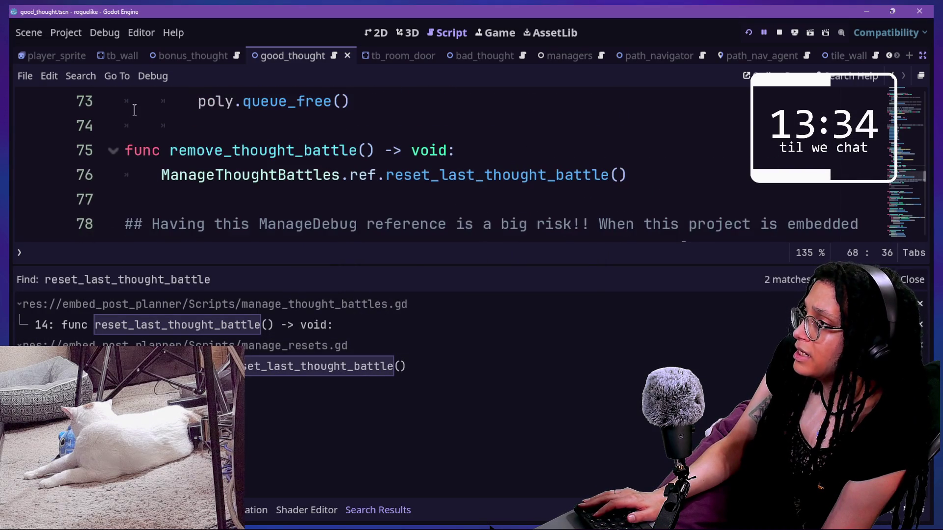
{"action": "mouse_move", "coordinate": [178, 152]}
{"action": "left_mouse_down"}
{"action": "mouse_move", "coordinate": [284, 158]}
{"action": "mouse_move", "coordinate": [347, 173]}
{"action": "mouse_move", "coordinate": [357, 153]}
{"action": "left_mouse_up"}
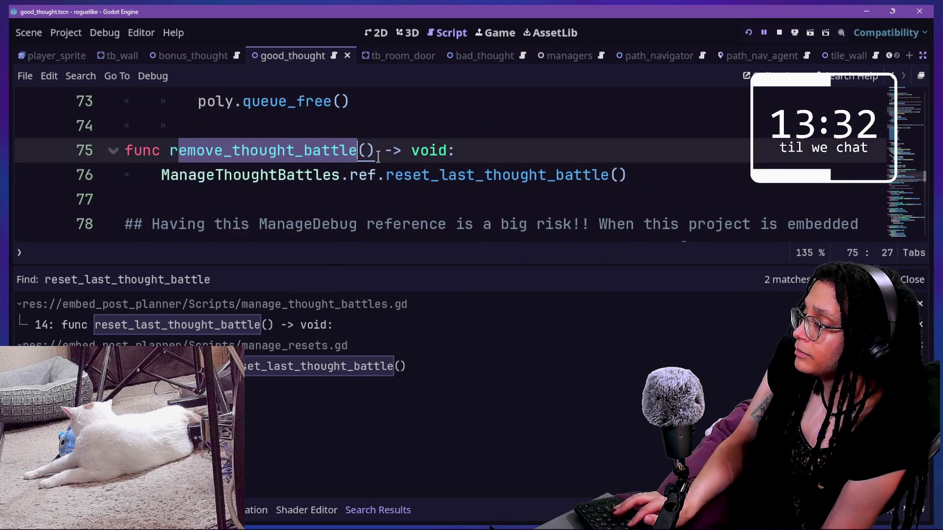
{"action": "key", "text": "ctrl+f"}
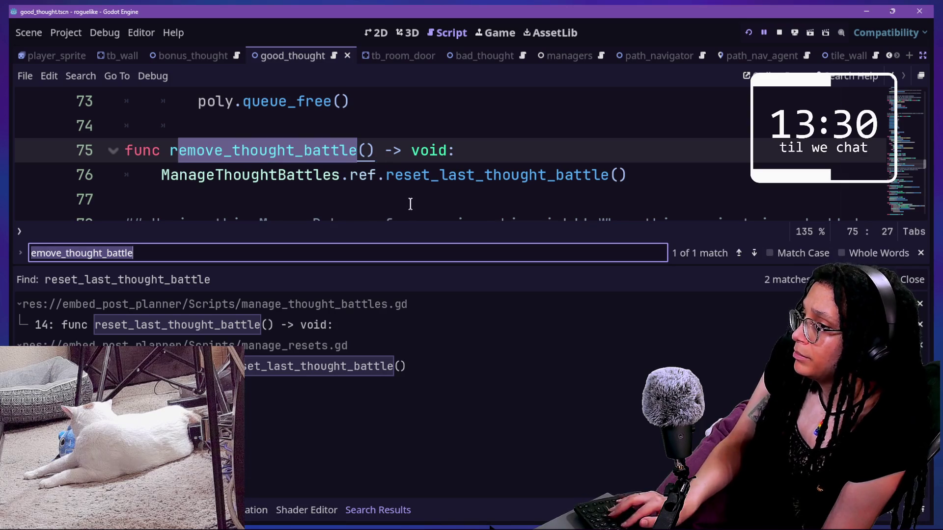
{"action": "left_click", "coordinate": [240, 191]}
- Find remove_thought_battle project-wide and follow it to _on_animate_thought_window_out_finished in thought_battle.gd
{"action": "left_click_drag", "start_coordinate": [170, 155], "coordinate": [355, 151]}
{"action": "key", "text": "ctrl+shift+f"}
{"action": "key", "text": "Return"}
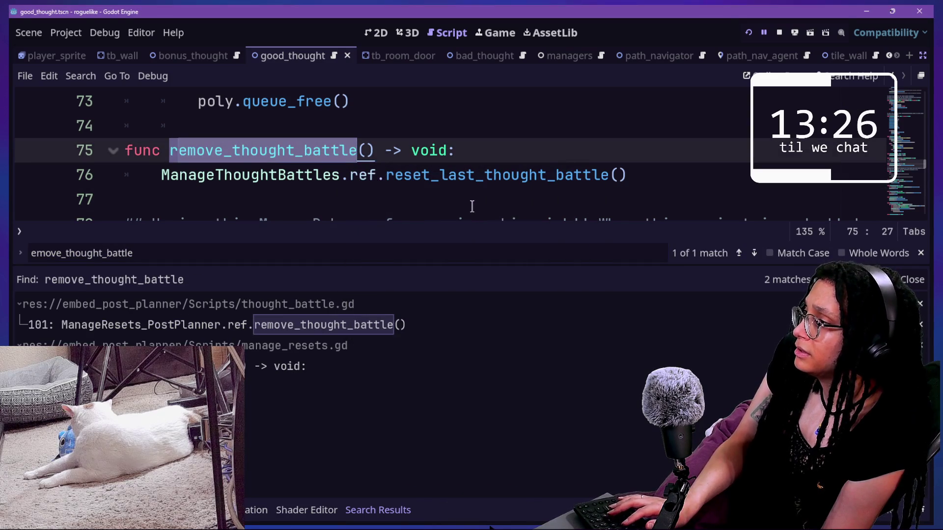
{"action": "left_click", "coordinate": [237, 325]}
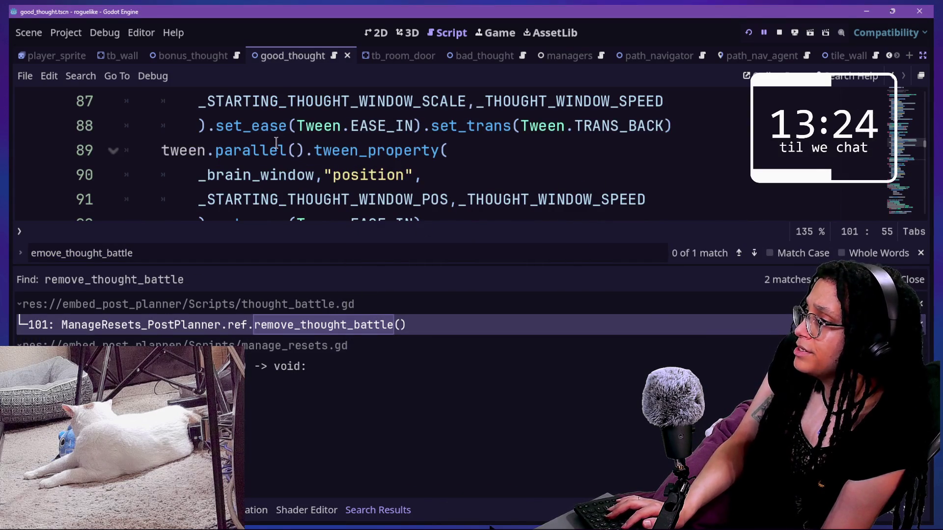
{"action": "key", "text": "Escape"}
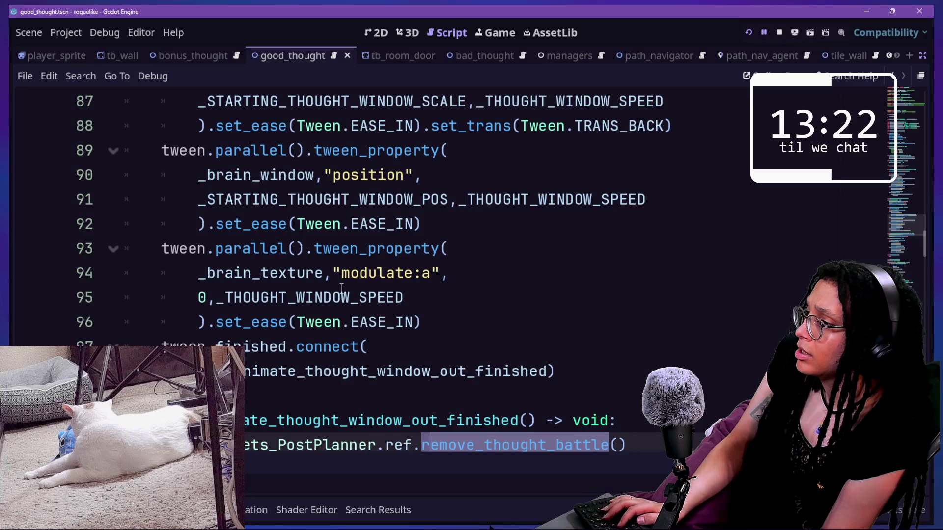
{"action": "scroll", "coordinate": [341, 288], "scroll_direction": "down", "scroll_amount": 1}
{"action": "left_click_drag", "start_coordinate": [170, 347], "coordinate": [505, 338]}
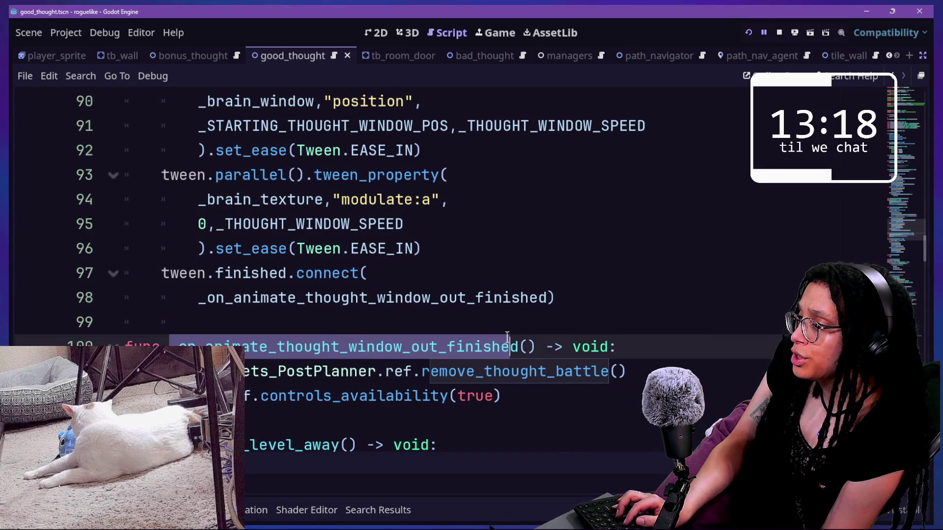
{"action": "key", "text": "shift+Right"}
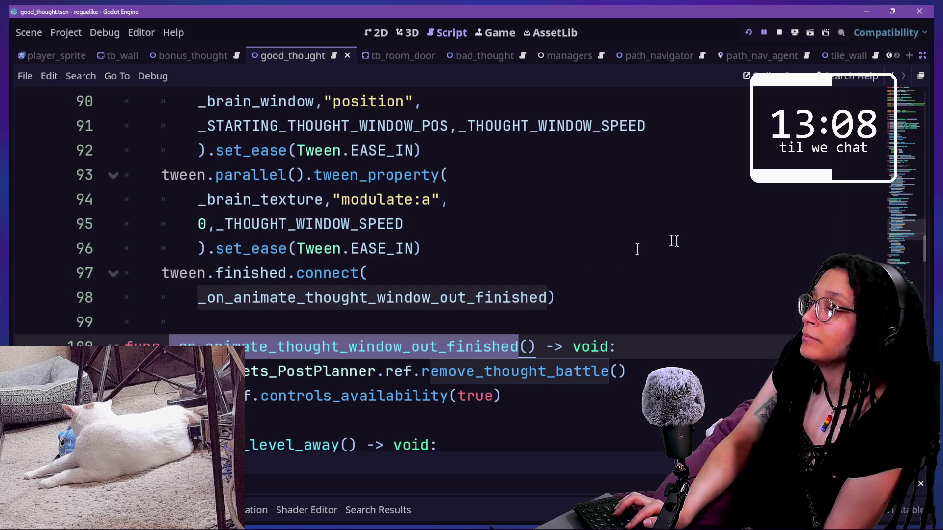
- Search the whole project for usages of animate_thought_window_out() from line 82
{"action": "scroll", "coordinate": [437, 269], "scroll_direction": "up", "scroll_amount": 2}
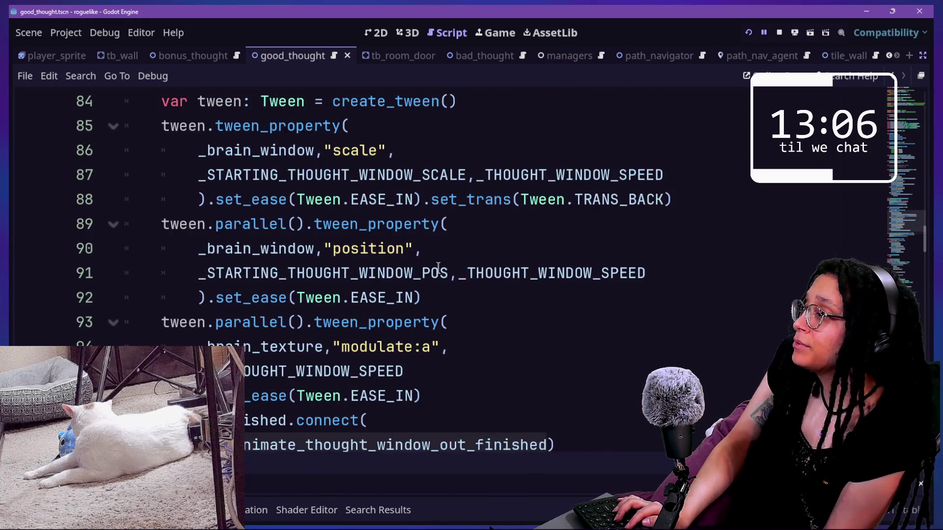
{"action": "scroll", "coordinate": [436, 269], "scroll_direction": "down", "scroll_amount": 3}
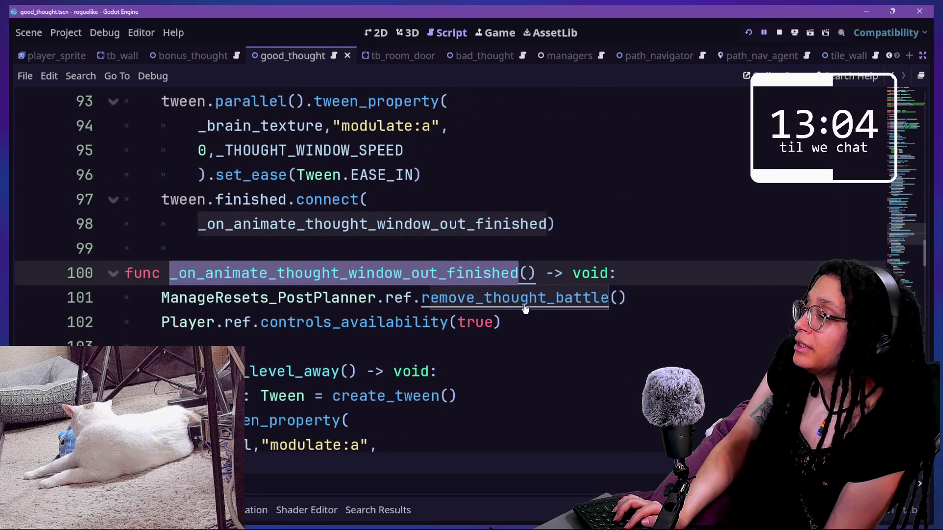
{"action": "scroll", "coordinate": [339, 302], "scroll_direction": "up", "scroll_amount": 1}
{"action": "scroll", "coordinate": [339, 302], "scroll_direction": "up", "scroll_amount": 3}
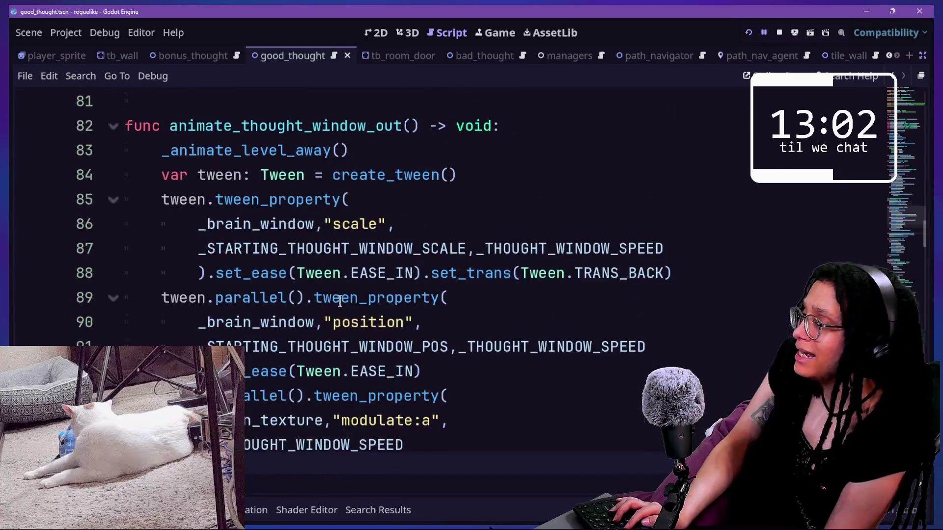
{"action": "scroll", "coordinate": [340, 302], "scroll_direction": "up", "scroll_amount": 2}
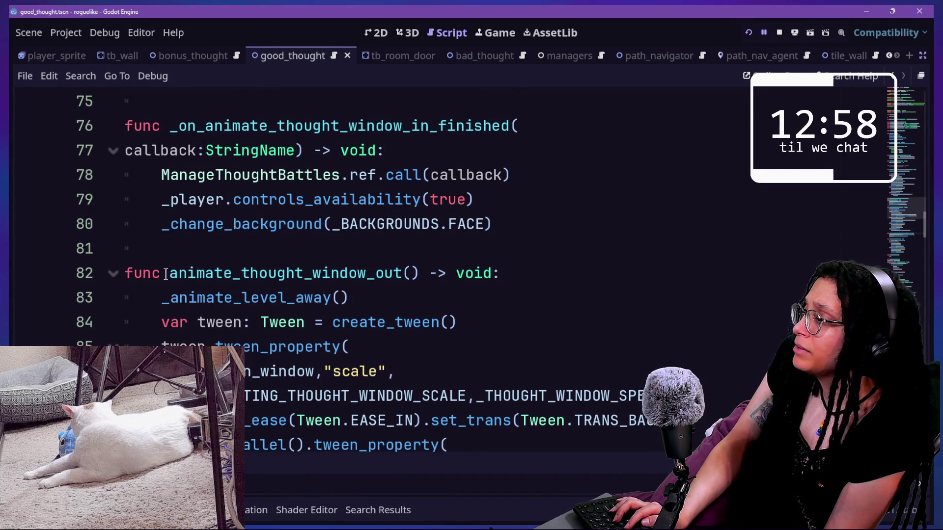
{"action": "scroll", "coordinate": [166, 273], "scroll_direction": "up", "scroll_amount": 1}
{"action": "left_click_drag", "start_coordinate": [174, 342], "coordinate": [419, 347]}
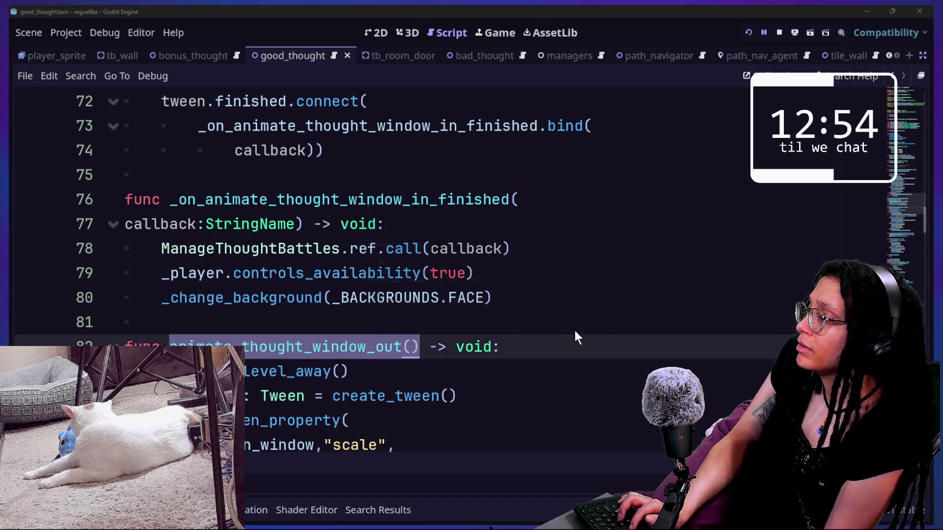
{"action": "key", "text": "ctrl+shift+f"}
{"action": "key", "text": "Return"}
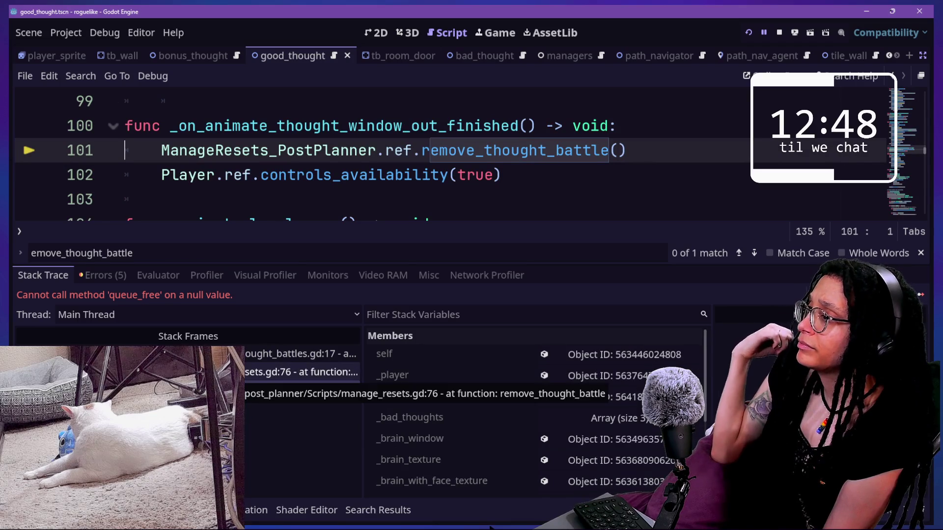
- Inspect the error's stack frames and the calls on lines 100–102 of thought_battle.gd
{"action": "left_click", "coordinate": [302, 373]}
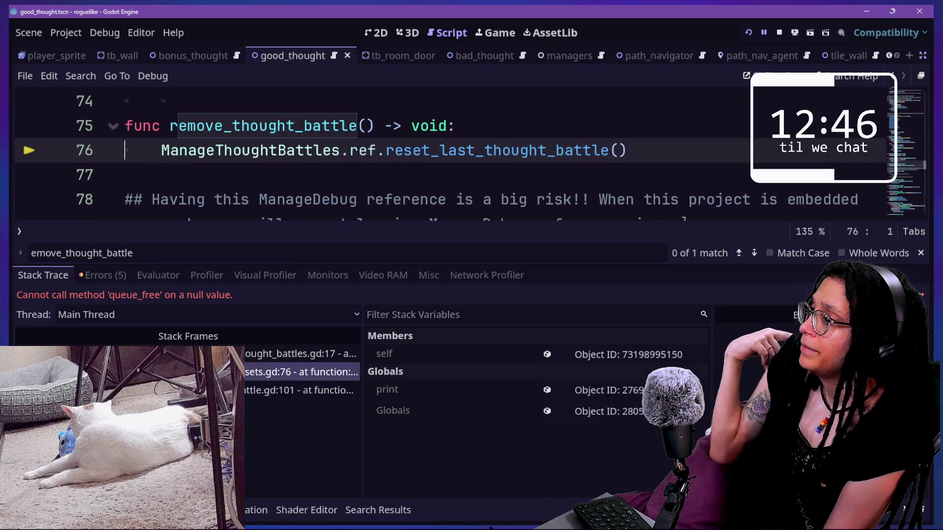
{"action": "left_click", "coordinate": [299, 390]}
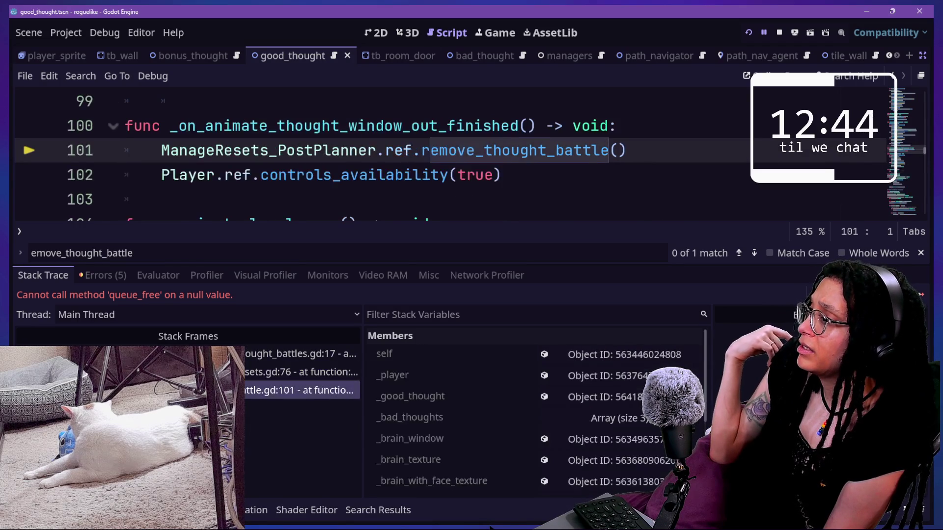
{"action": "left_click", "coordinate": [281, 430]}
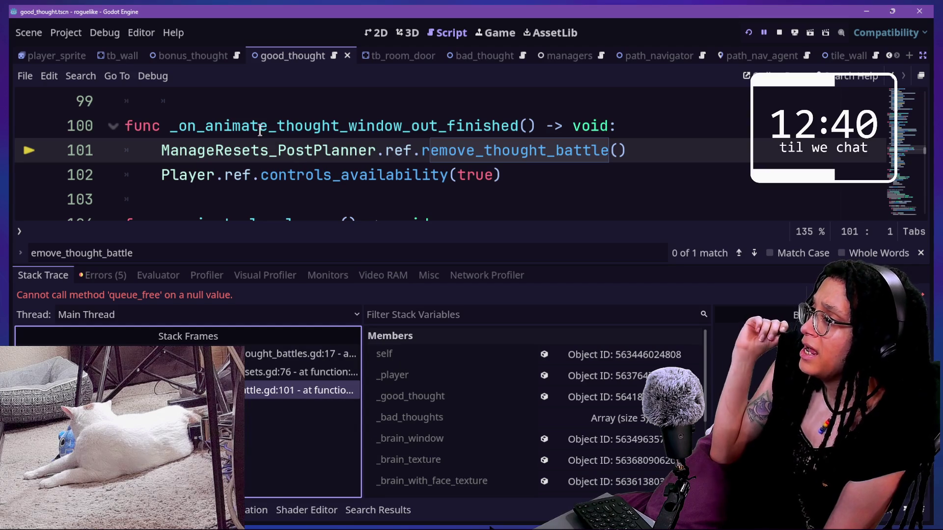
{"action": "left_click", "coordinate": [323, 127]}
{"action": "left_click_drag", "start_coordinate": [169, 126], "coordinate": [626, 151]}
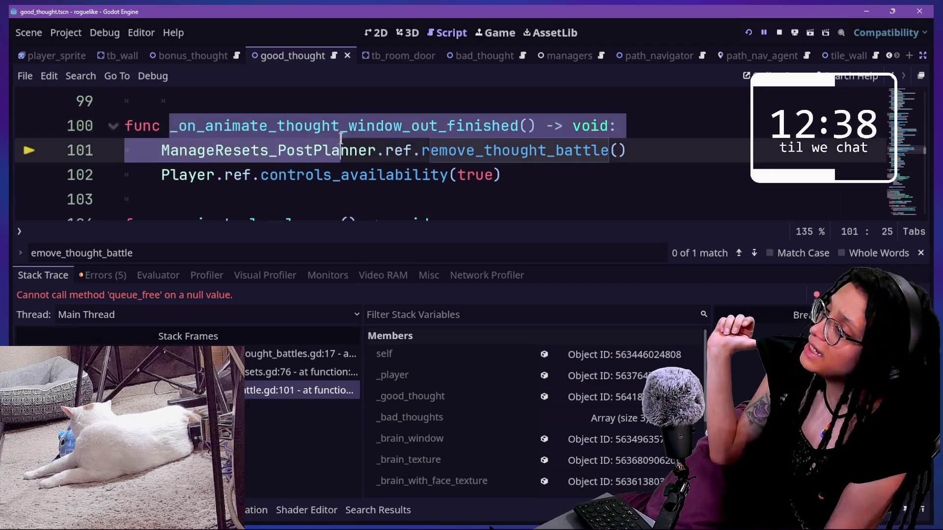
{"action": "left_click", "coordinate": [169, 126]}
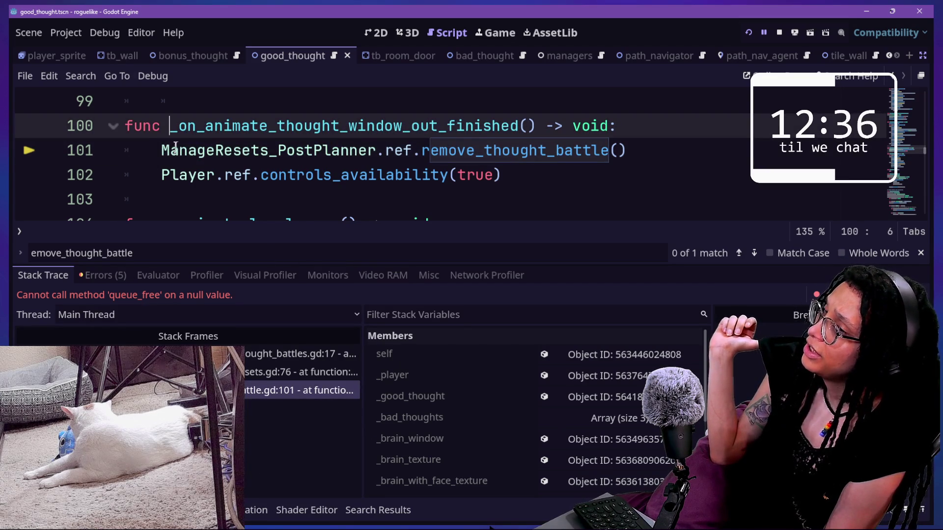
{"action": "left_click_drag", "start_coordinate": [169, 138], "coordinate": [547, 165]}
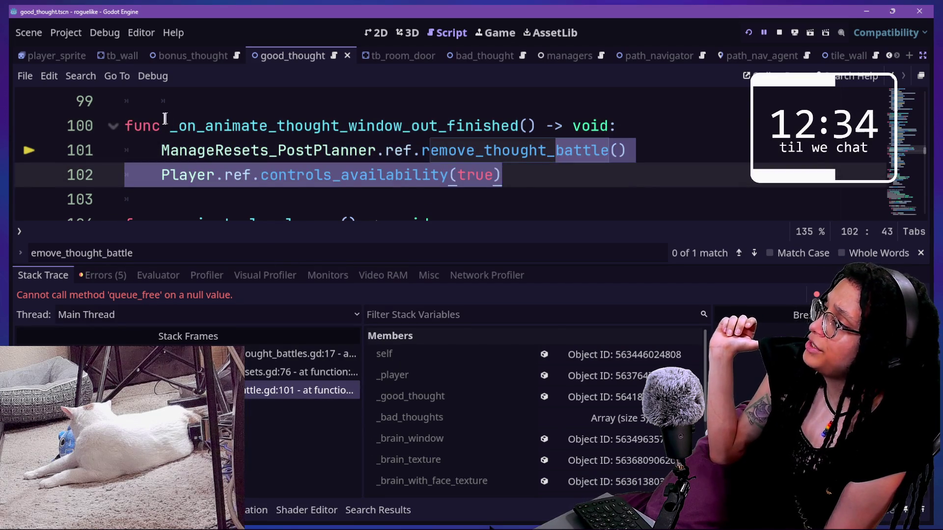
{"action": "left_click_drag", "start_coordinate": [169, 126], "coordinate": [241, 126]}
{"action": "left_click", "coordinate": [480, 105]}
{"action": "left_click", "coordinate": [662, 131]}
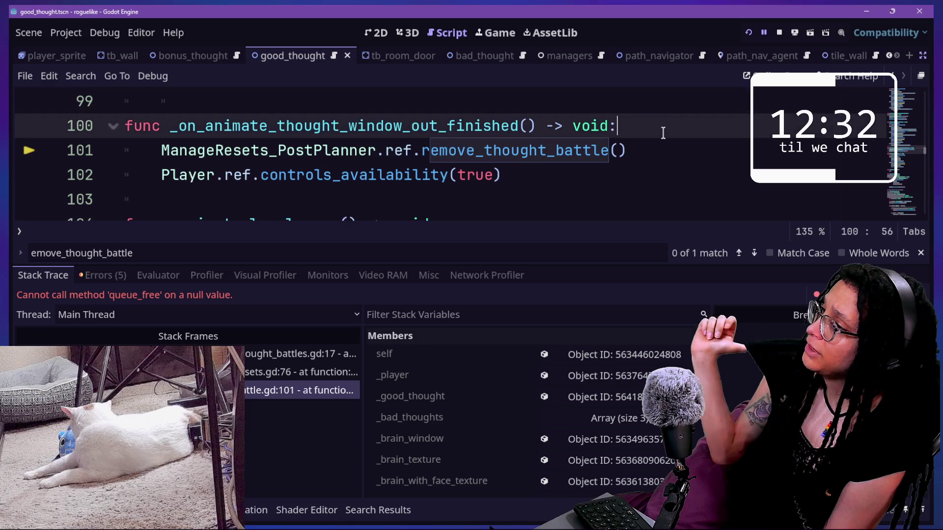
{"action": "key", "text": "Return"}
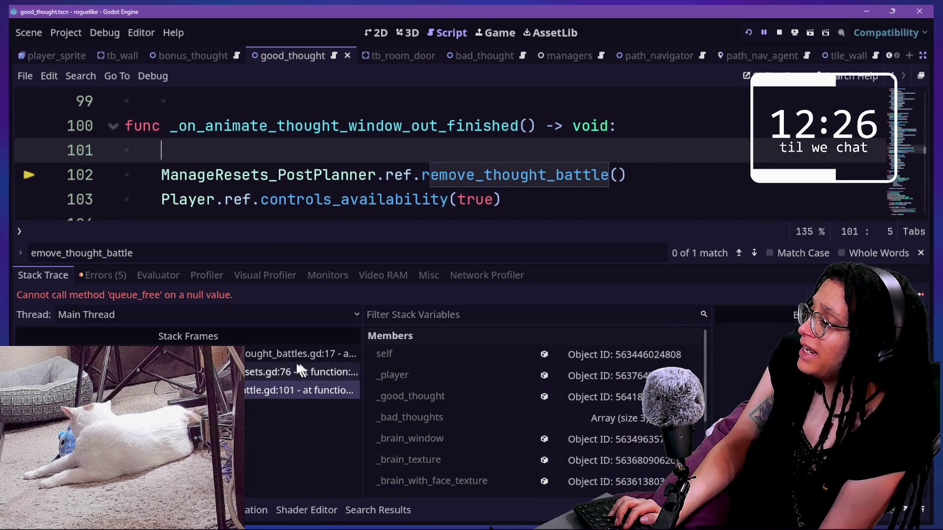
{"action": "key", "text": "BackSpace"}
{"action": "key", "text": "BackSpace"}
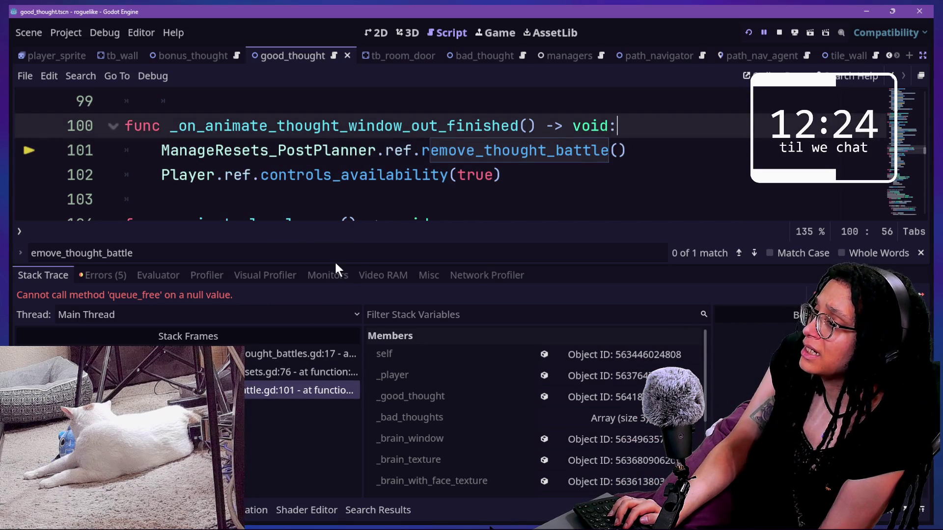
- Follow remove_thought_battle to the reset_last_thought_battle definition at line 14
{"action": "left_click", "coordinate": [450, 155], "text": "ctrl"}
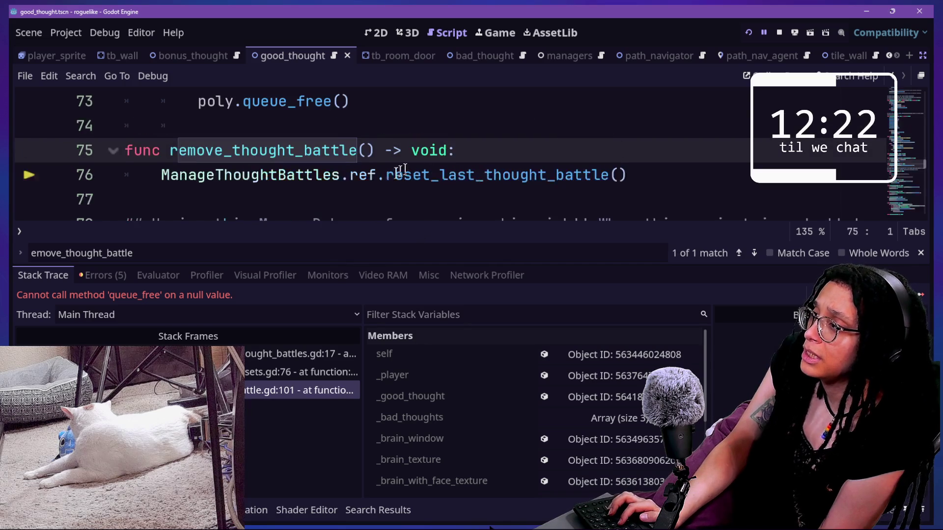
{"action": "left_click", "coordinate": [500, 156]}
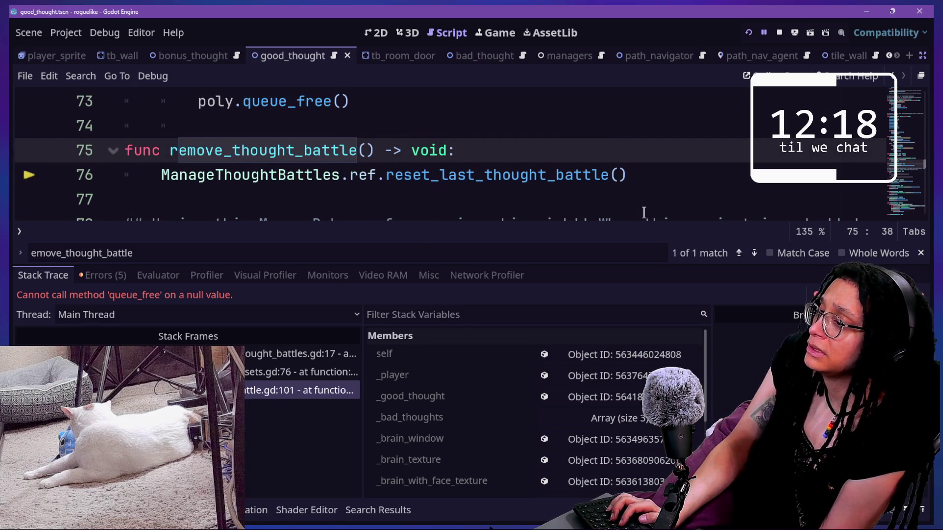
{"action": "left_click", "coordinate": [461, 179]}
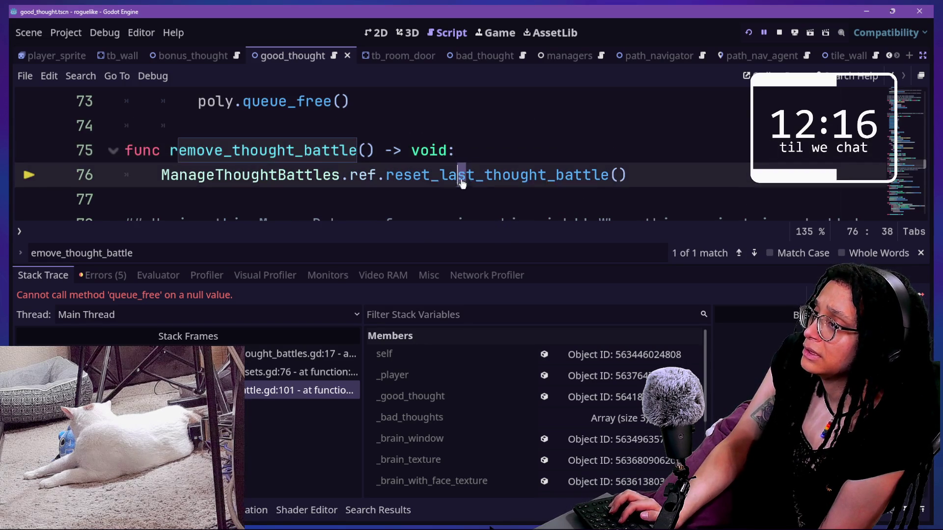
{"action": "left_click", "coordinate": [461, 179], "text": "ctrl"}
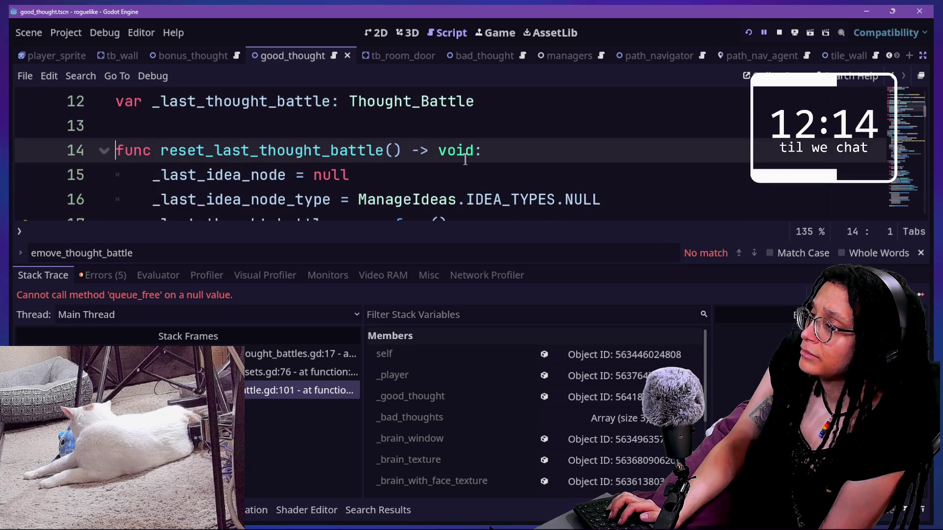
- Add a new line after line 16 starting 'if not _last_thought_battle' via autocomplete
{"action": "left_click", "coordinate": [215, 169]}
{"action": "left_click", "coordinate": [421, 174]}
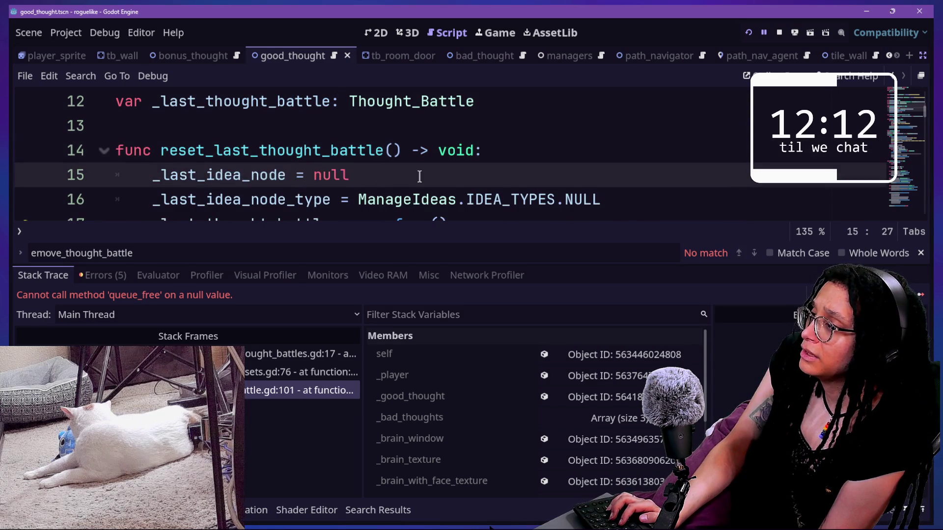
{"action": "scroll", "coordinate": [421, 175], "scroll_direction": "down", "scroll_amount": 1}
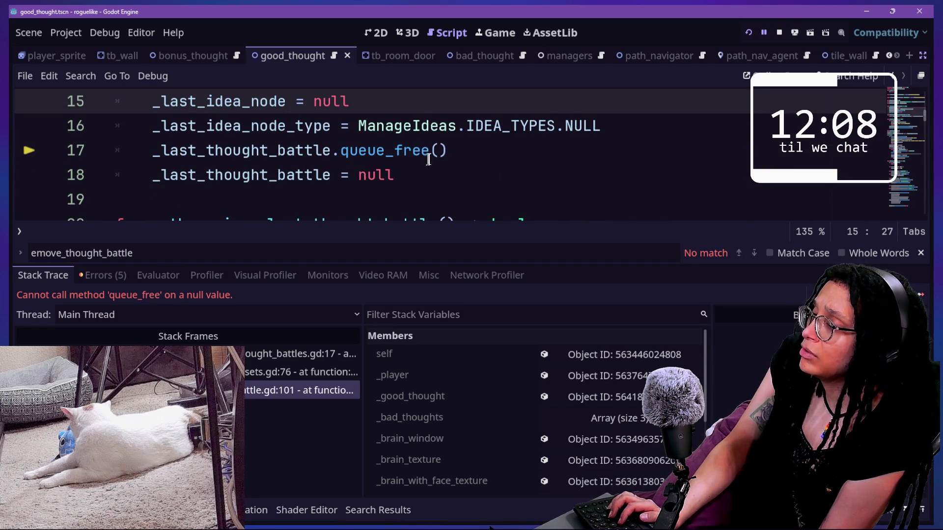
{"action": "key", "text": "Down"}
{"action": "key", "text": "End"}
{"action": "key", "text": "Return"}
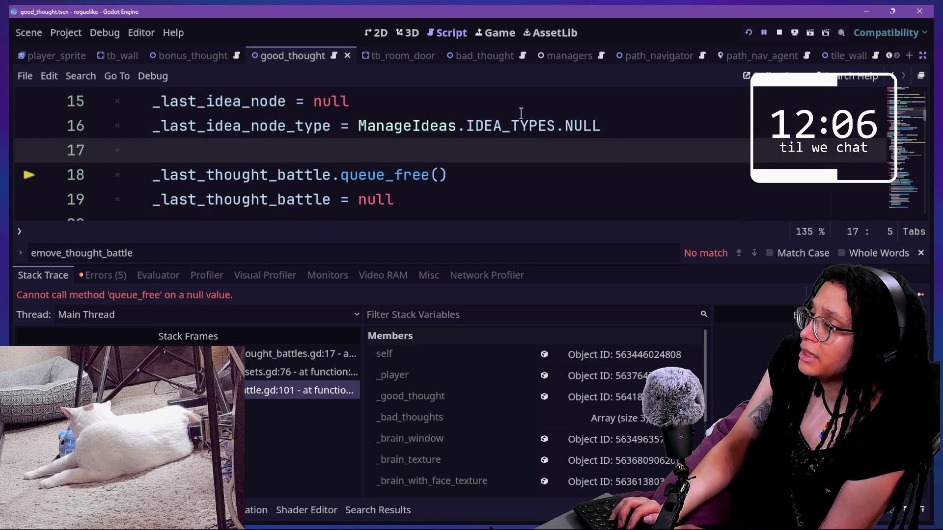
{"action": "type", "text": "if not _la"}
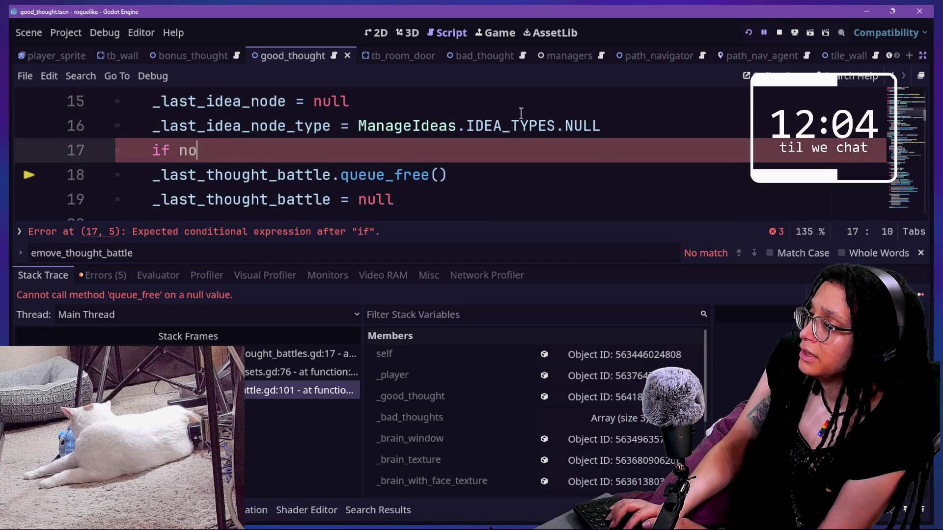
{"action": "type", "text": "st"}
{"action": "key", "text": "Escape"}
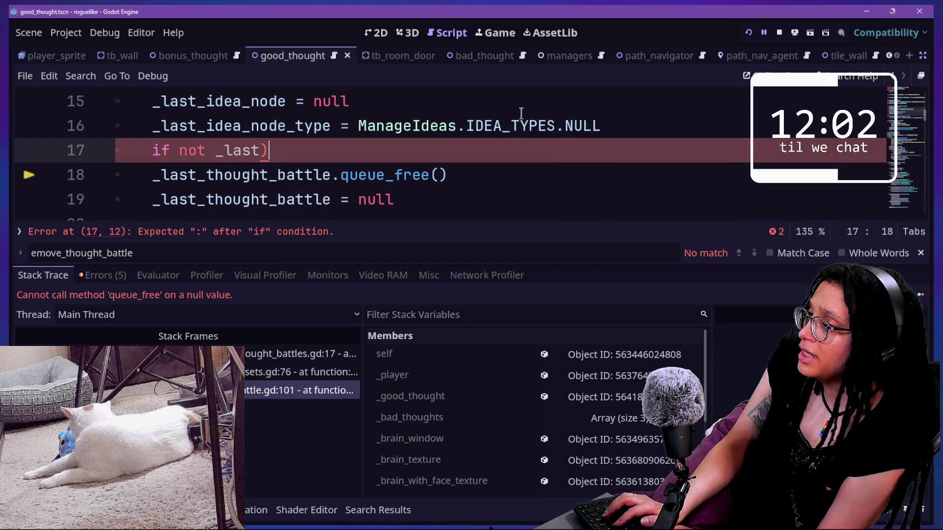
{"action": "type", "text": "ho"}
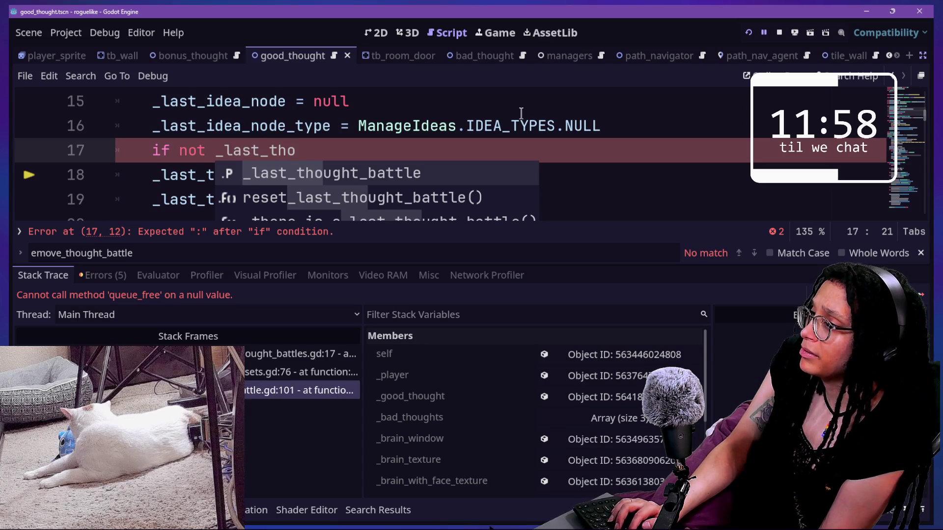
{"action": "key", "text": "Return"}
- Complete the guard with a colon and indented return, plus a blank line above return
{"action": "type", "text": ":"}
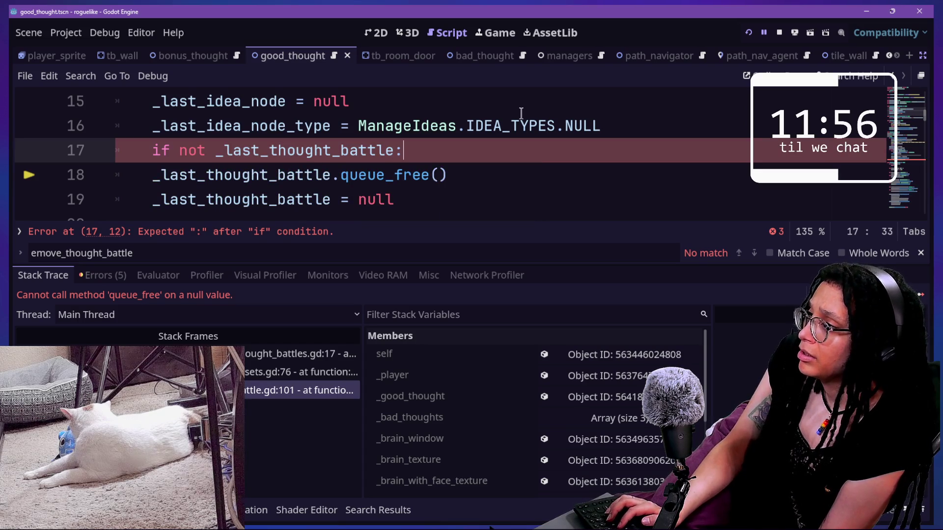
{"action": "key", "text": "Return"}
{"action": "type", "text": "urn"}
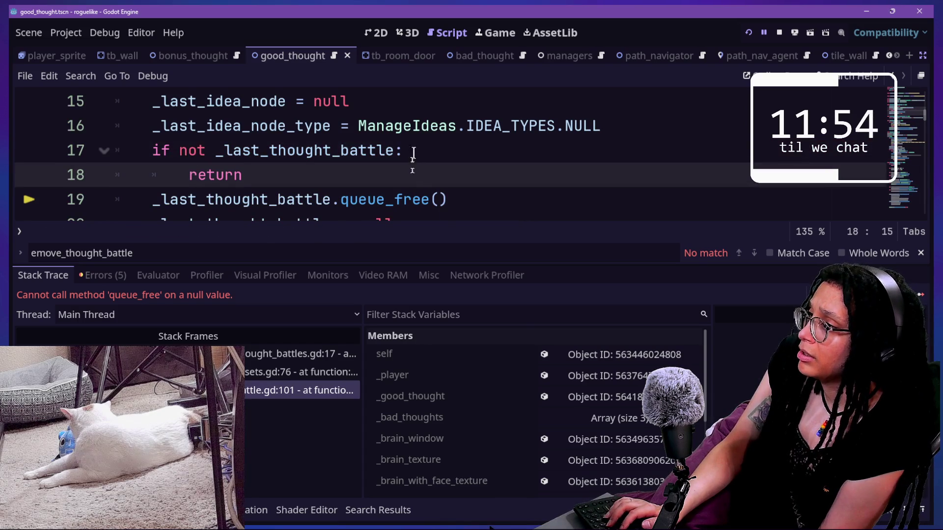
{"action": "left_click", "coordinate": [418, 148]}
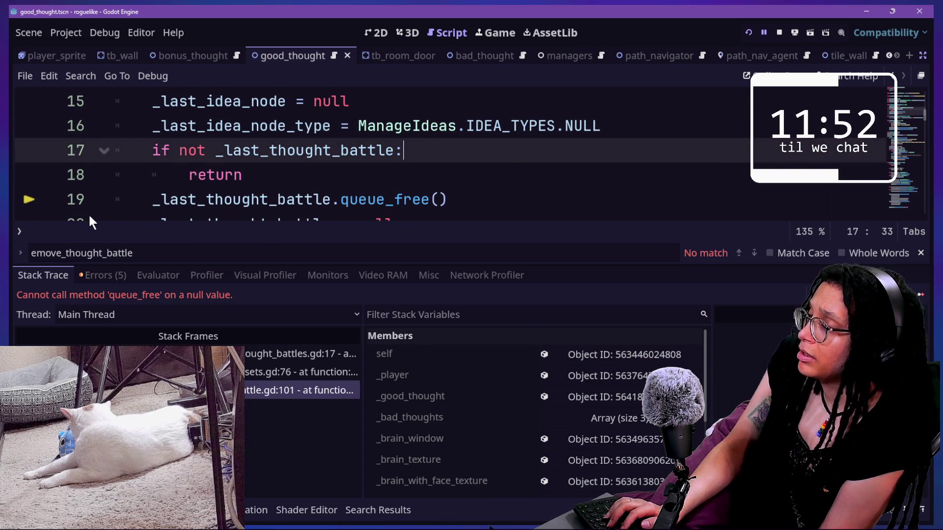
{"action": "key", "text": "Return"}
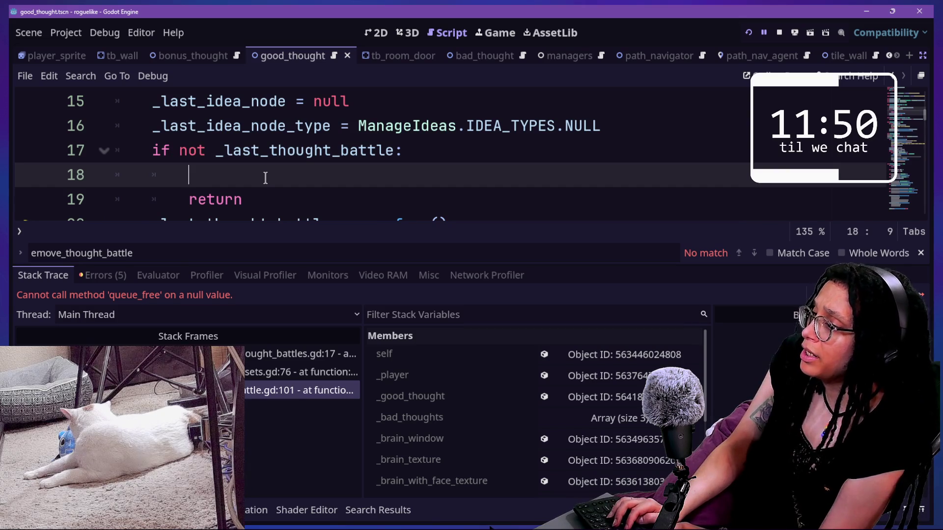
- Type the print.fancy warning call saying the last thought battle was already gone
{"action": "type", "text": "print.fanc("}
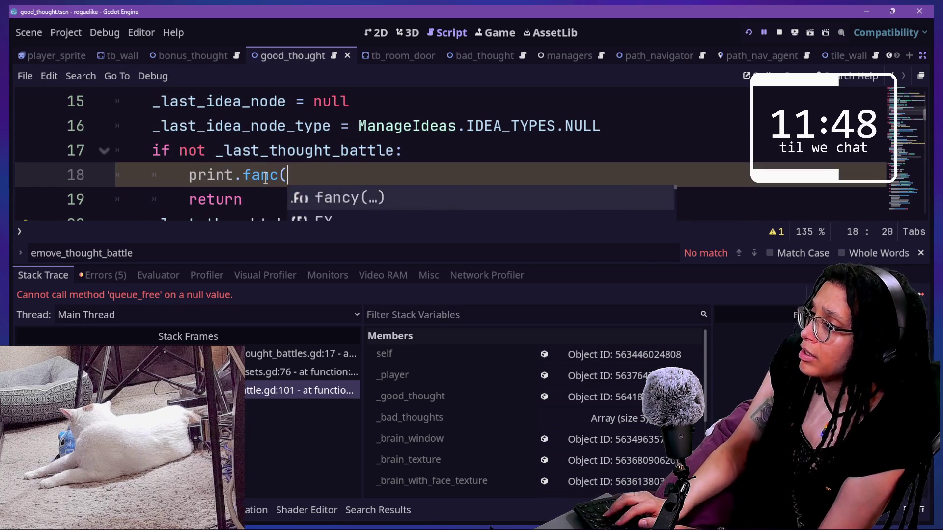
{"action": "key", "text": "BackSpace"}
{"action": "type", "text": "(["}
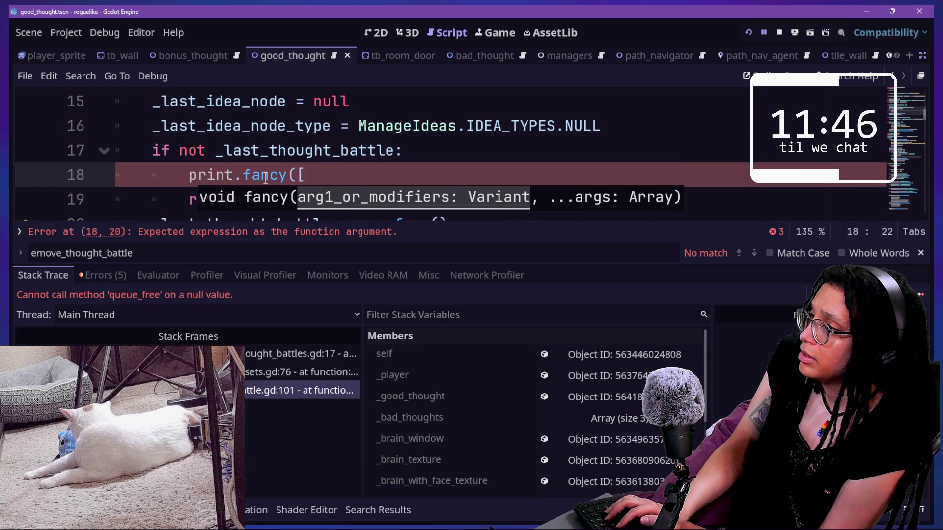
{"action": "type", "text": "FFX.WARNING"}
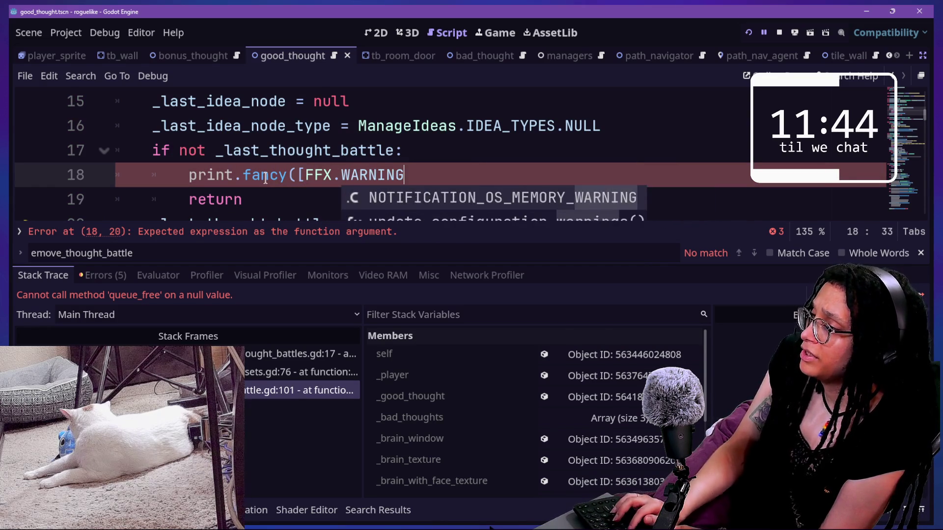
{"action": "type", "text": "],\""}
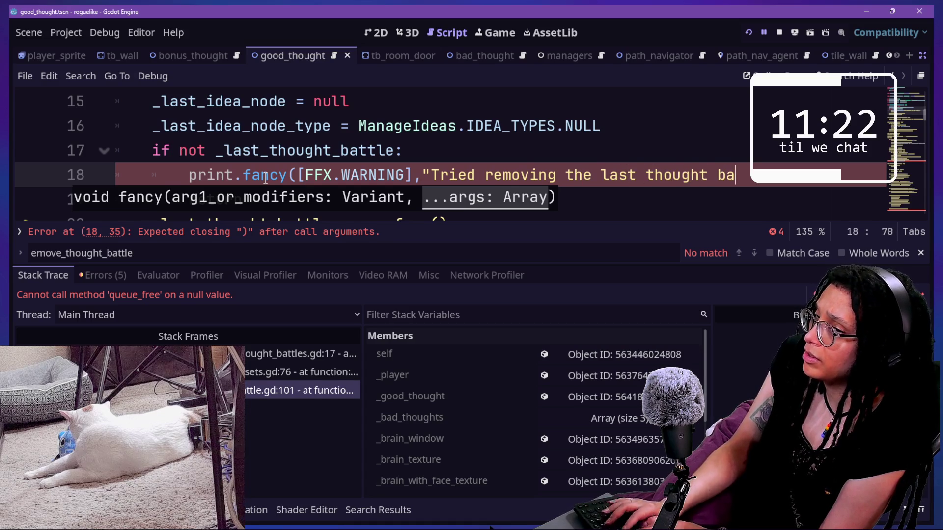
{"action": "type", "text": "was laready g"}
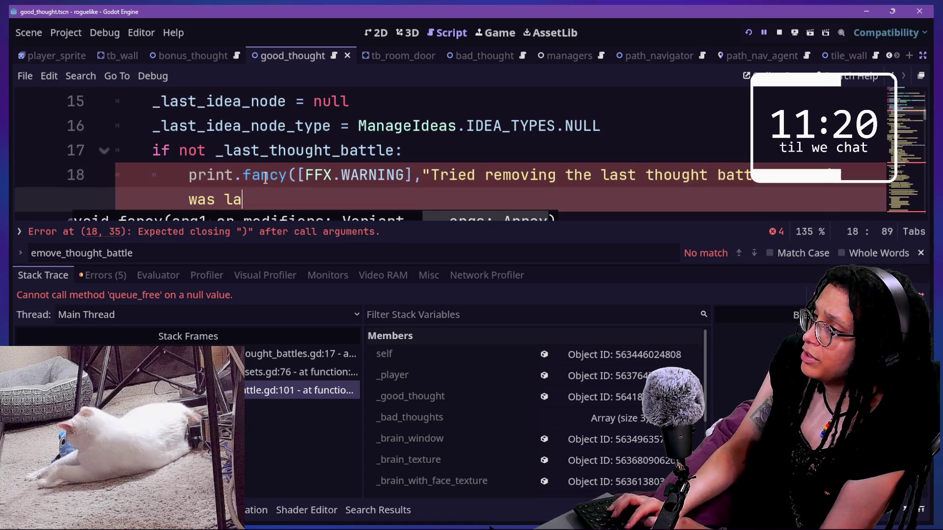
{"action": "key", "text": "BackSpace"}
{"action": "key", "text": "BackSpace"}
{"action": "key", "text": "BackSpace"}
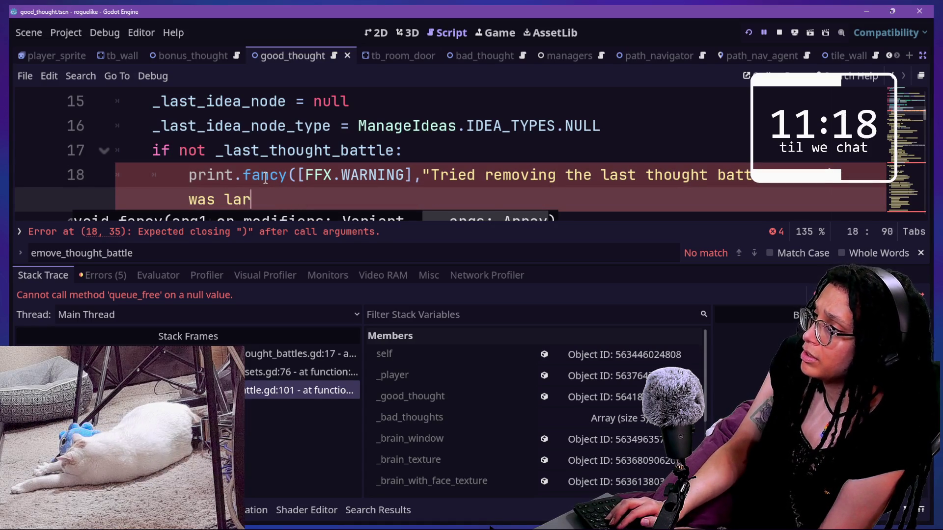
{"action": "type", "text": "lready gone..."}
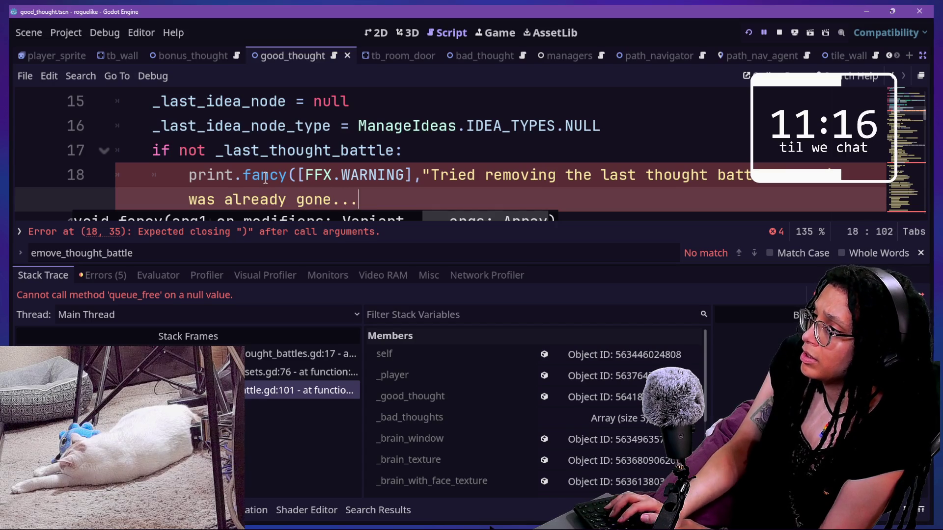
{"action": "type", "text": ")"}
{"action": "key", "text": "BackSpace"}
{"action": "key", "text": "BackSpace"}
{"action": "key", "text": "BackSpace"}
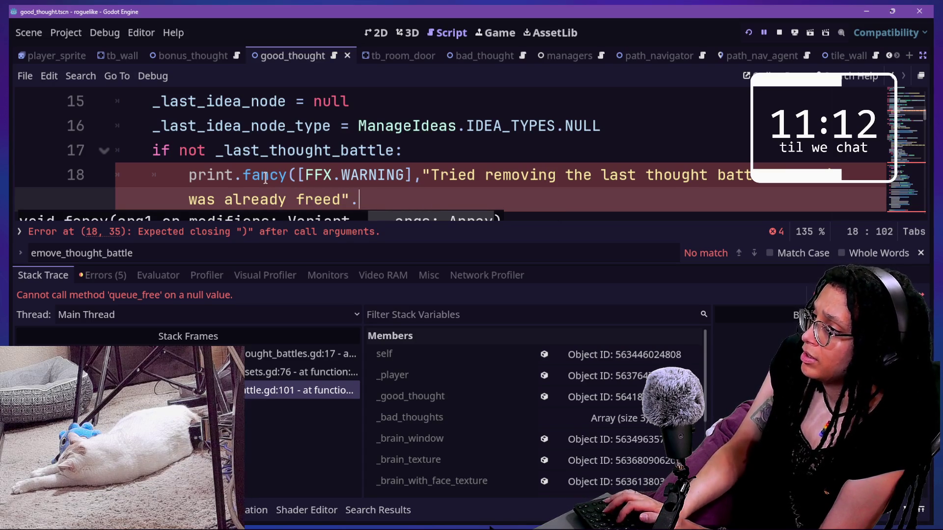
{"action": "type", "text": ")"}
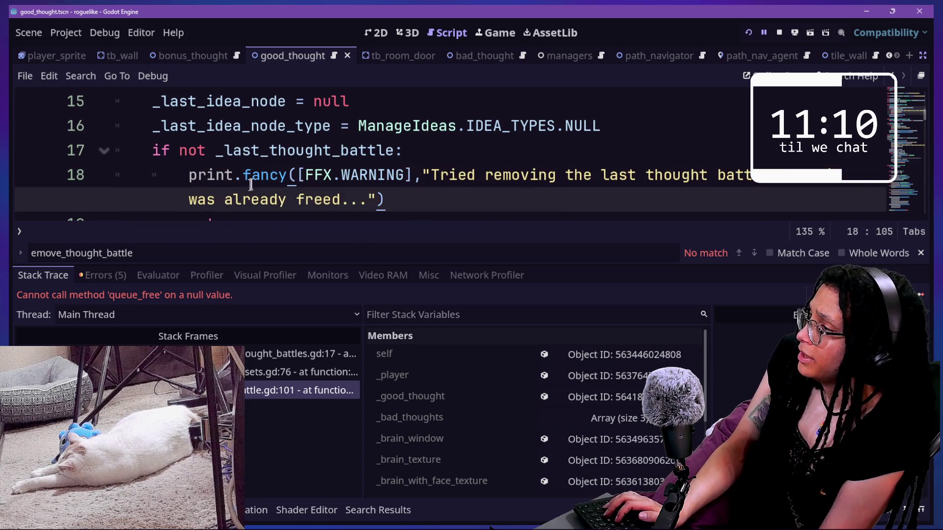
- Correct the tag to FFX.PUSH_WARNING and save the script
{"action": "left_click", "coordinate": [345, 174]}
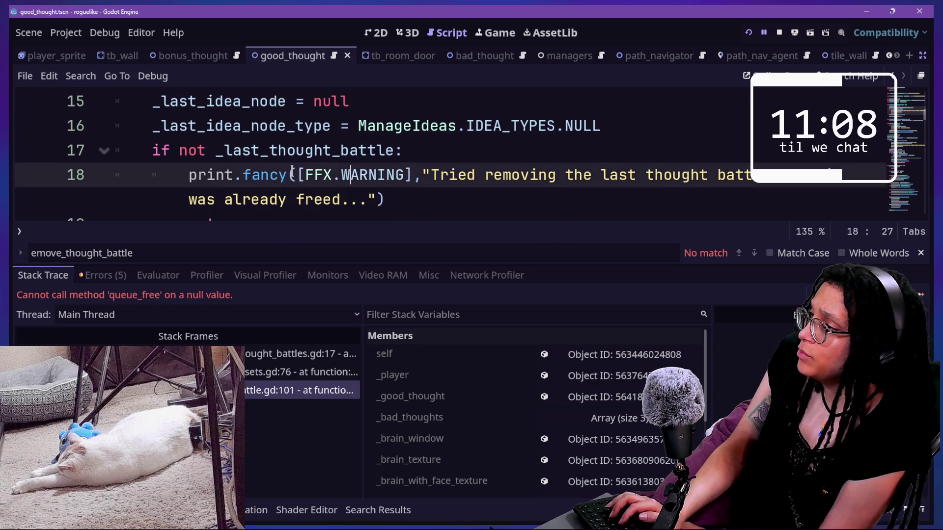
{"action": "type", "text": "PUSH."}
{"action": "left_click", "coordinate": [306, 151]}
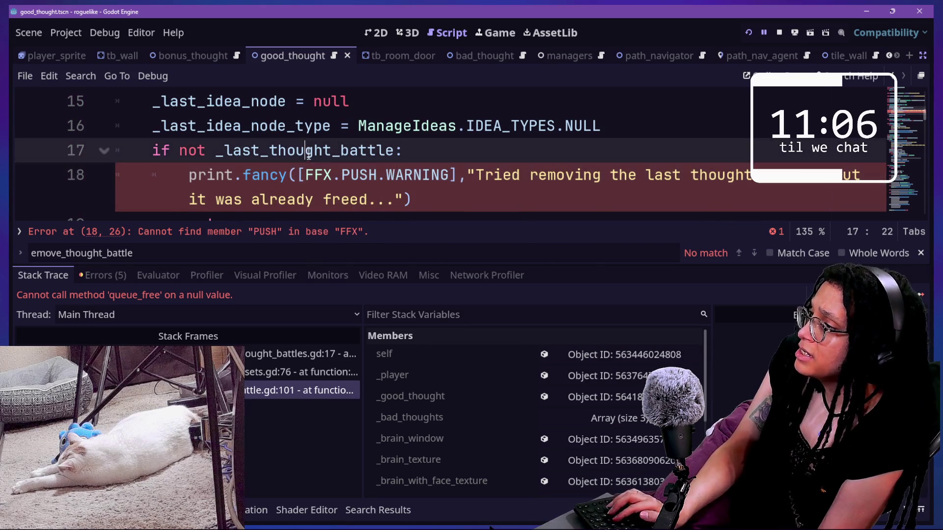
{"action": "key", "text": "ctrl+s"}
{"action": "left_click", "coordinate": [384, 176]}
{"action": "key", "text": "BackSpace"}
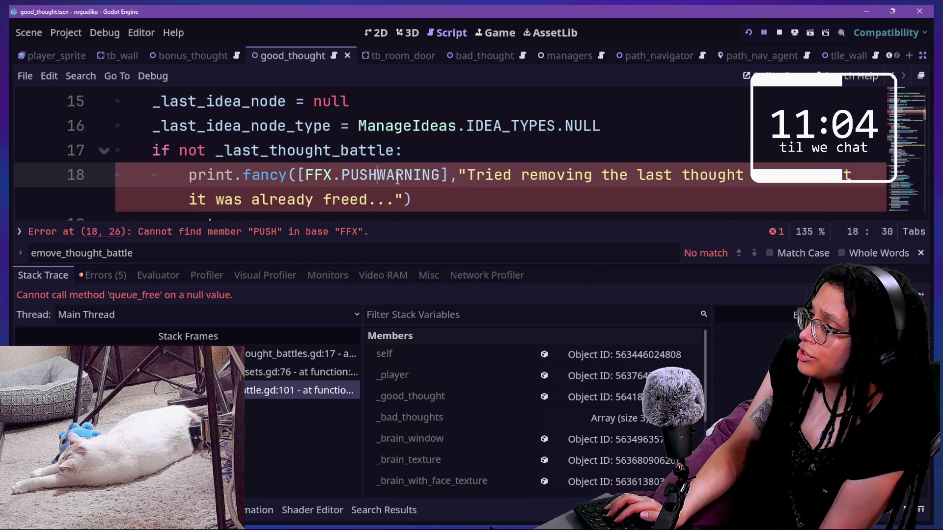
{"action": "type", "text": "_"}
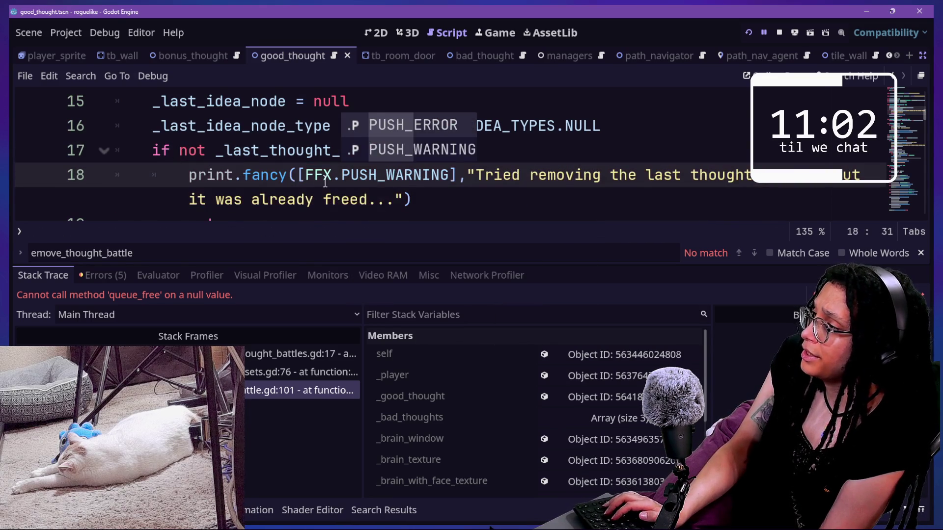
{"action": "scroll", "coordinate": [325, 182], "scroll_direction": "down", "scroll_amount": 3}
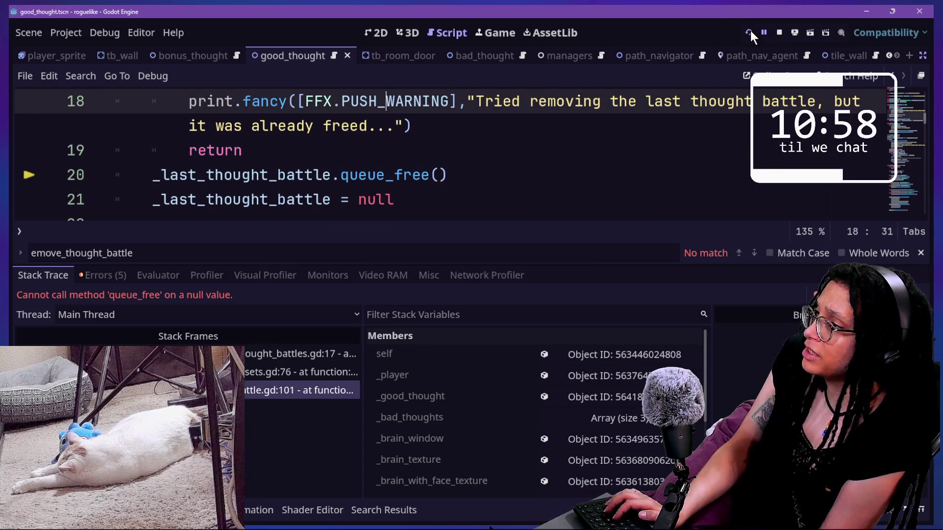
{"action": "scroll", "coordinate": [426, 113], "scroll_direction": "up", "scroll_amount": 1}
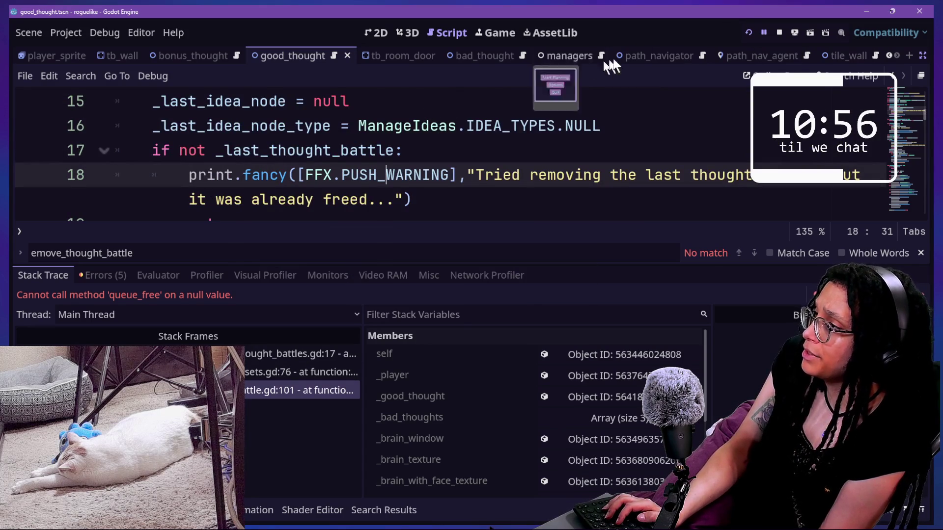
- Run and stop the game, then copy the line setting _last_thought_battle to null
{"action": "left_click", "coordinate": [748, 33]}
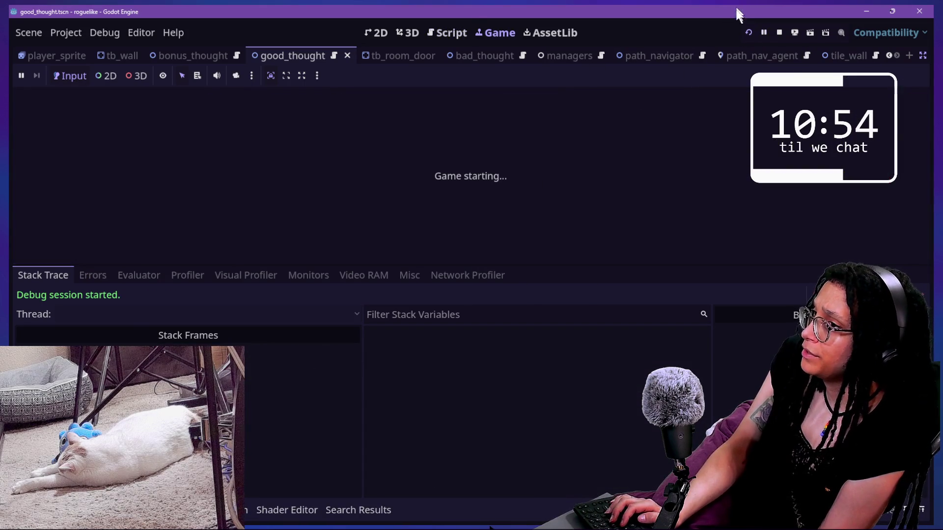
{"action": "left_click", "coordinate": [777, 31]}
{"action": "scroll", "coordinate": [468, 126], "scroll_direction": "down", "scroll_amount": 1}
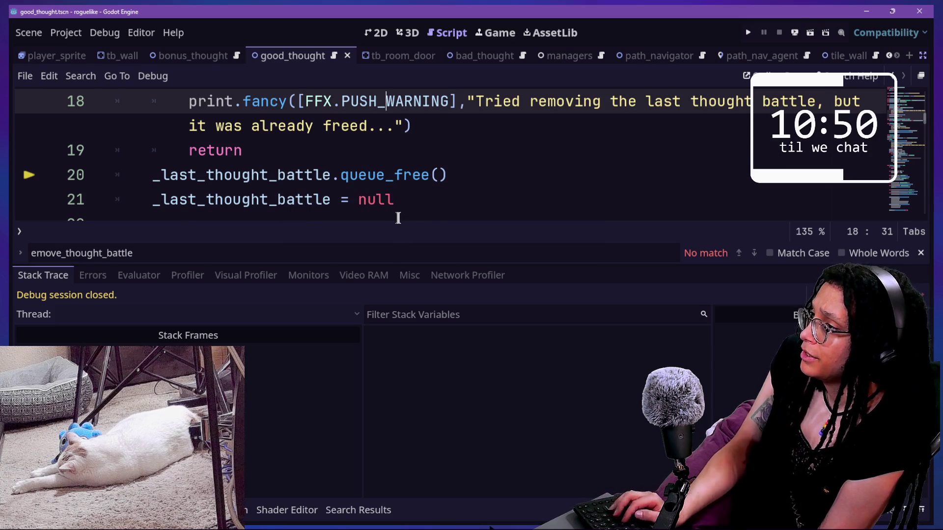
{"action": "left_click", "coordinate": [439, 206]}
{"action": "scroll", "coordinate": [439, 204], "scroll_direction": "up", "scroll_amount": 1}
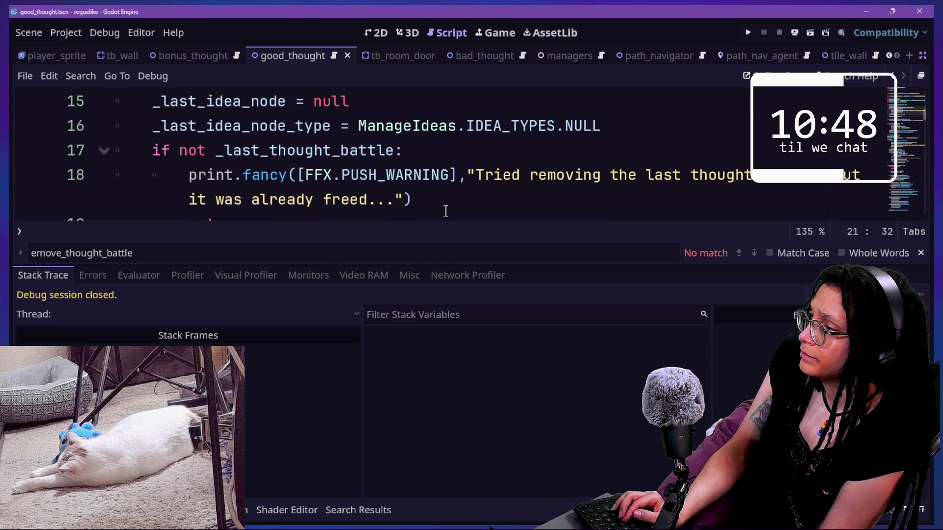
{"action": "scroll", "coordinate": [445, 211], "scroll_direction": "down", "scroll_amount": 1}
{"action": "key", "text": "shift+Up"}
{"action": "key", "text": "ctrl+c"}
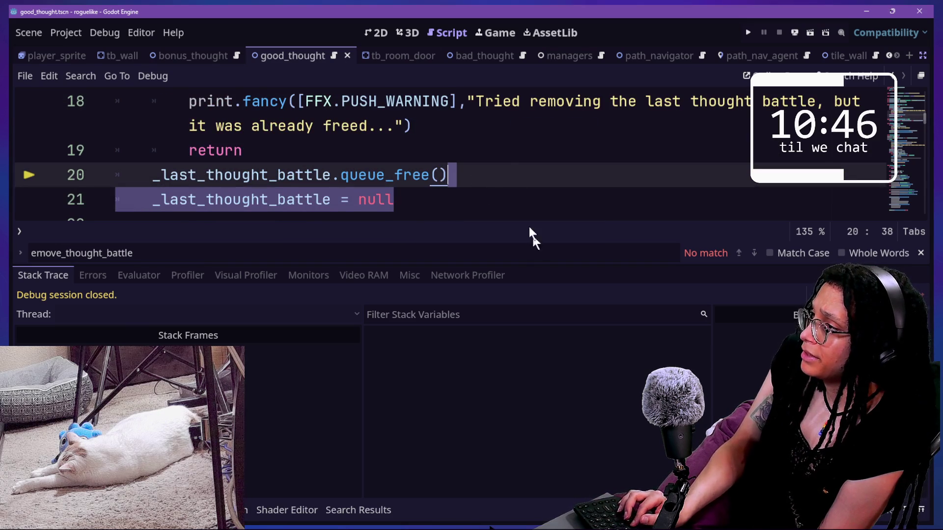
- Paste '_last_thought_battle = null', indented, above the guard's return; save and collapse the bottom panel
{"action": "scroll", "coordinate": [367, 114], "scroll_direction": "up", "scroll_amount": 1}
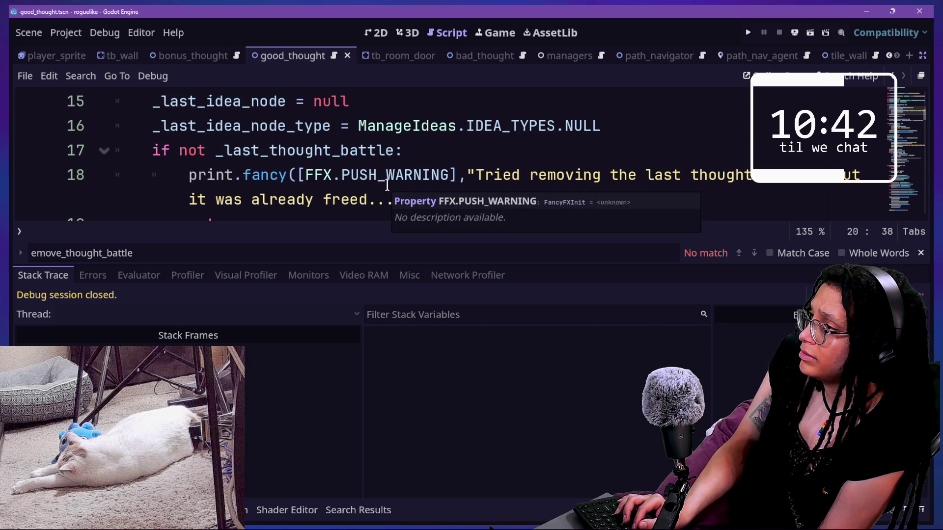
{"action": "left_click", "coordinate": [417, 189]}
{"action": "key", "text": "ctrl+v"}
{"action": "scroll", "coordinate": [430, 191], "scroll_direction": "down", "scroll_amount": 1}
{"action": "key", "text": "Home"}
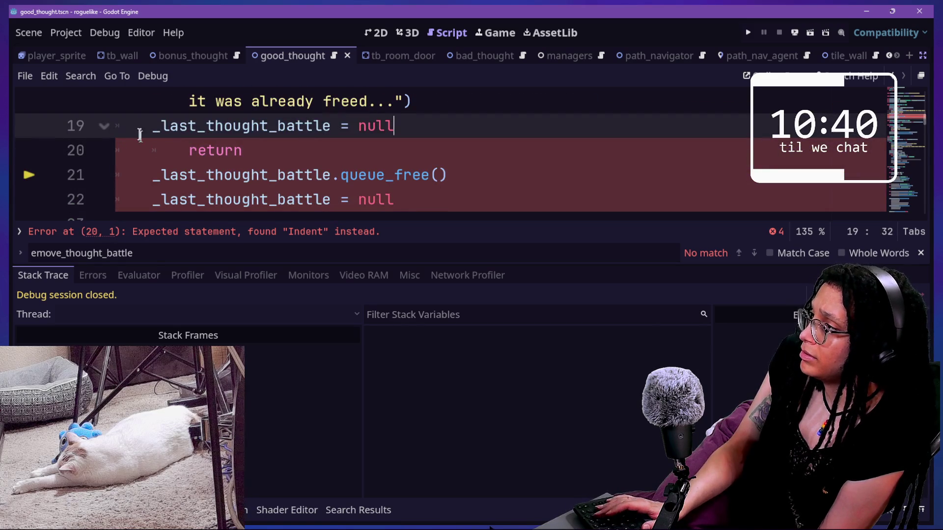
{"action": "key", "text": "Tab"}
{"action": "key", "text": "ctrl+s"}
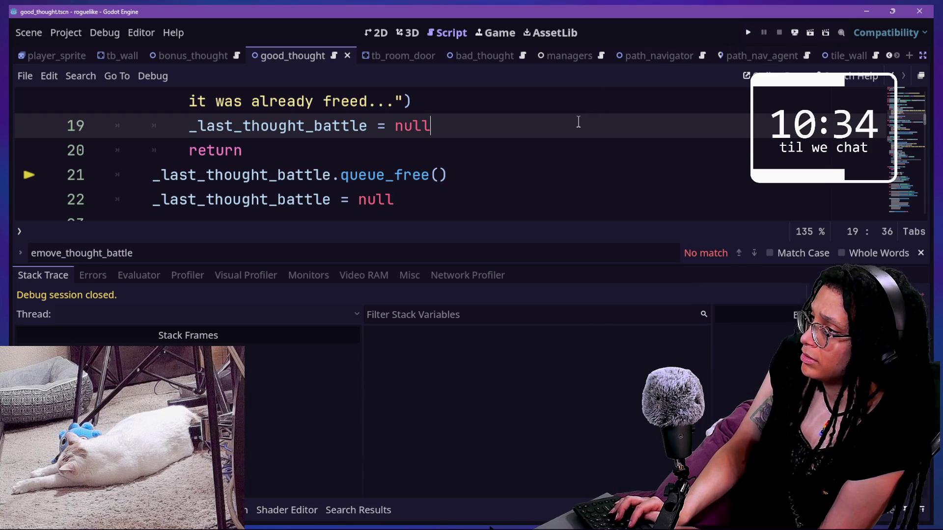
{"action": "key", "text": "Escape"}
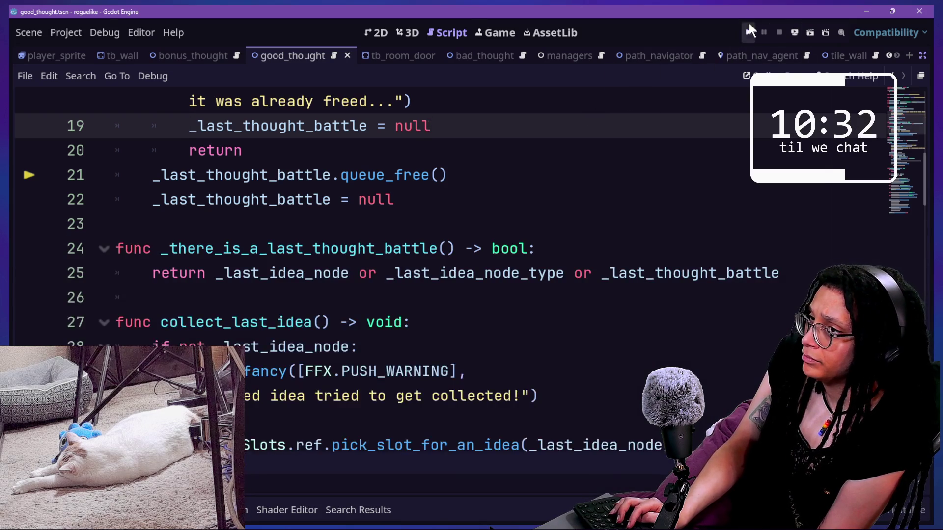
- Rerun the game, pick the Catstagram platform, and steer the star through the maze to a can
{"action": "left_click", "coordinate": [748, 25]}
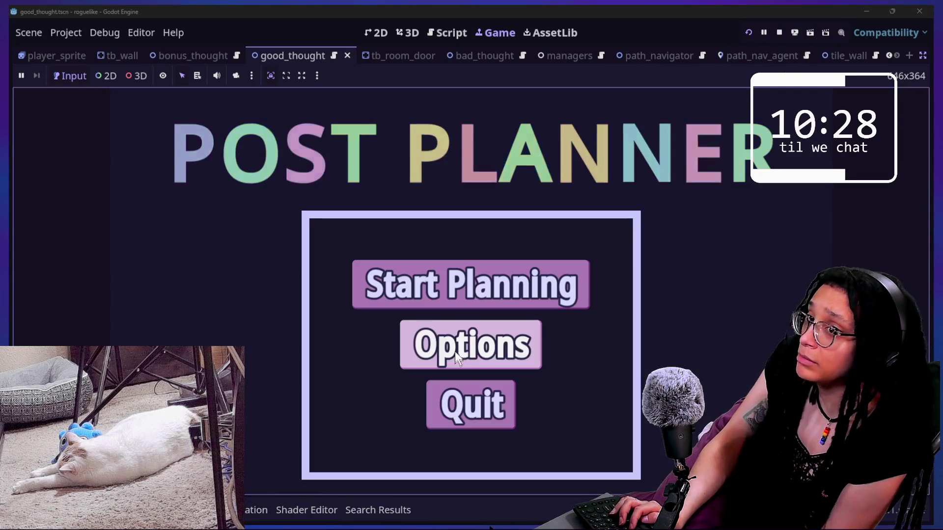
{"action": "left_click", "coordinate": [472, 305]}
{"action": "left_click", "coordinate": [510, 307]}
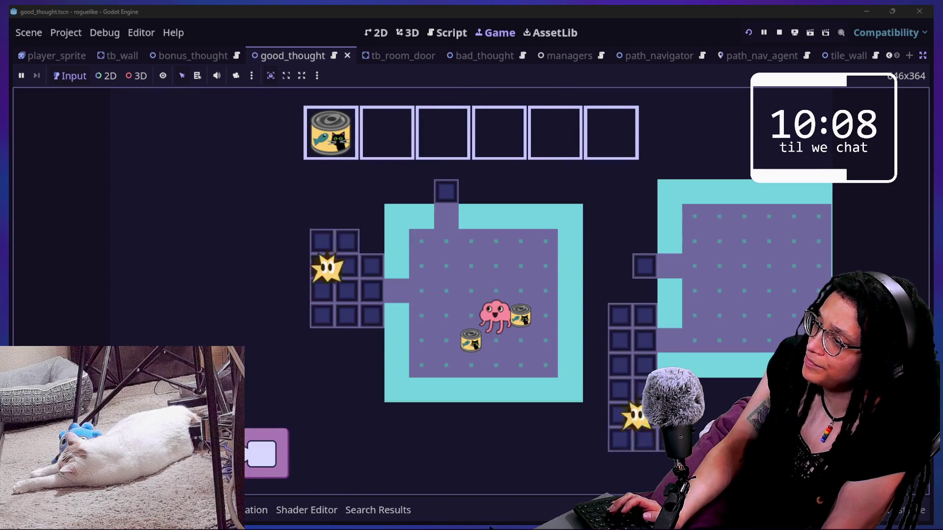
{"action": "key", "text": "Left"}
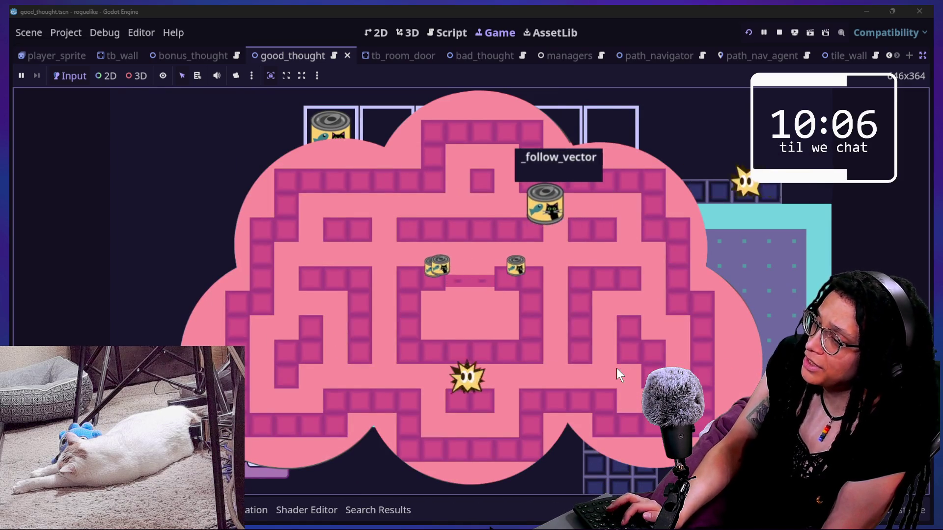
{"action": "key", "text": "Up"}
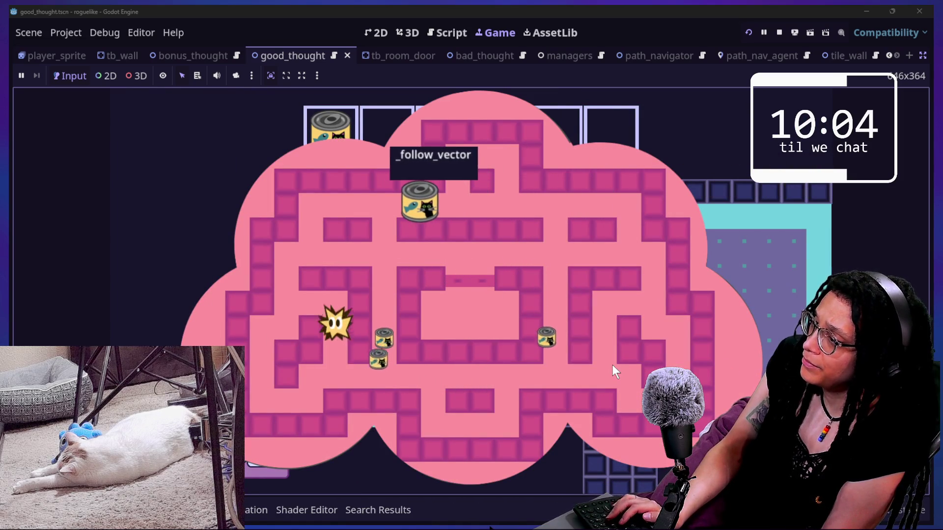
{"action": "key", "text": "Left"}
{"action": "key", "text": "Up"}
{"action": "key", "text": "Right"}
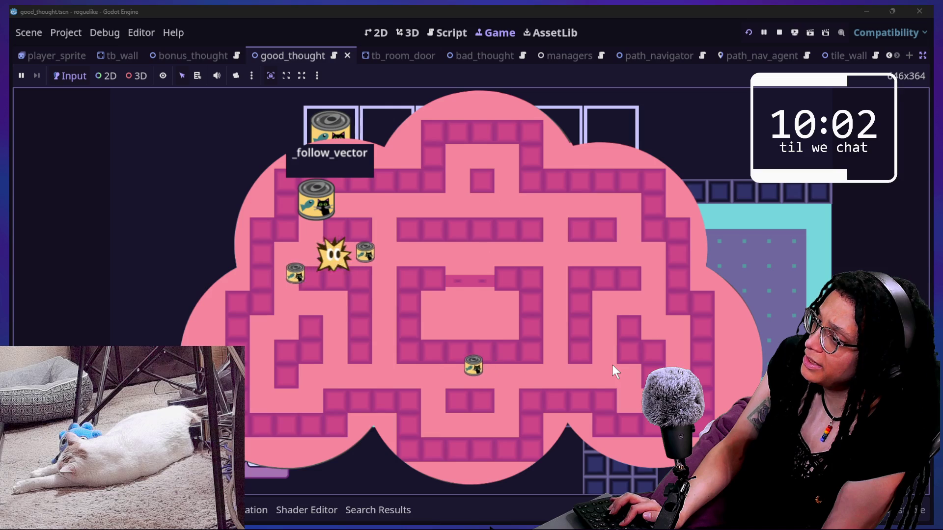
- Enter a can thought battle, evade the chasing cans, then walk the brain into the cat tree
{"action": "key", "text": "Down"}
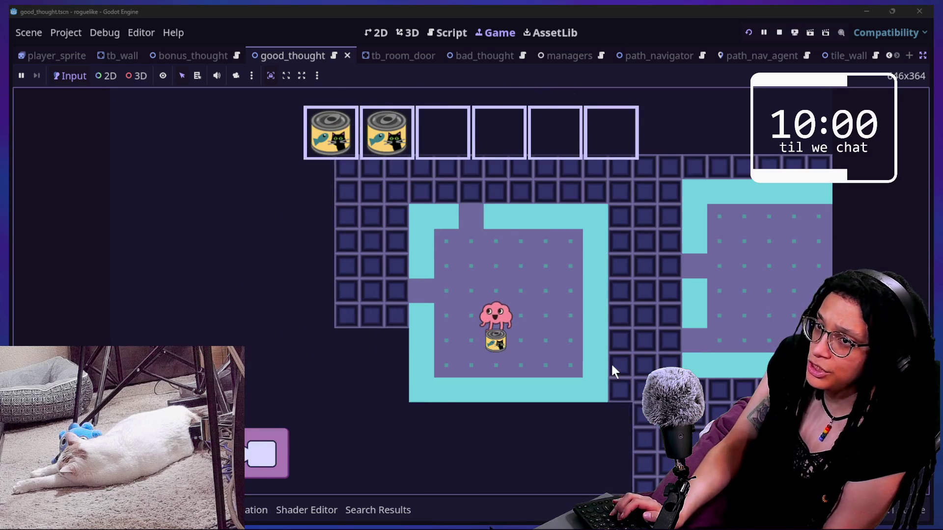
{"action": "key", "text": "Left"}
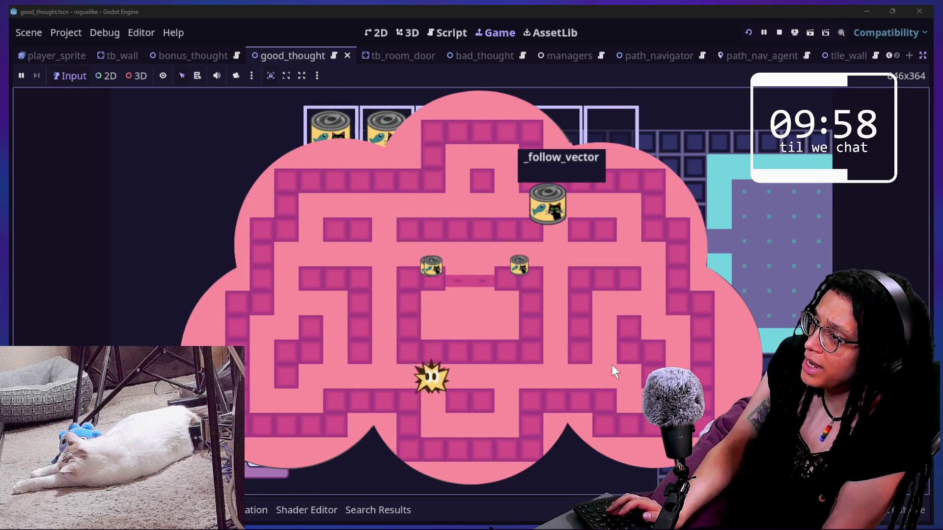
{"action": "key", "text": "Up"}
{"action": "key", "text": "Right"}
{"action": "key", "text": "Up"}
{"action": "key", "text": "Right"}
{"action": "key", "text": "Down"}
{"action": "key", "text": "Right"}
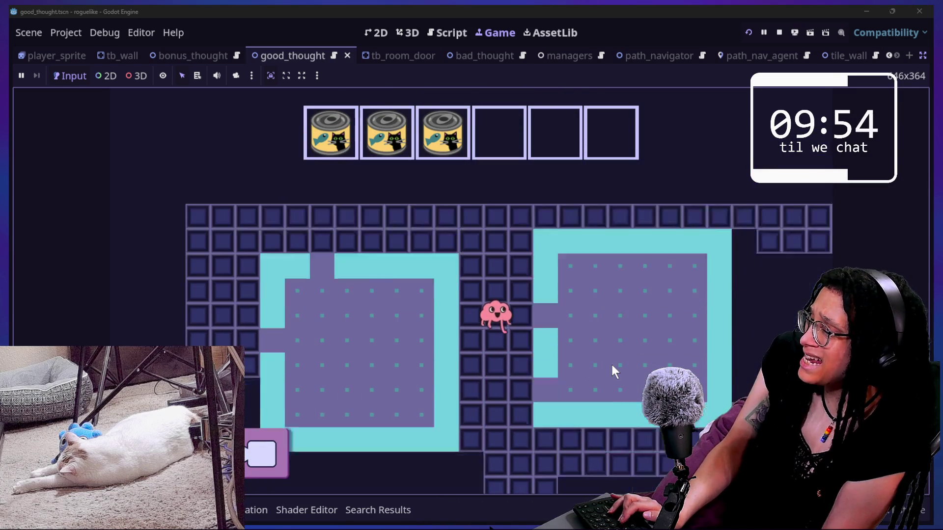
{"action": "key", "text": "Right"}
{"action": "key", "text": "Up"}
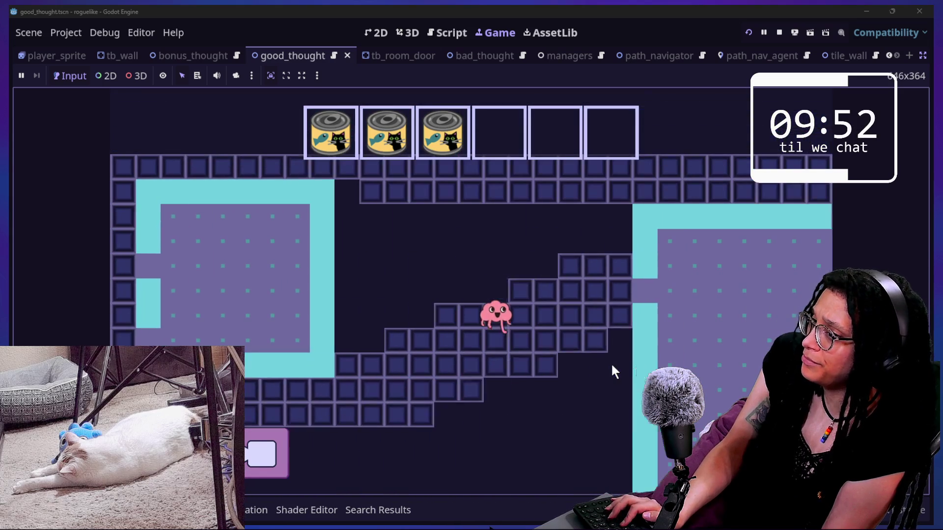
{"action": "key", "text": "Down"}
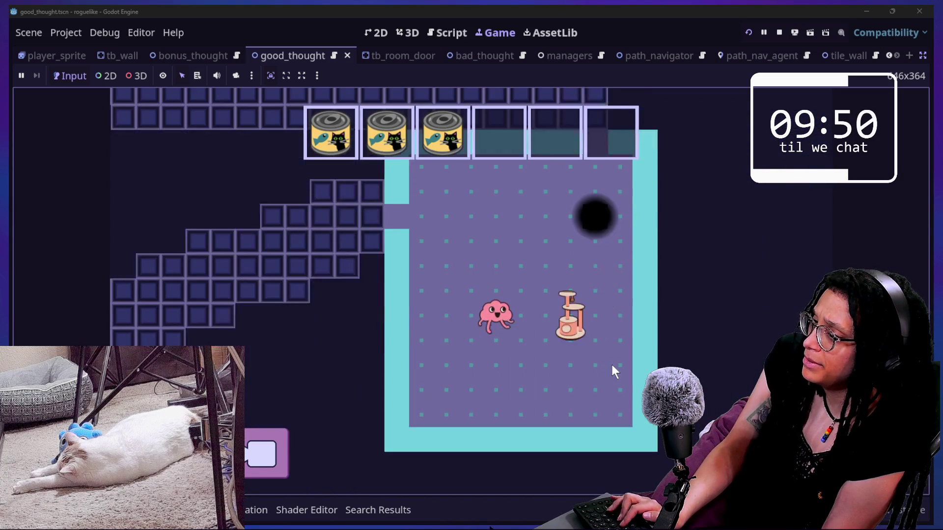
{"action": "key", "text": "Right"}
- Keep the star ahead of the cat-tree enemies around the walls and along the upper corridor
{"action": "key", "text": "Left"}
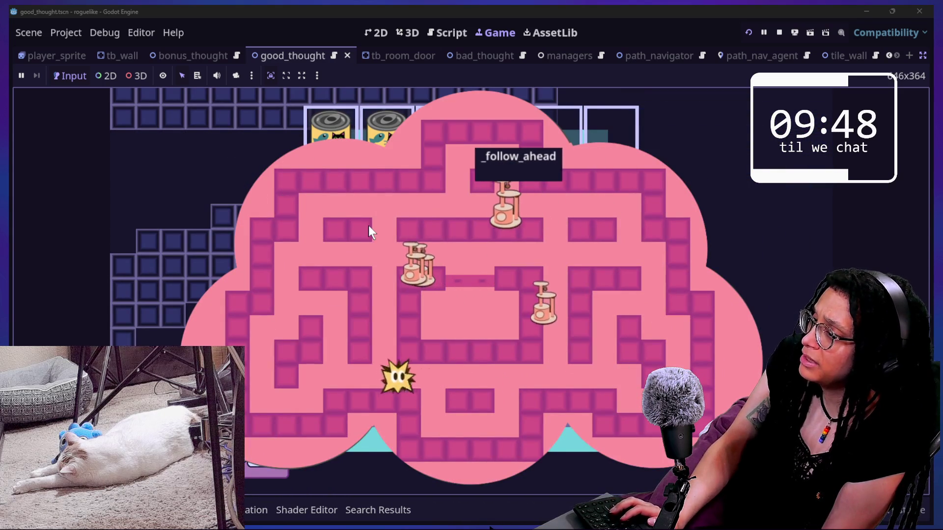
{"action": "key", "text": "Up"}
{"action": "key", "text": "Up"}
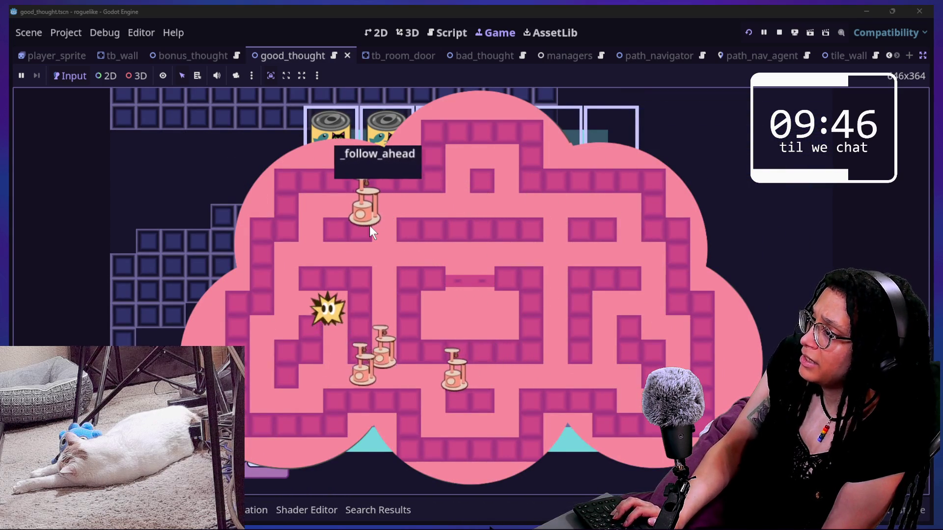
{"action": "key", "text": "Left"}
{"action": "key", "text": "Up"}
{"action": "key", "text": "Right"}
{"action": "key", "text": "Right"}
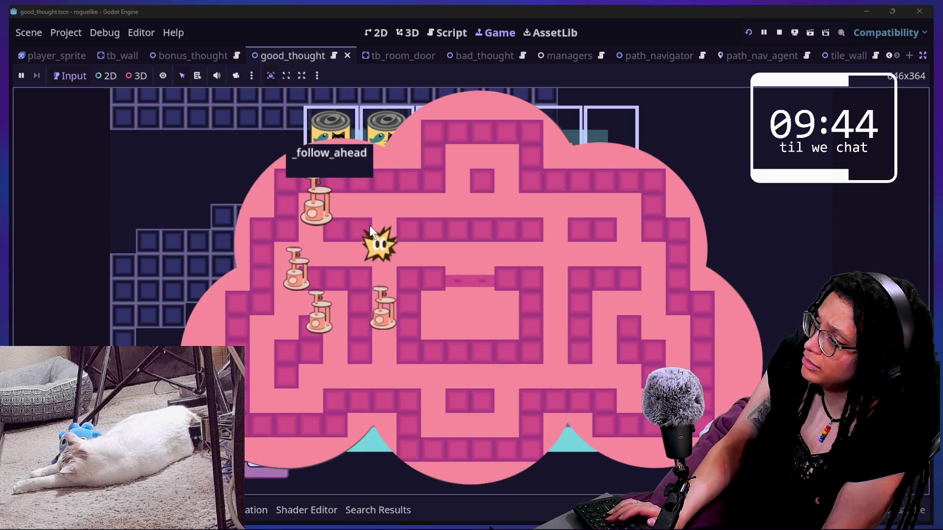
{"action": "key", "text": "Up"}
{"action": "key", "text": "Right"}
{"action": "key", "text": "Right"}
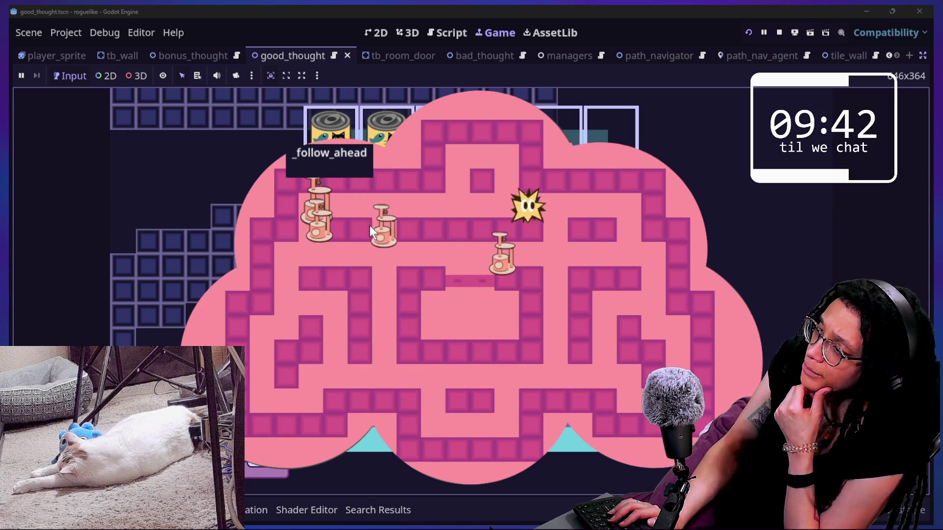
{"action": "key", "text": "Down"}
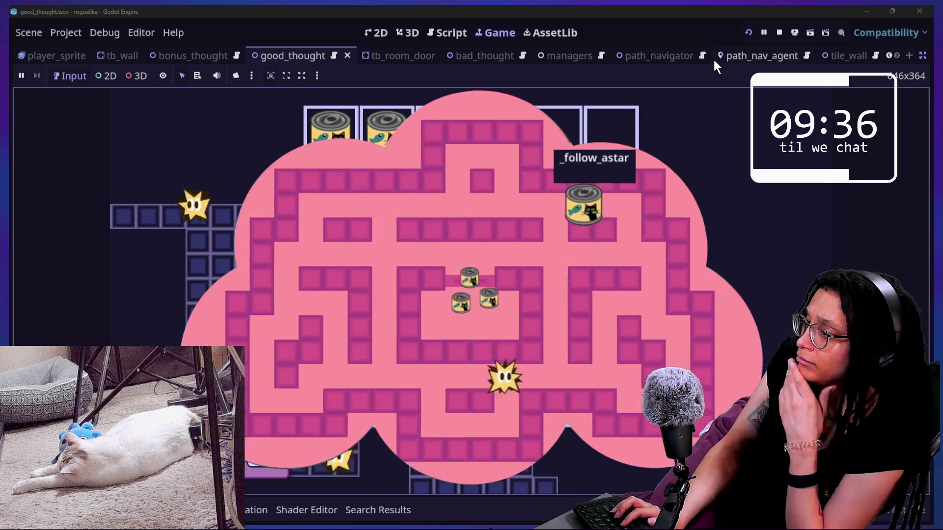
- Dodge the chasing cans in the next battle maze, then pause the game in the debugger
{"action": "key", "text": "Left"}
{"action": "key", "text": "Right"}
{"action": "key", "text": "Left"}
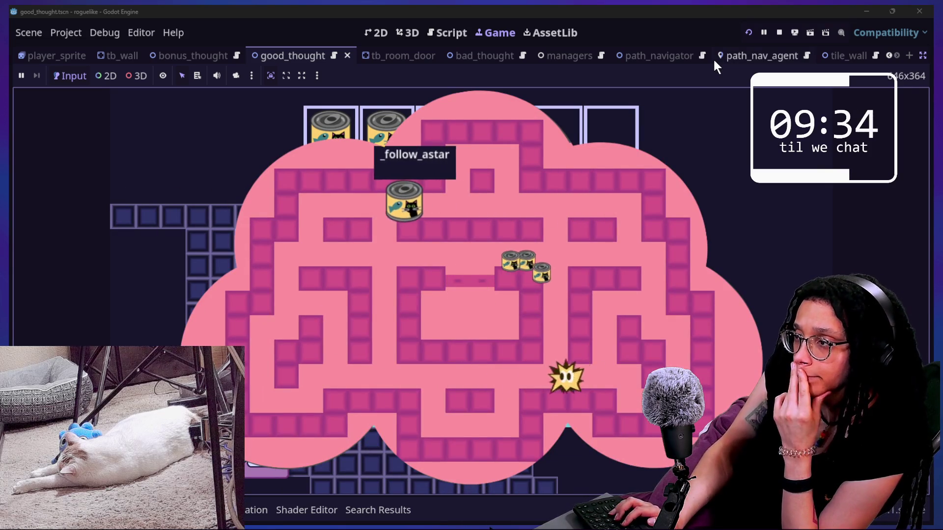
{"action": "key", "text": "Down"}
{"action": "key", "text": "Left"}
{"action": "key", "text": "Up"}
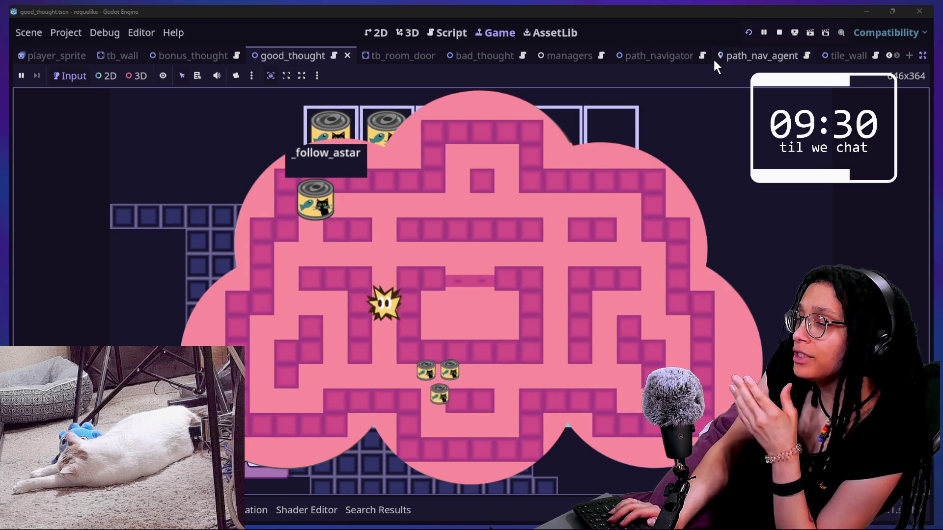
{"action": "key", "text": "Right"}
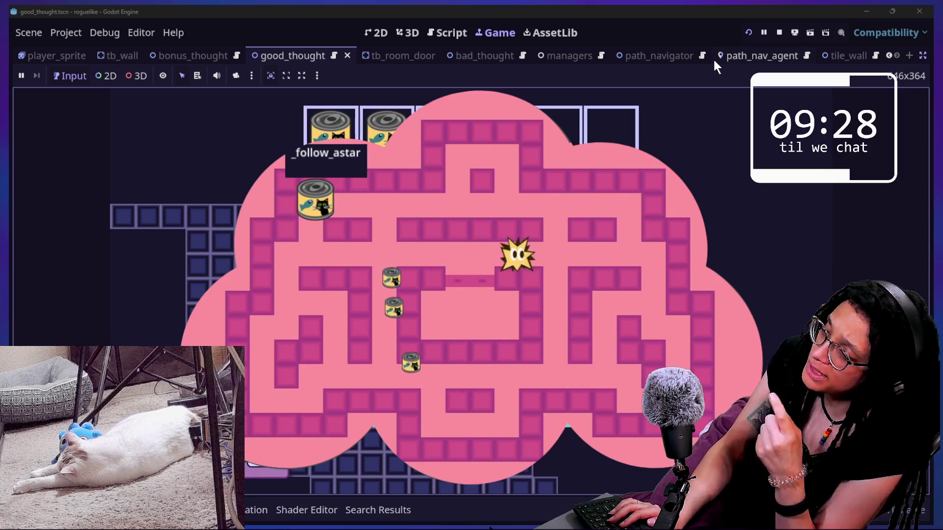
{"action": "left_click", "coordinate": [763, 32]}
- Stop the game and review the queue_free call on line 21 with the bottom panel collapsed
{"action": "left_click", "coordinate": [775, 35]}
{"action": "left_click", "coordinate": [410, 176]}
{"action": "key", "text": "ctrl+j"}
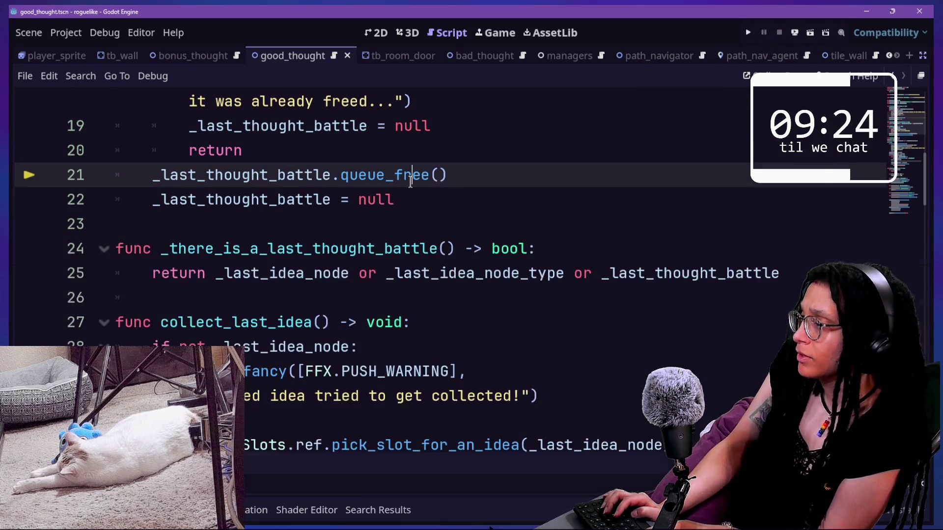
{"action": "key", "text": "Down"}
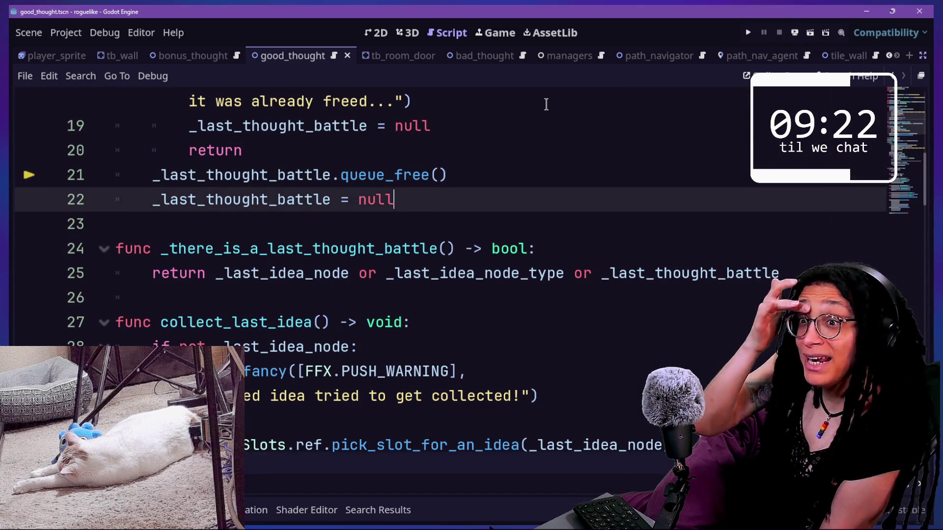
{"action": "scroll", "coordinate": [618, 193], "scroll_direction": "down", "scroll_amount": 15}
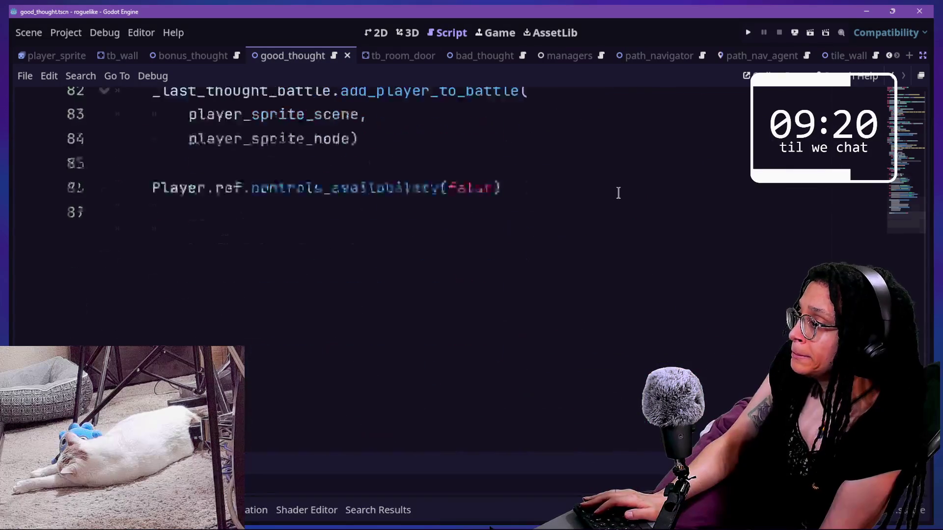
{"action": "scroll", "coordinate": [618, 193], "scroll_direction": "up", "scroll_amount": 12}
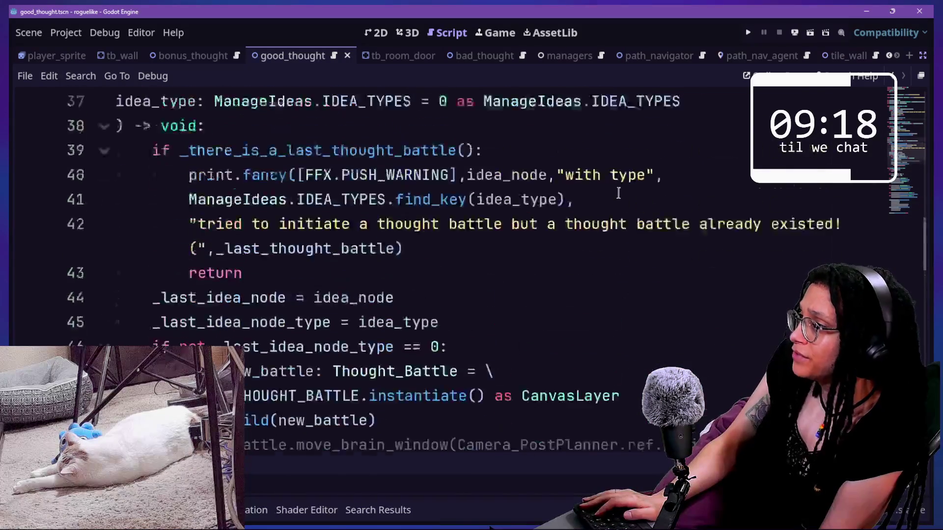
{"action": "scroll", "coordinate": [619, 193], "scroll_direction": "up", "scroll_amount": 3}
{"action": "scroll", "coordinate": [618, 193], "scroll_direction": "down", "scroll_amount": 11}
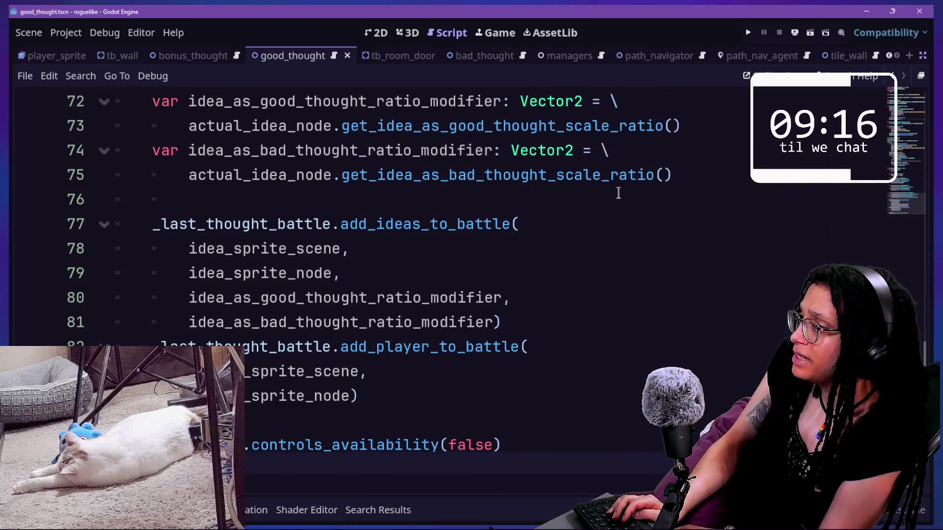
- Open Abstract_thought.gd via quick search 'abs' and scroll to _flip_sprite and _follow_astar
{"action": "key", "text": "shift+alt+o"}
{"action": "type", "text": "abs"}
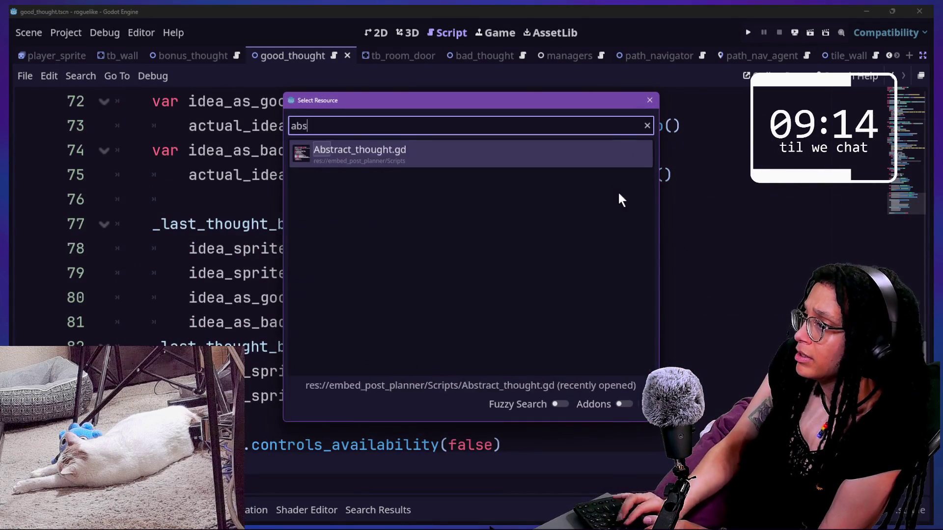
{"action": "key", "text": "Return"}
{"action": "scroll", "coordinate": [376, 296], "scroll_direction": "down", "scroll_amount": 20}
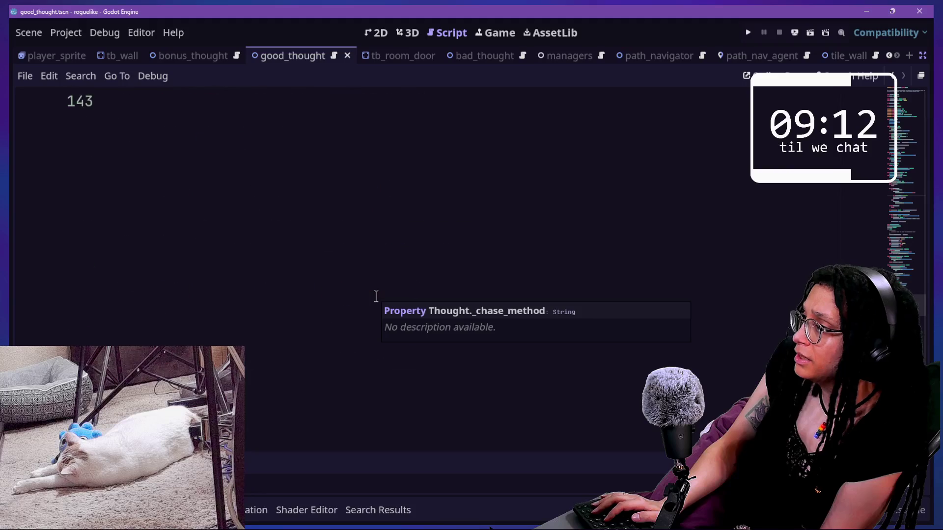
{"action": "scroll", "coordinate": [376, 296], "scroll_direction": "up", "scroll_amount": 9}
{"action": "scroll", "coordinate": [377, 296], "scroll_direction": "up", "scroll_amount": 8}
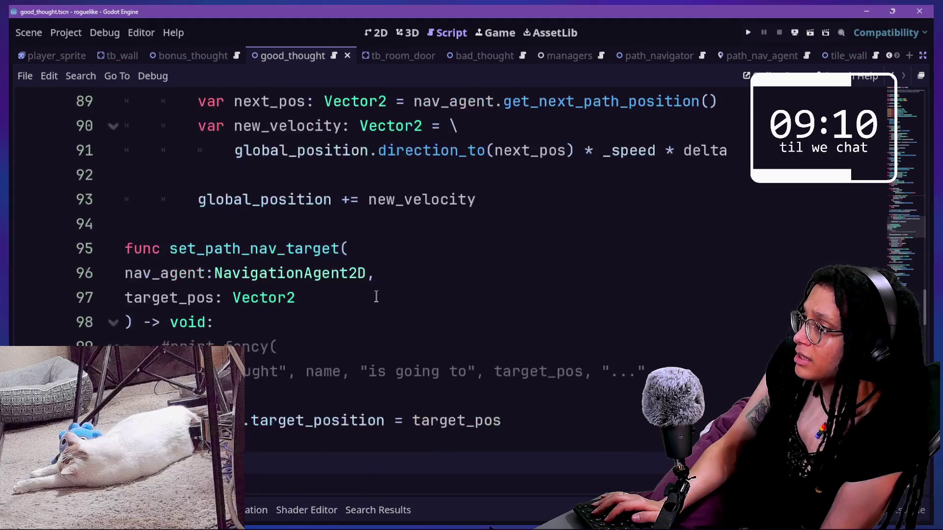
{"action": "scroll", "coordinate": [376, 296], "scroll_direction": "down", "scroll_amount": 7}
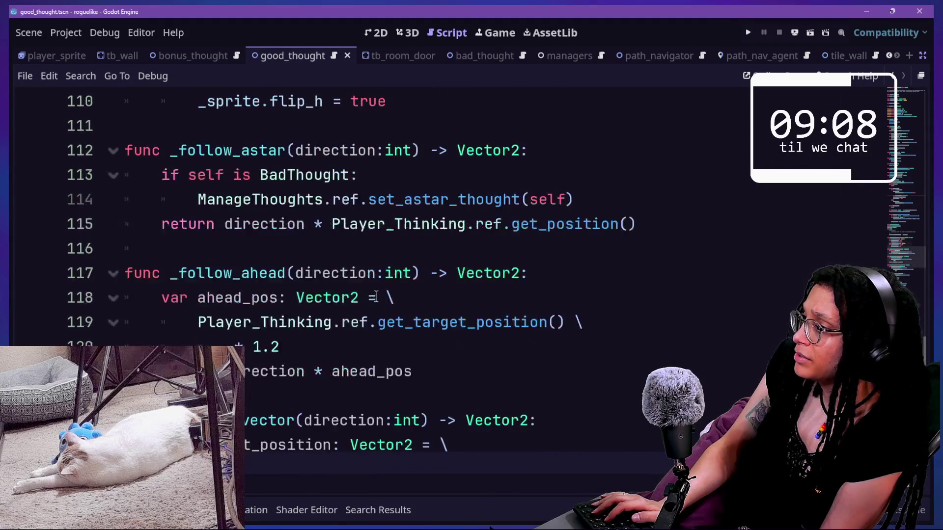
{"action": "scroll", "coordinate": [376, 296], "scroll_direction": "up", "scroll_amount": 2}
{"action": "scroll", "coordinate": [376, 296], "scroll_direction": "down", "scroll_amount": 3}
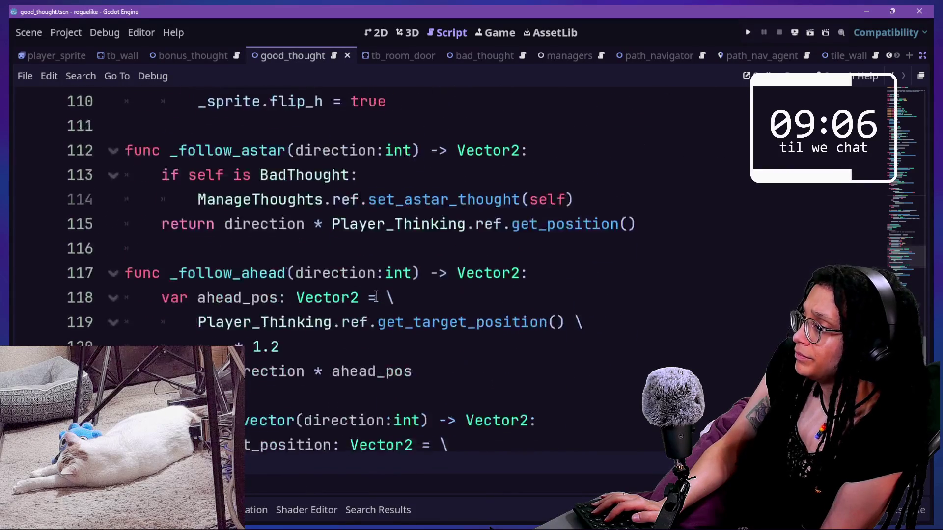
{"action": "scroll", "coordinate": [377, 296], "scroll_direction": "up", "scroll_amount": 3}
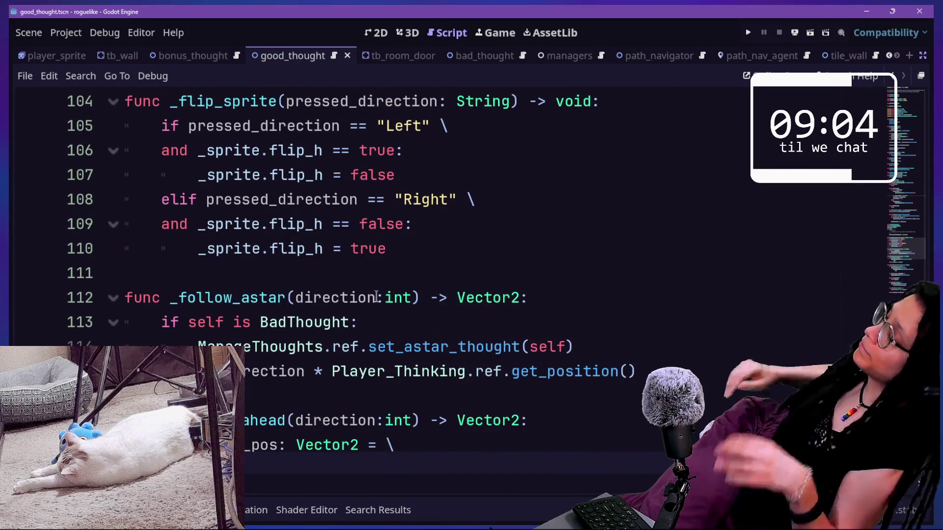